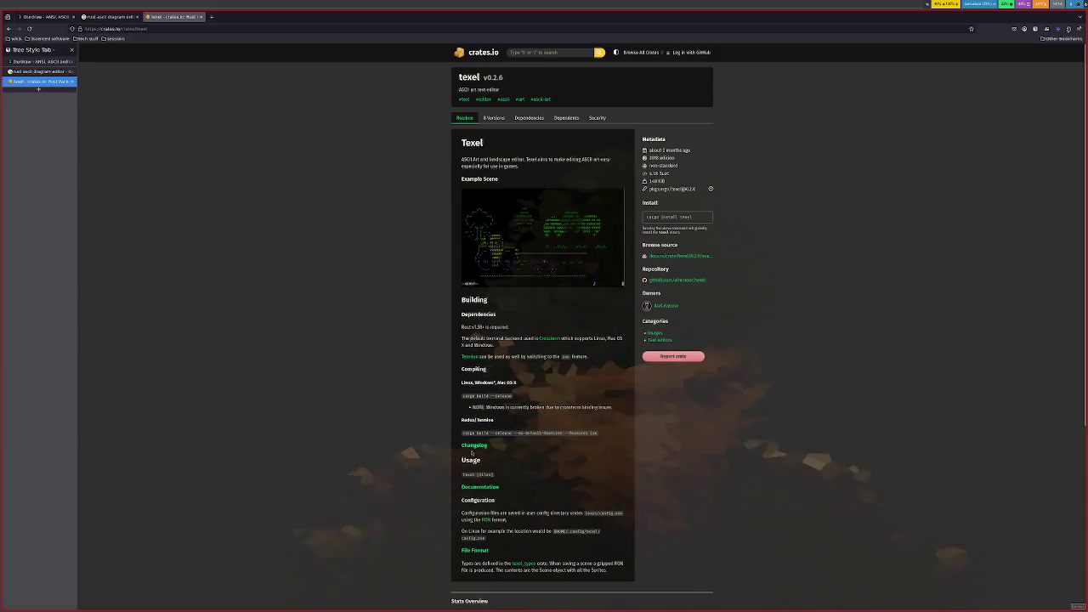
Step: Read texel's commands.md, modes.md and keymap.md docs on GitHub, then return to crates.io
{"action": "left_click", "coordinate": [476, 488]}
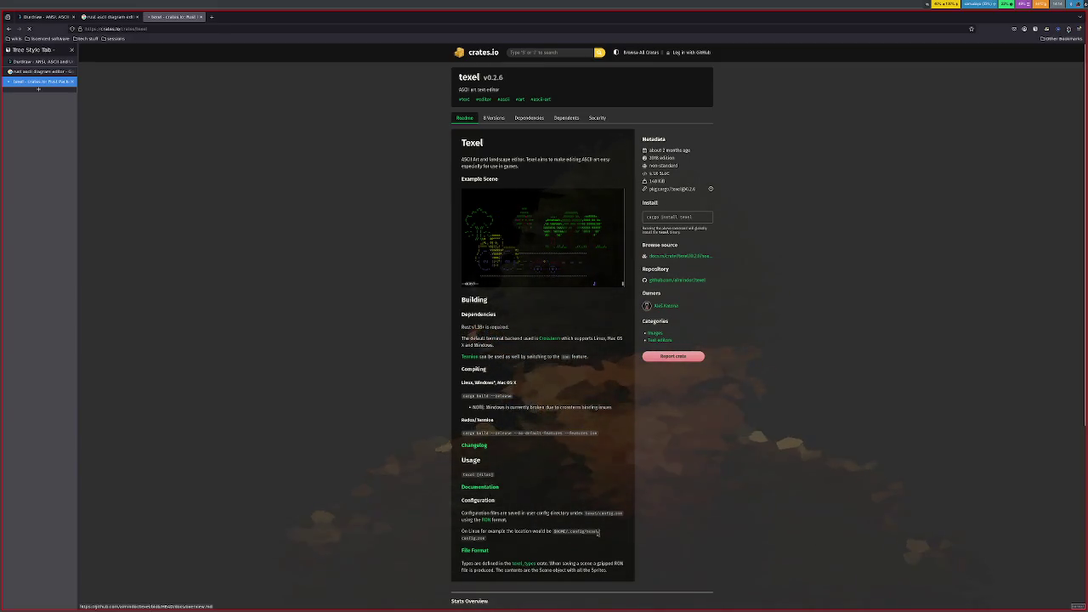
{"action": "left_click", "coordinate": [515, 185]}
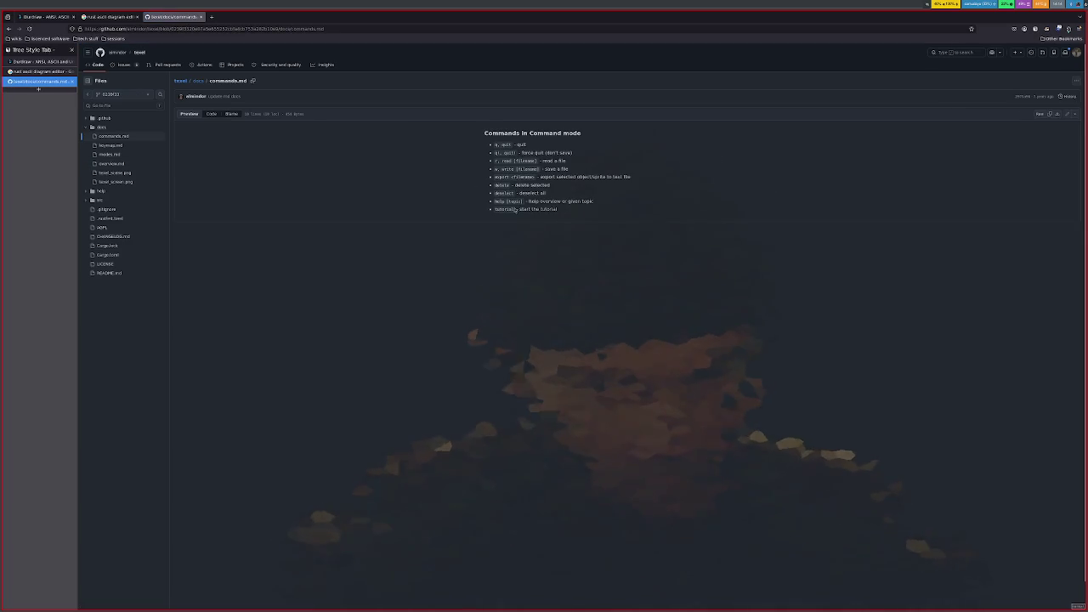
{"action": "key", "text": "alt+Left"}
{"action": "left_click", "coordinate": [510, 204]}
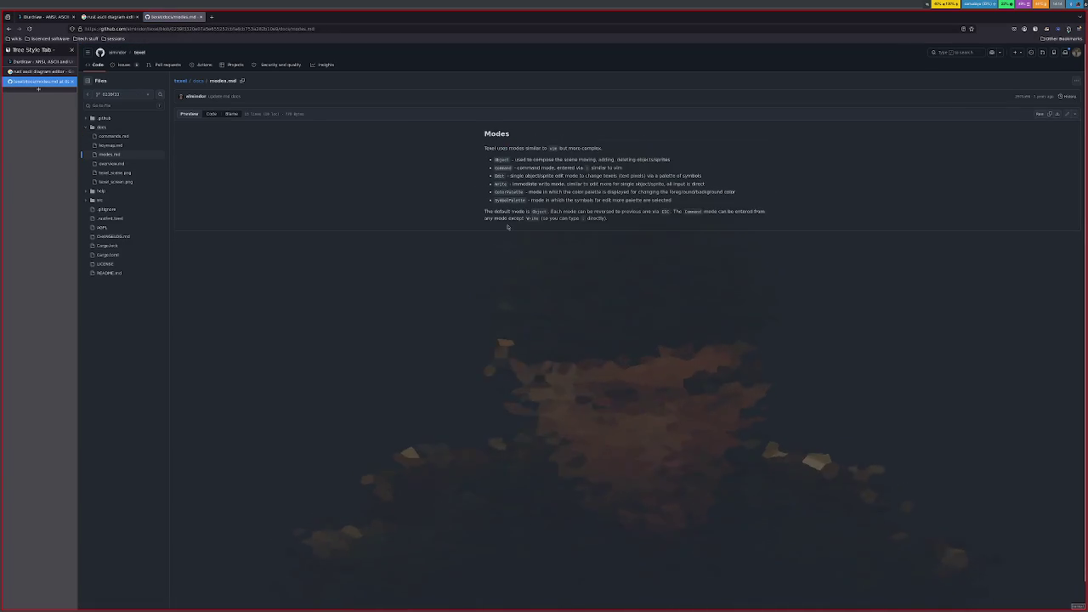
{"action": "key", "text": "alt+Left"}
{"action": "left_click", "coordinate": [501, 221]}
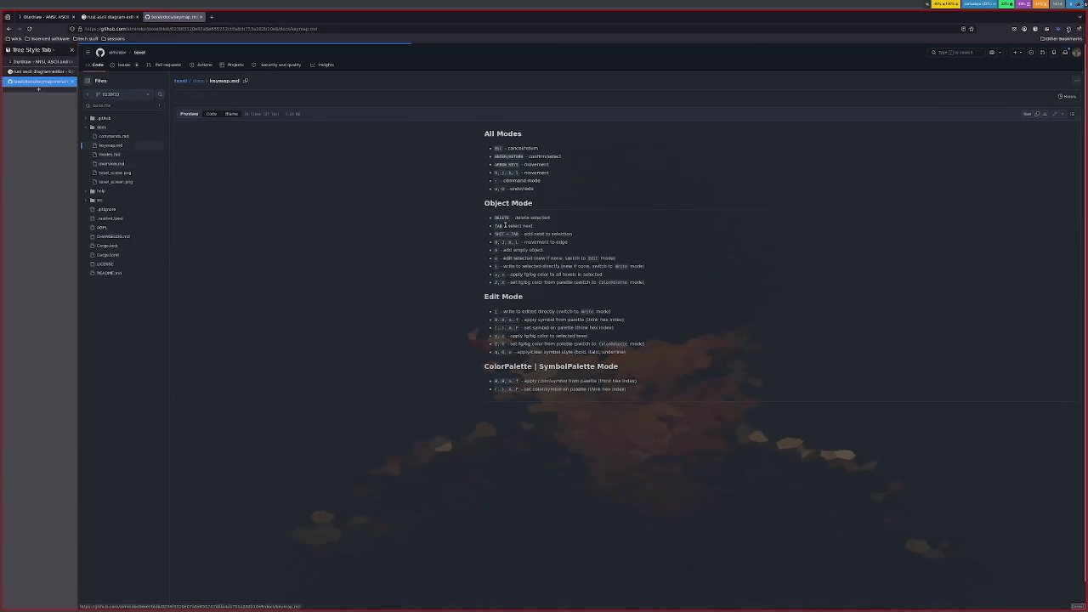
{"action": "key", "text": "alt+Left"}
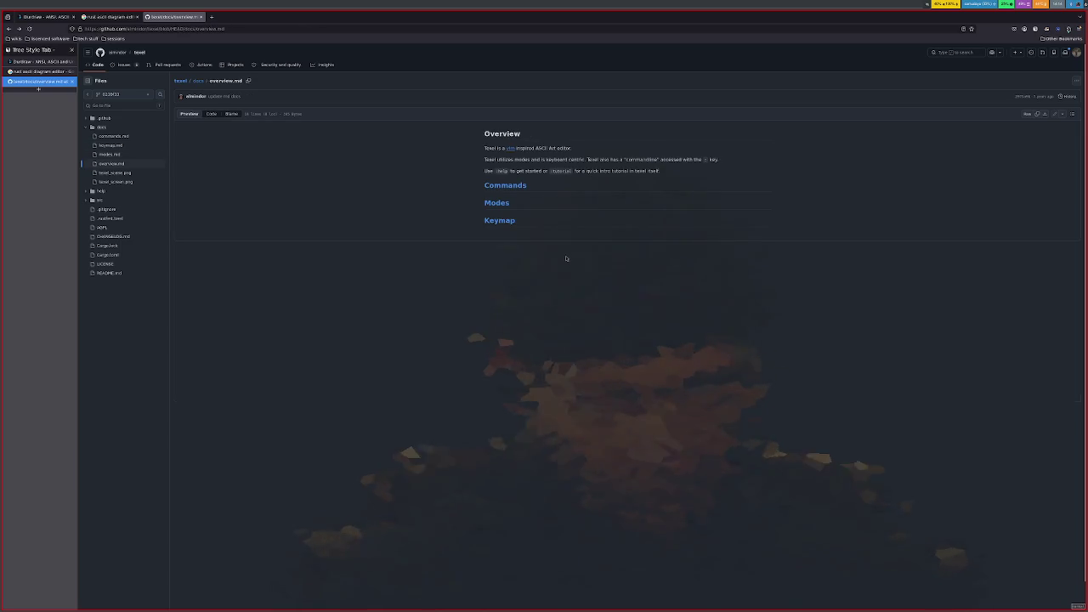
{"action": "key", "text": "alt+Left"}
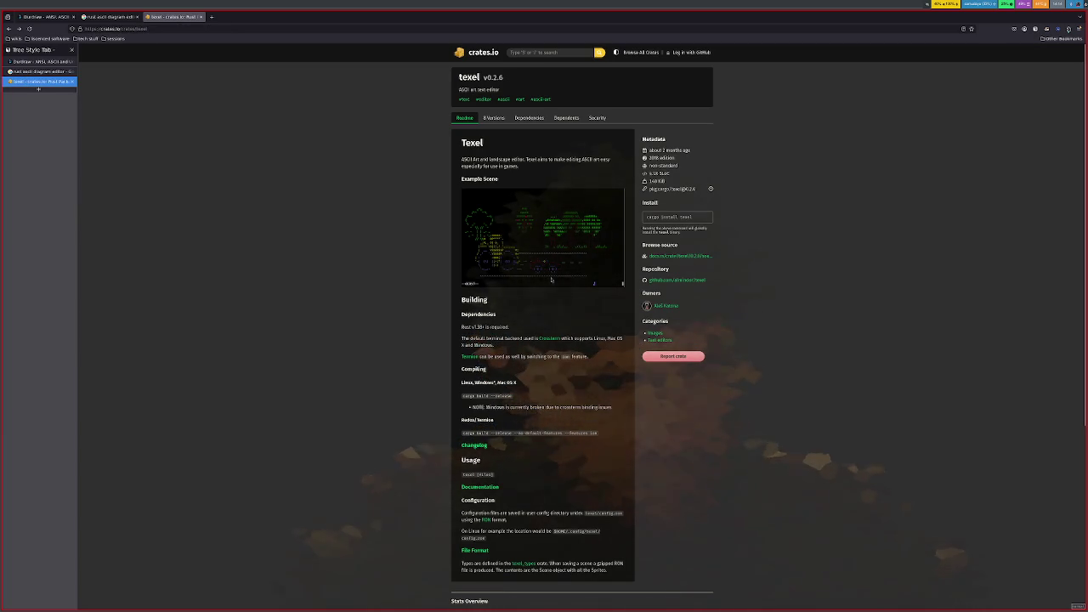
Step: Open a full-screen terminal and search shell history for 'cargo install te'
{"action": "key", "text": "super+Return"}
{"action": "key", "text": "ctrl+r"}
{"action": "type", "text": "cargo"}
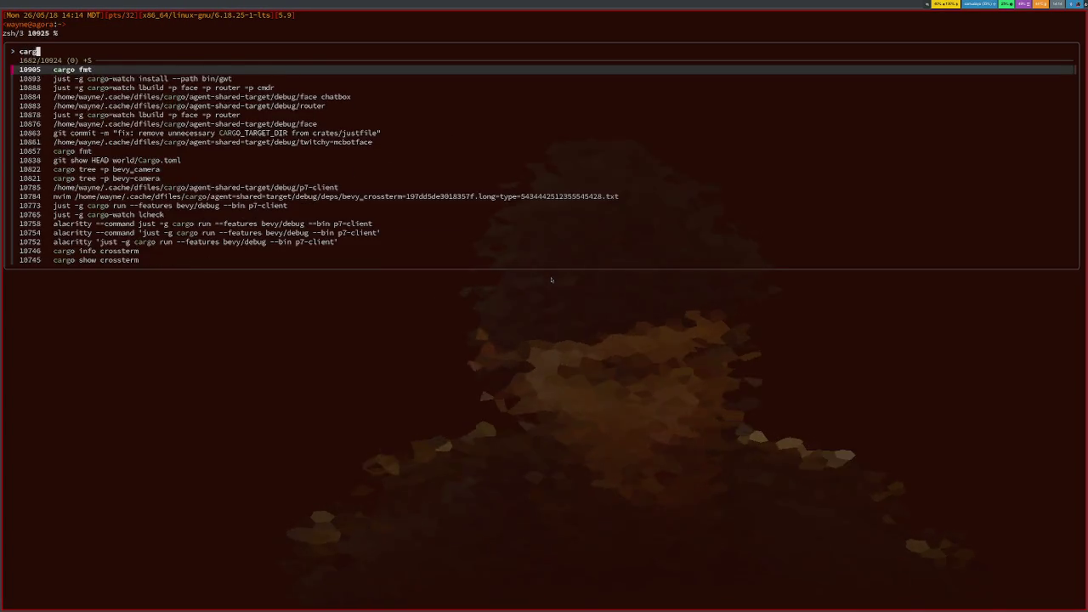
{"action": "type", "text": " install text"}
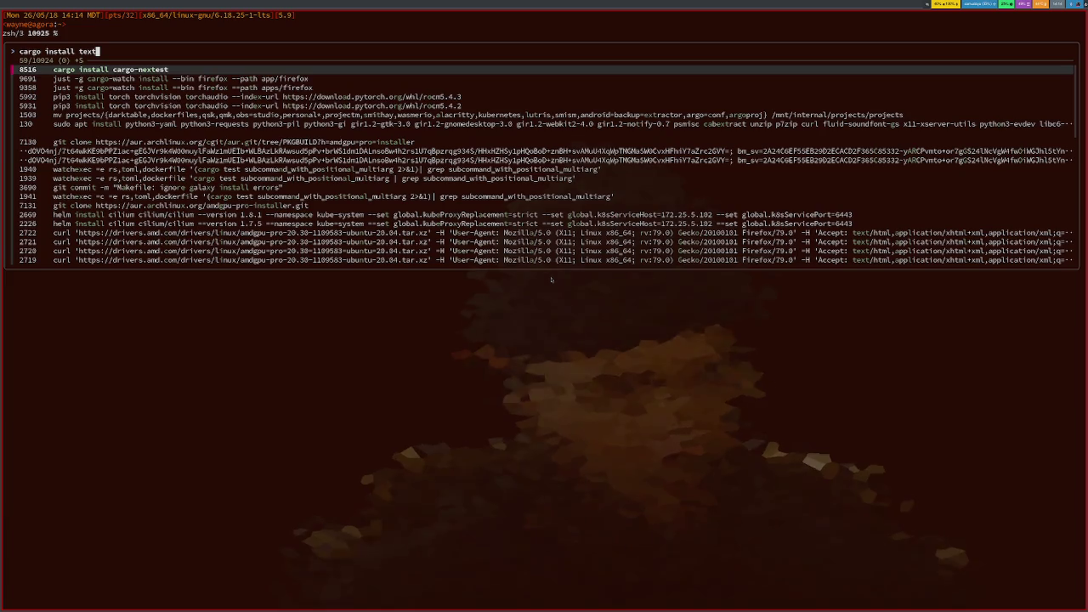
Step: Install texel 0.2.6 with 'cargo install texel' and launch it with the texel command
{"action": "key", "text": "Escape"}
{"action": "type", "text": "xel"}
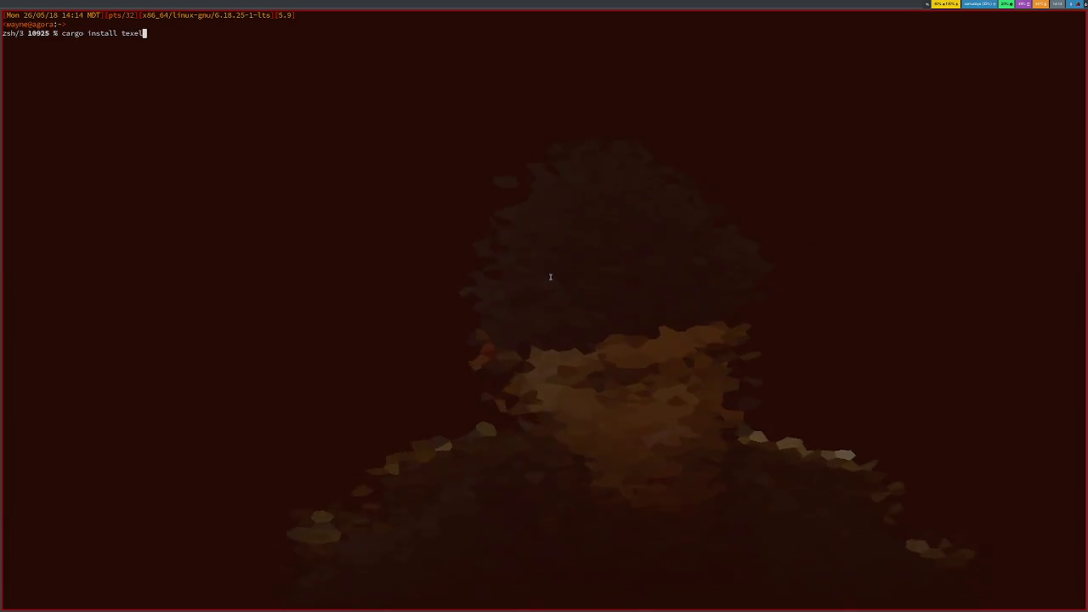
{"action": "key", "text": "Return"}
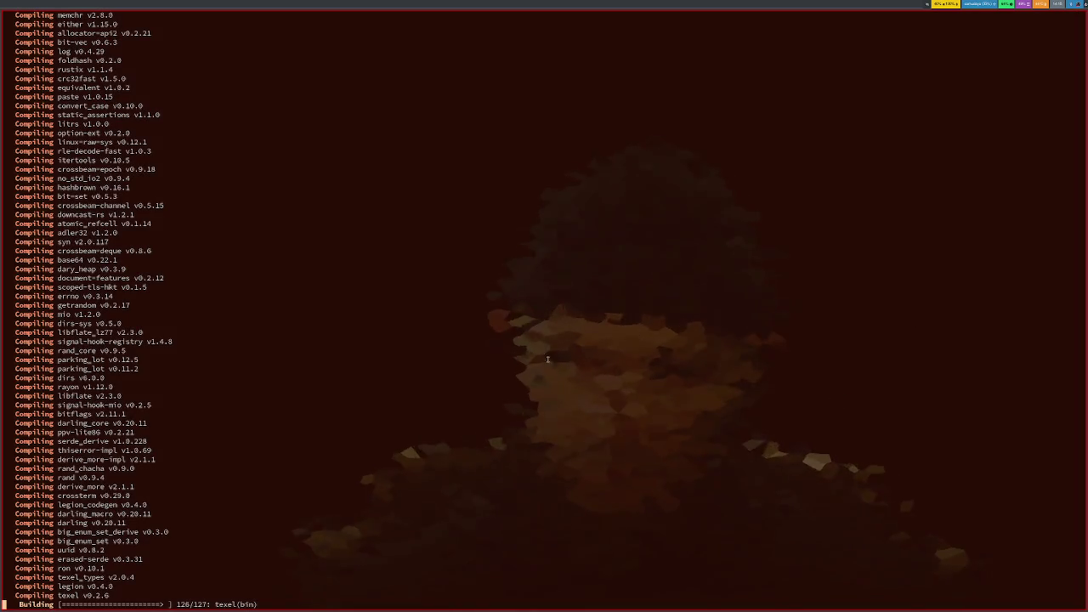
{"action": "type", "text": "tex"}
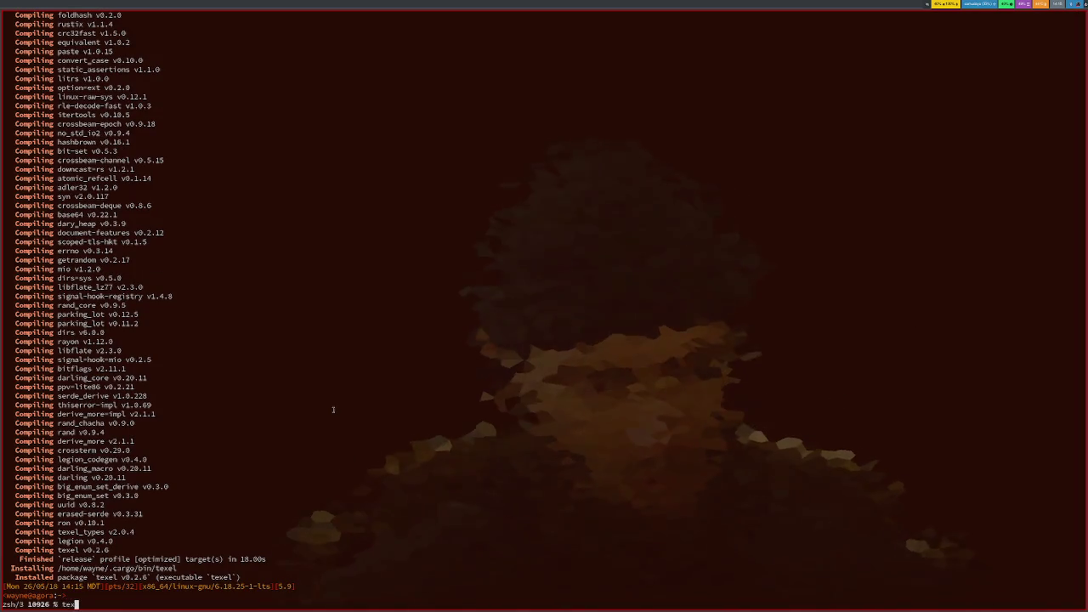
{"action": "type", "text": "el"}
{"action": "key", "text": "Return"}
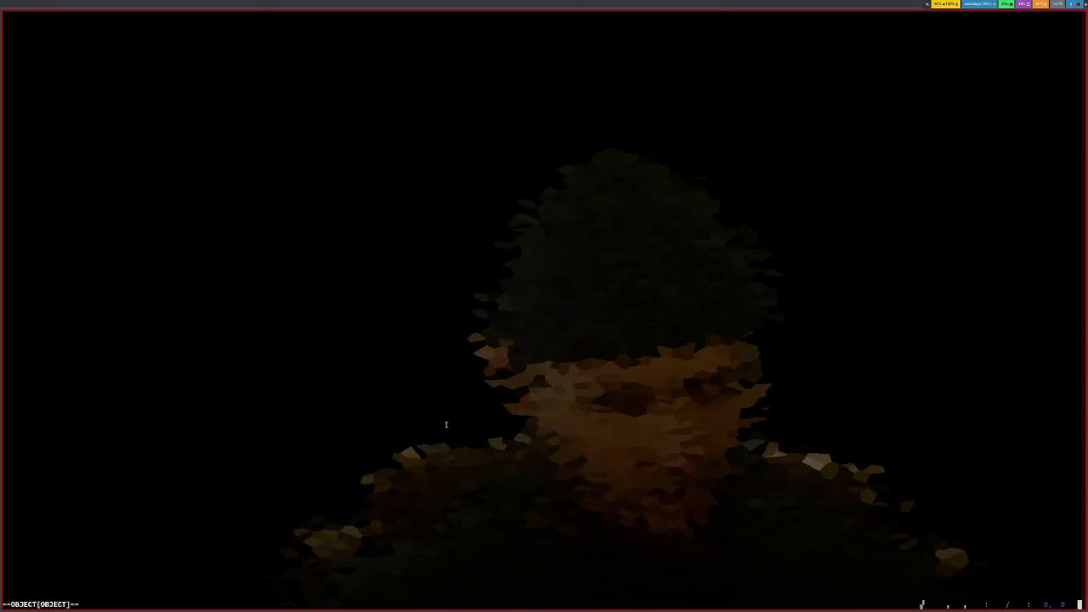
Step: Start texel's basics tutorial with the :tutorial command
{"action": "key", "text": "colon"}
{"action": "type", "text": "rial"}
{"action": "key", "text": "Return"}
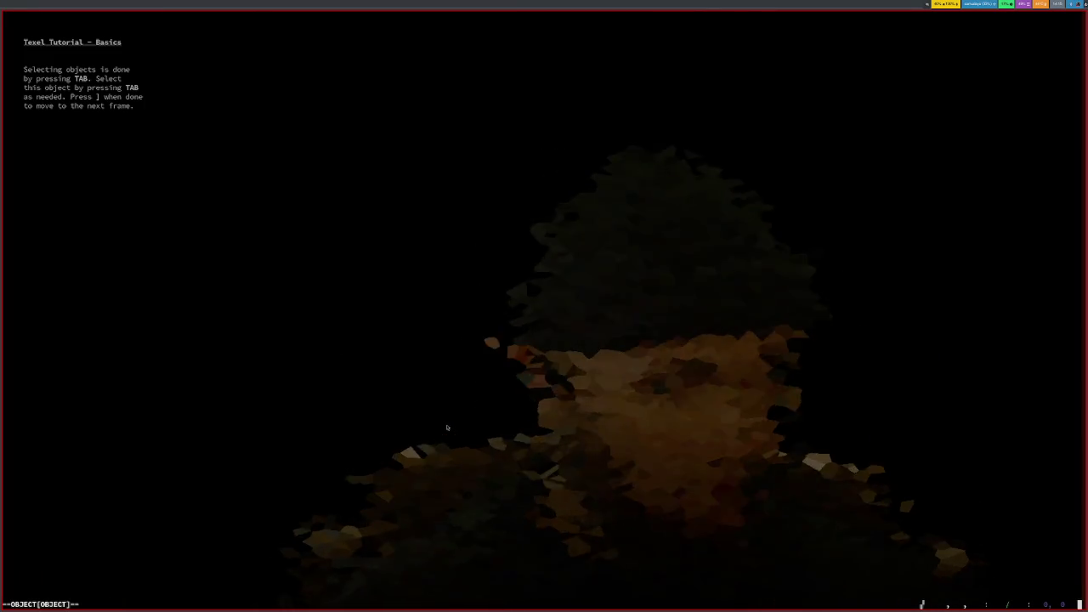
Step: Select the tutorial objects and advance frames until the hidden ASCII tree is revealed
{"action": "key", "text": "Tab"}
{"action": "key", "text": "Tab"}
{"action": "key", "text": "Tab"}
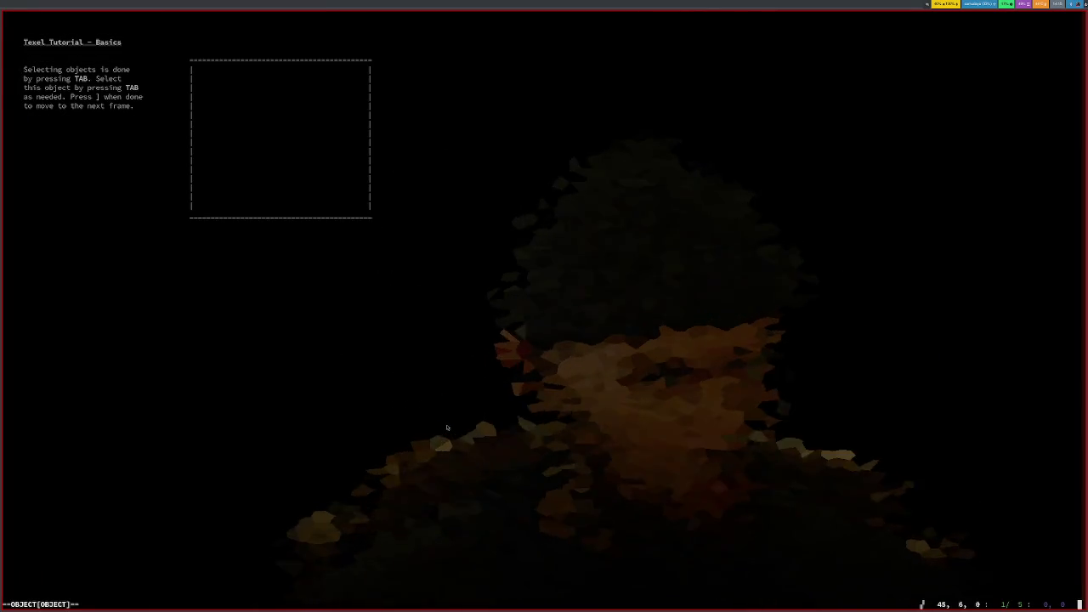
{"action": "key", "text": "Tab"}
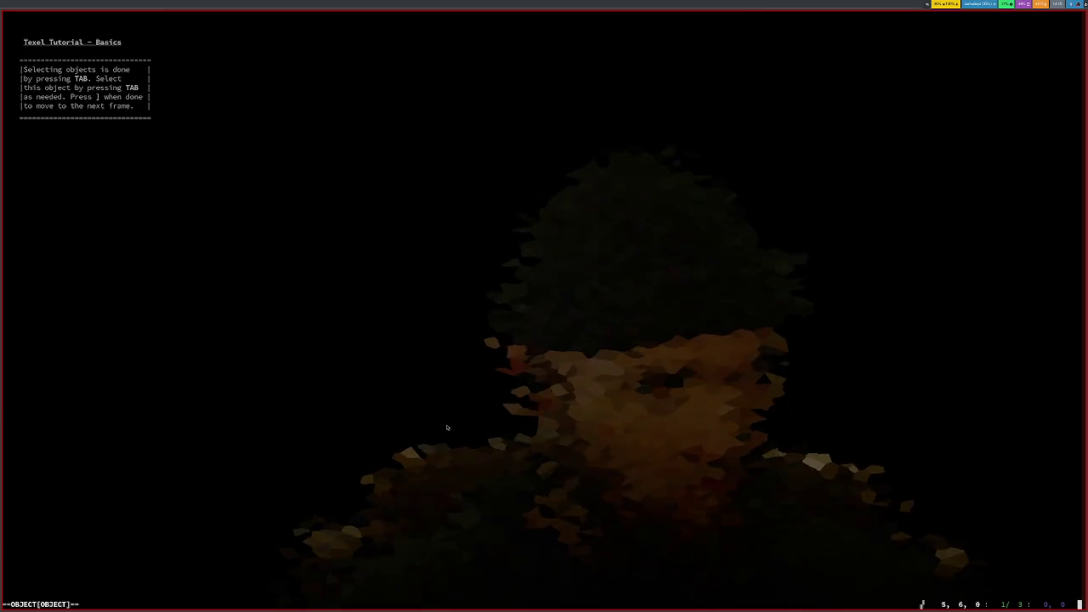
{"action": "key", "text": "bracketright"}
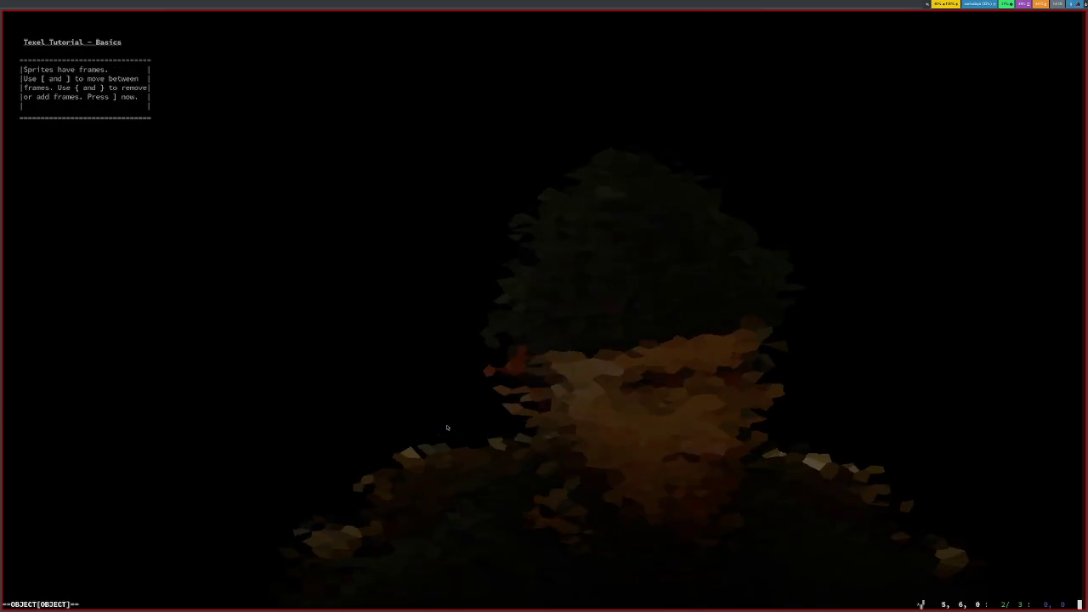
{"action": "key", "text": "bracketright"}
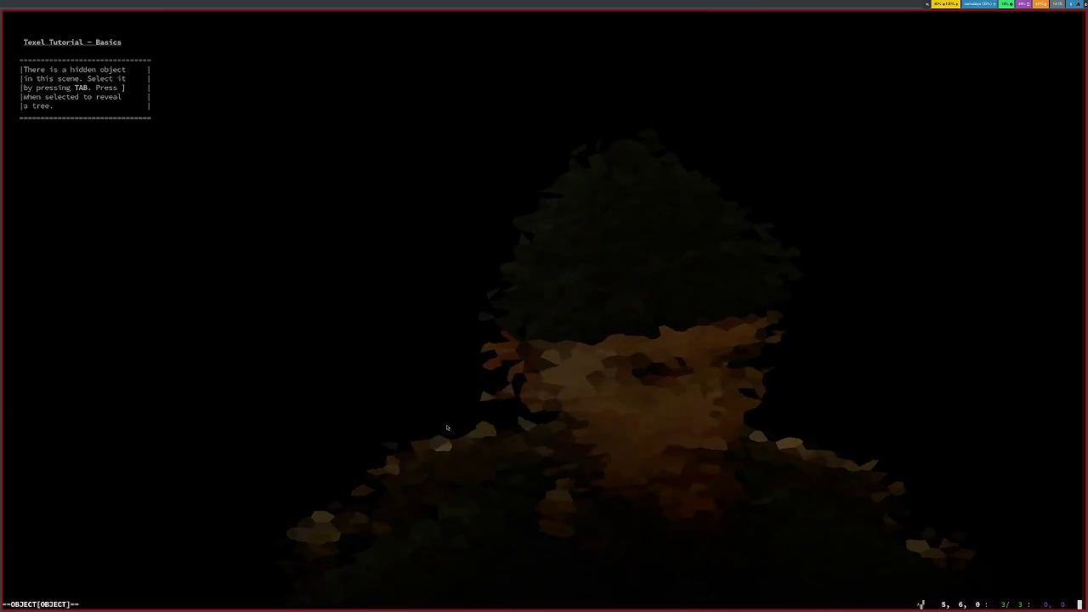
{"action": "key", "text": "Tab"}
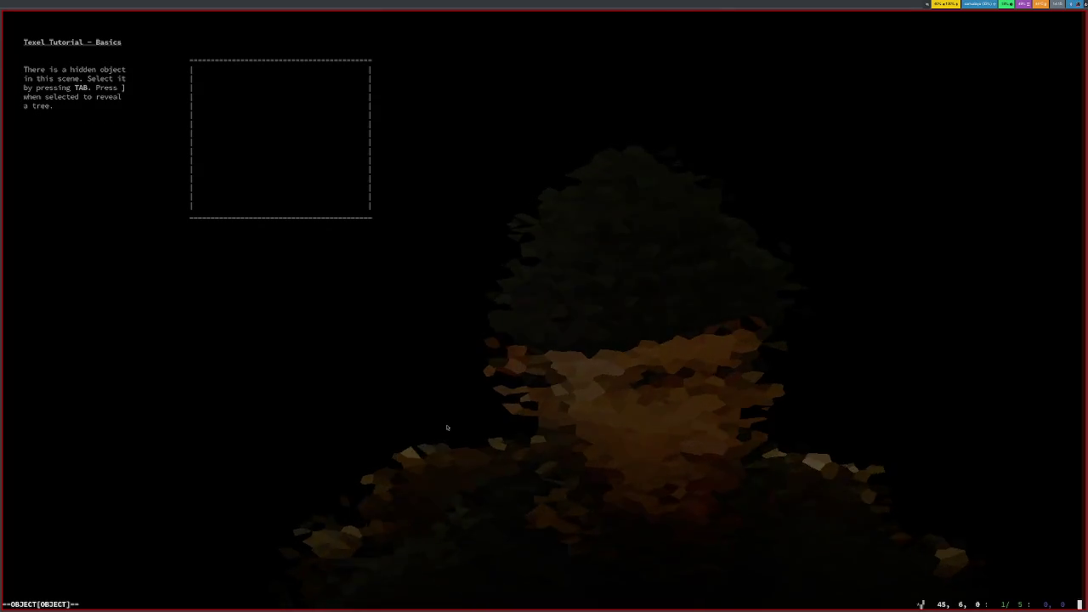
{"action": "key", "text": "bracketright"}
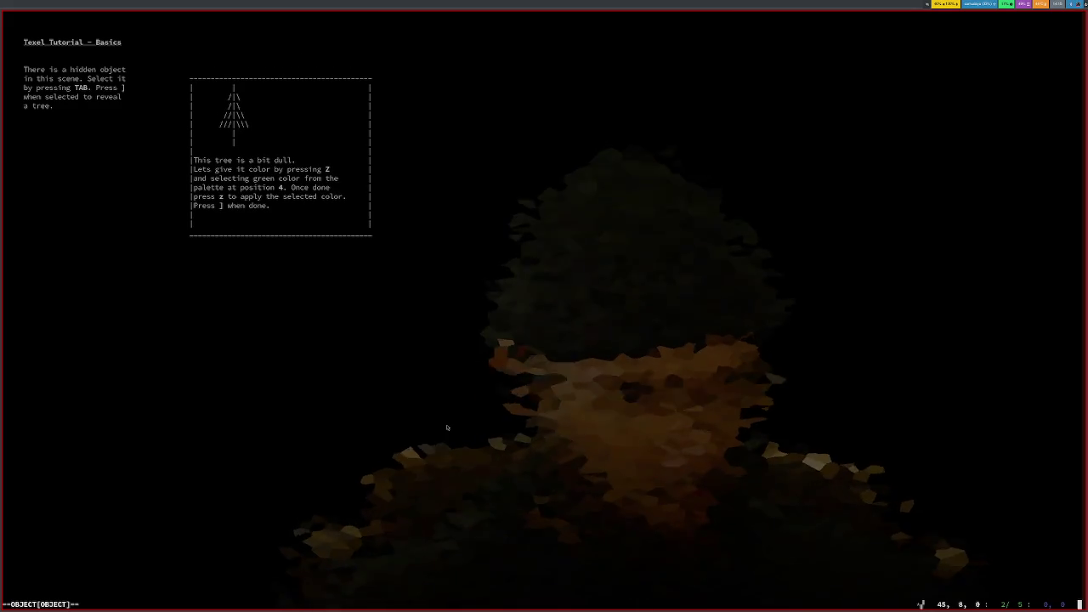
Step: Colour the tutorial tree with green palette colour 4 and advance to the edit-mode step
{"action": "key", "text": "Up"}
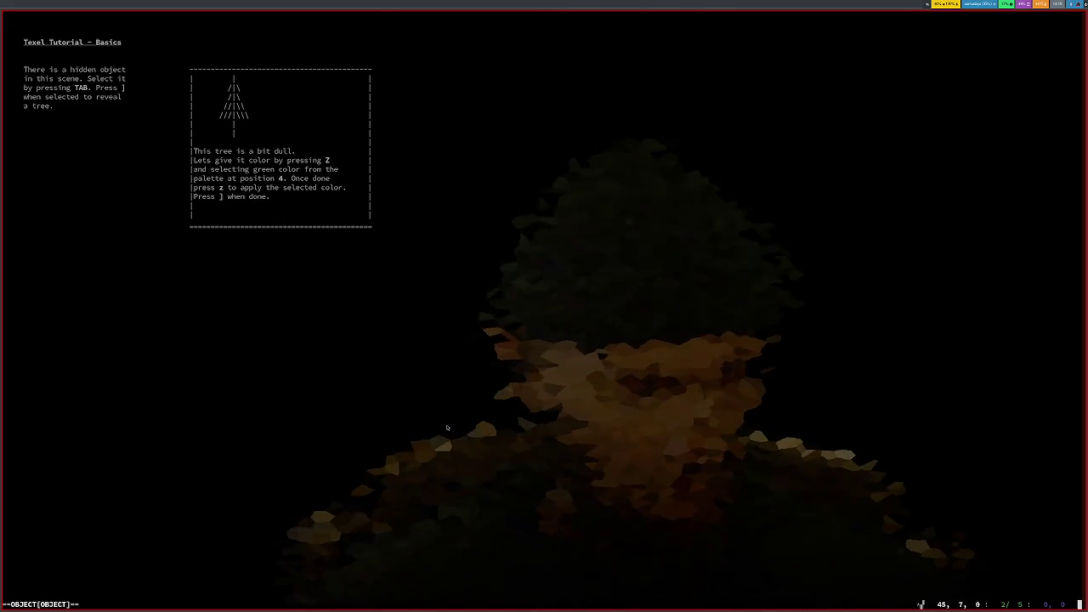
{"action": "key", "text": "shift+z"}
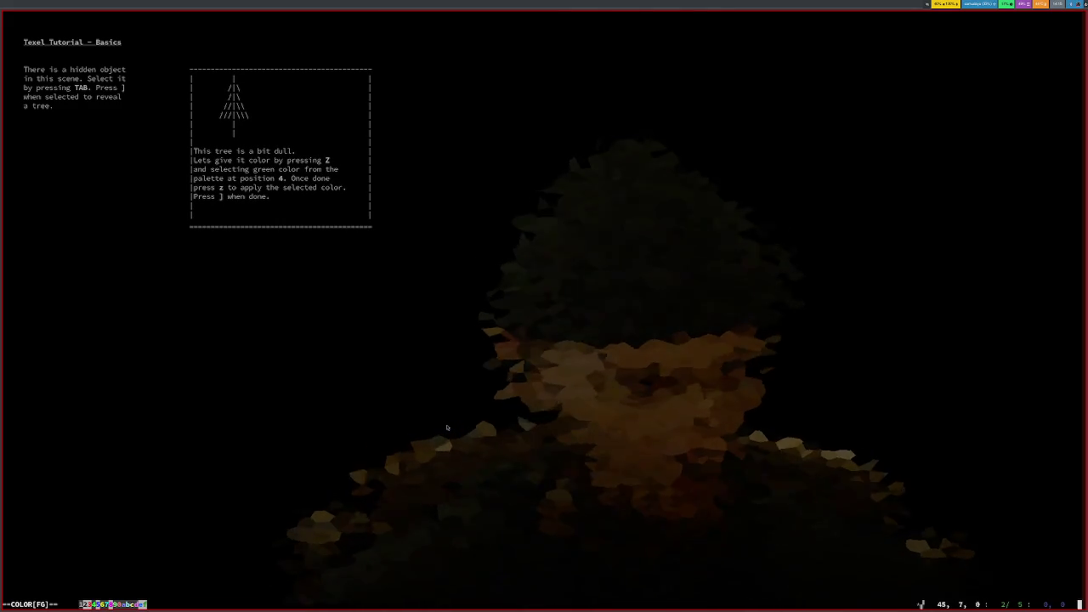
{"action": "key", "text": "4"}
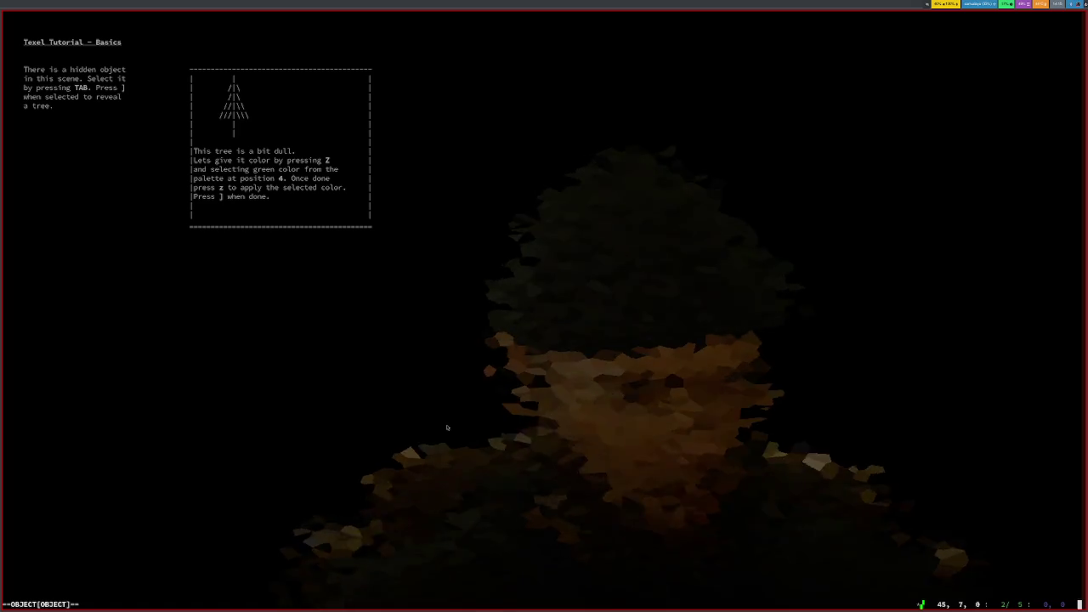
{"action": "key", "text": "z"}
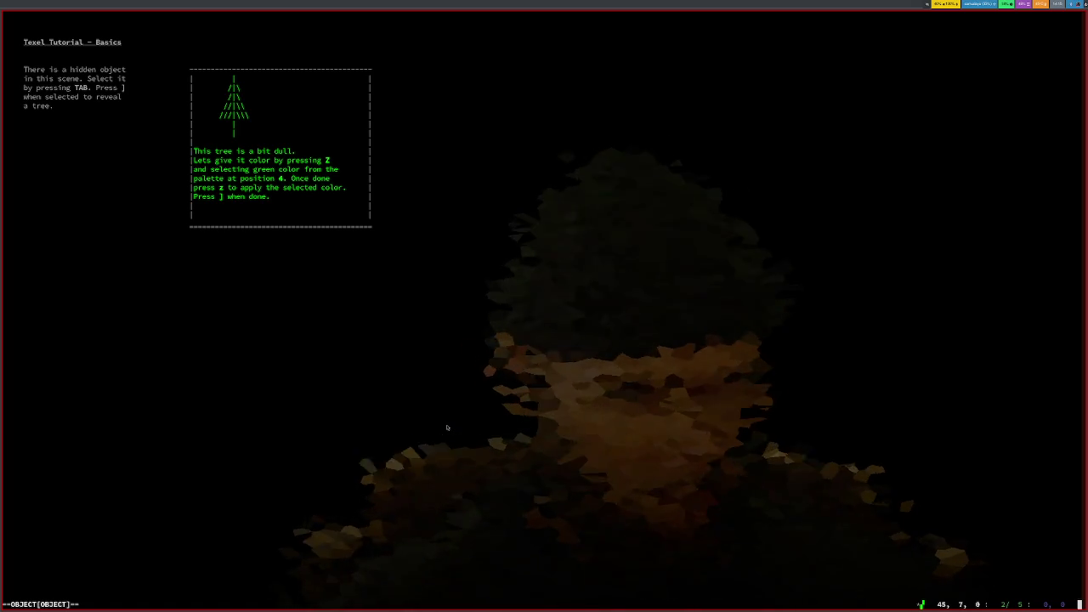
{"action": "key", "text": "bracketright"}
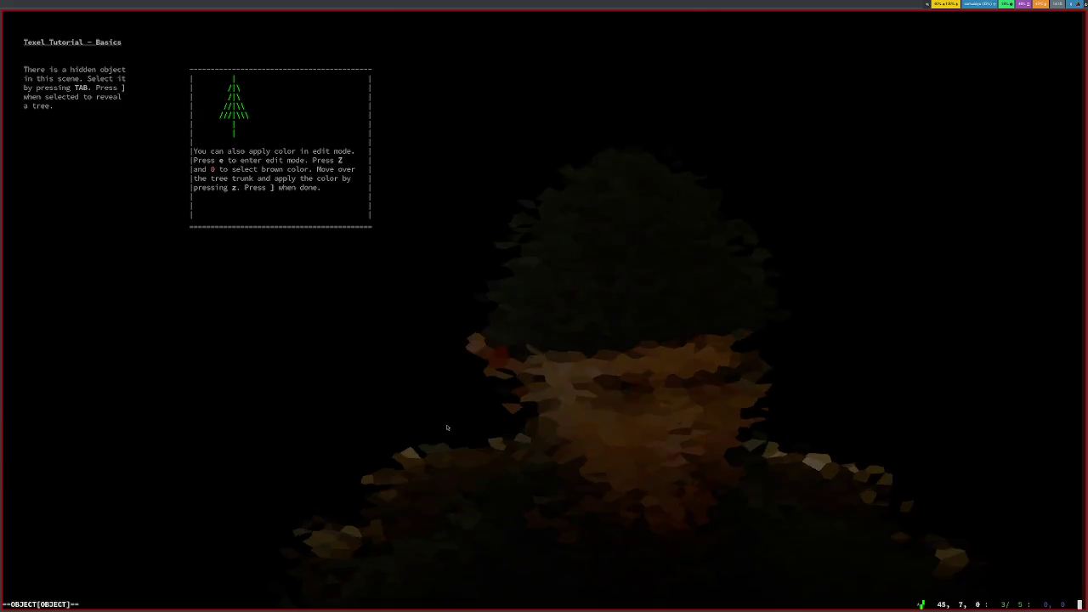
Step: In edit mode, pick palette colour 0 and move the cursor around the tree
{"action": "key", "text": "e"}
{"action": "key", "text": "Right"}
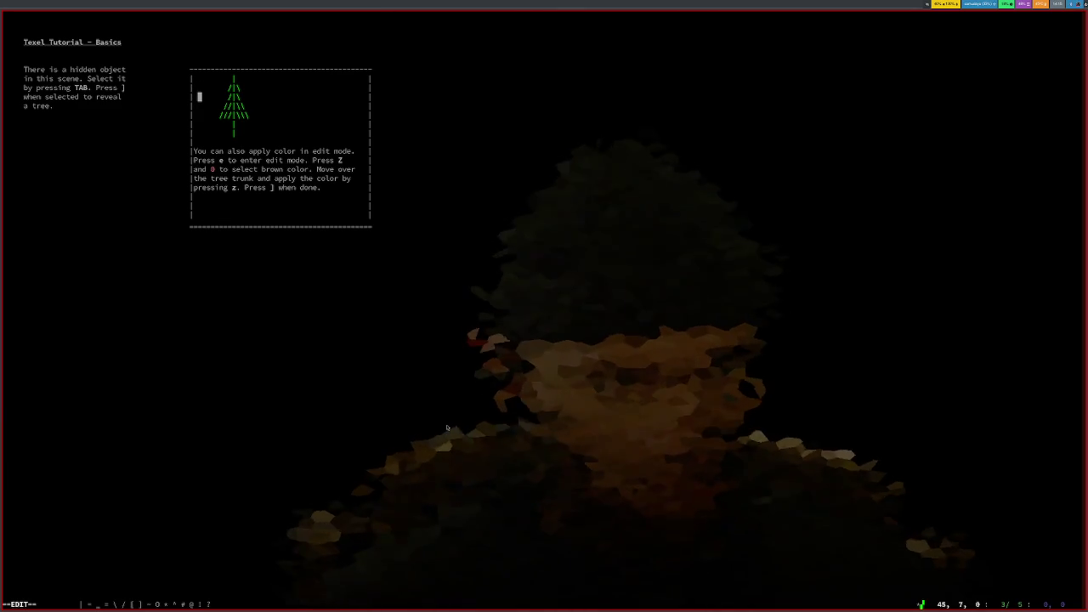
{"action": "key", "text": "Right"}
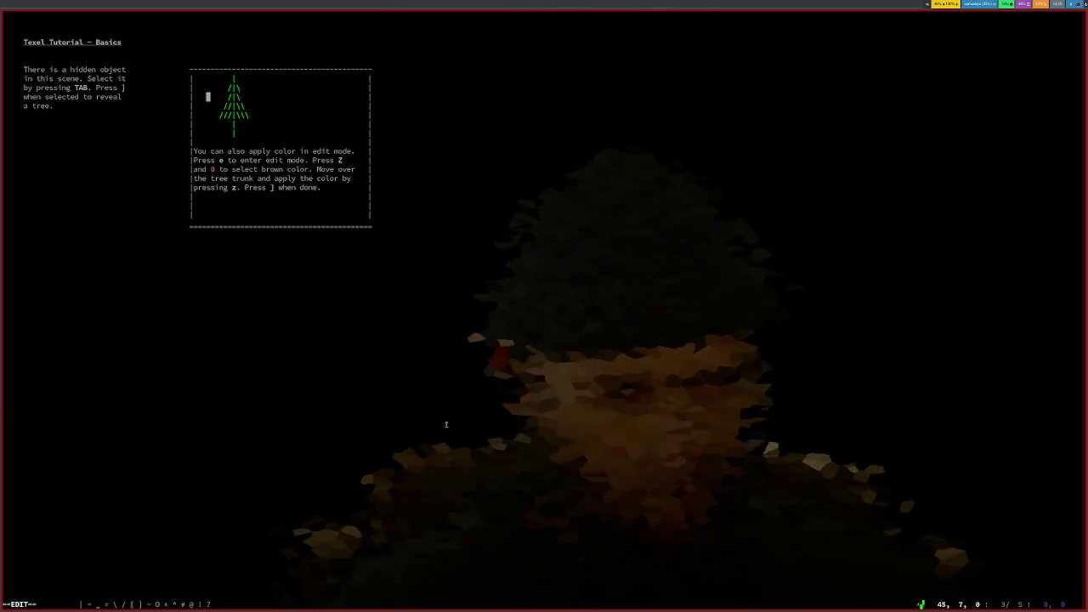
{"action": "key", "text": "shift+z"}
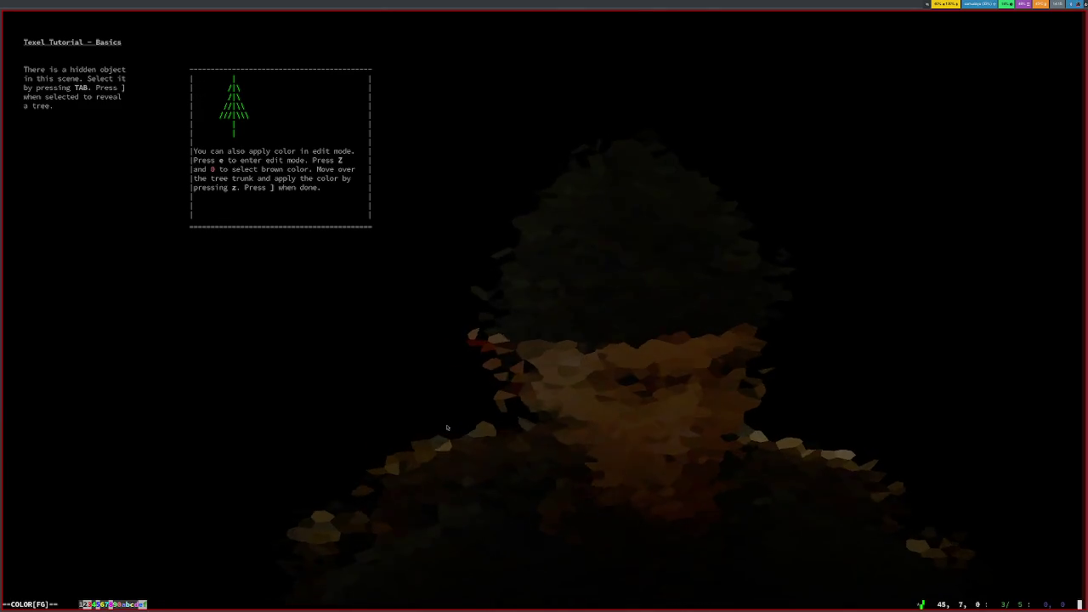
{"action": "key", "text": "0"}
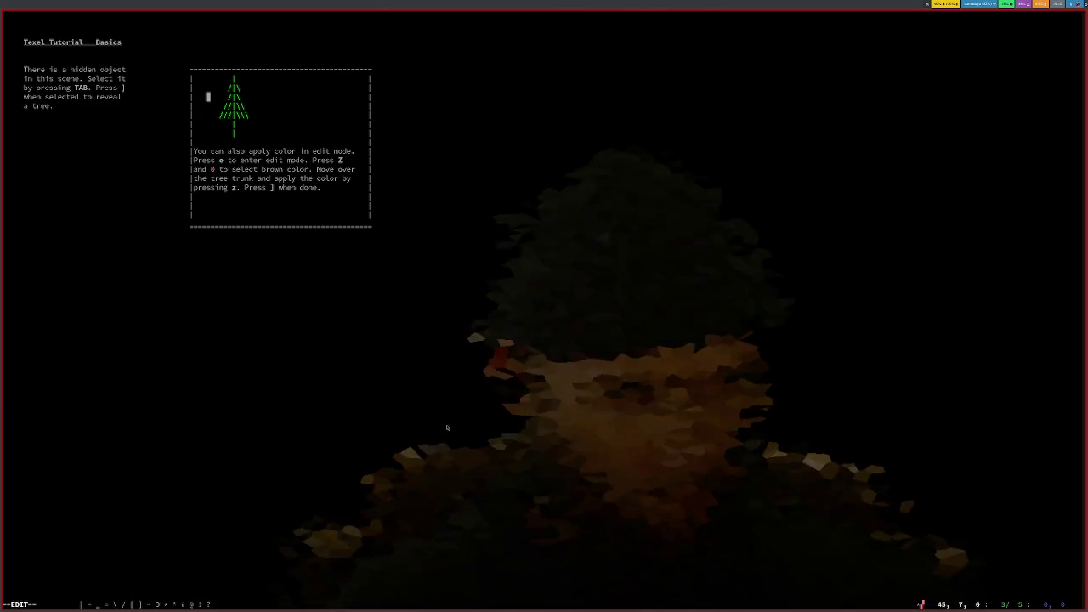
{"action": "key", "text": "Right"}
{"action": "key", "text": "Right"}
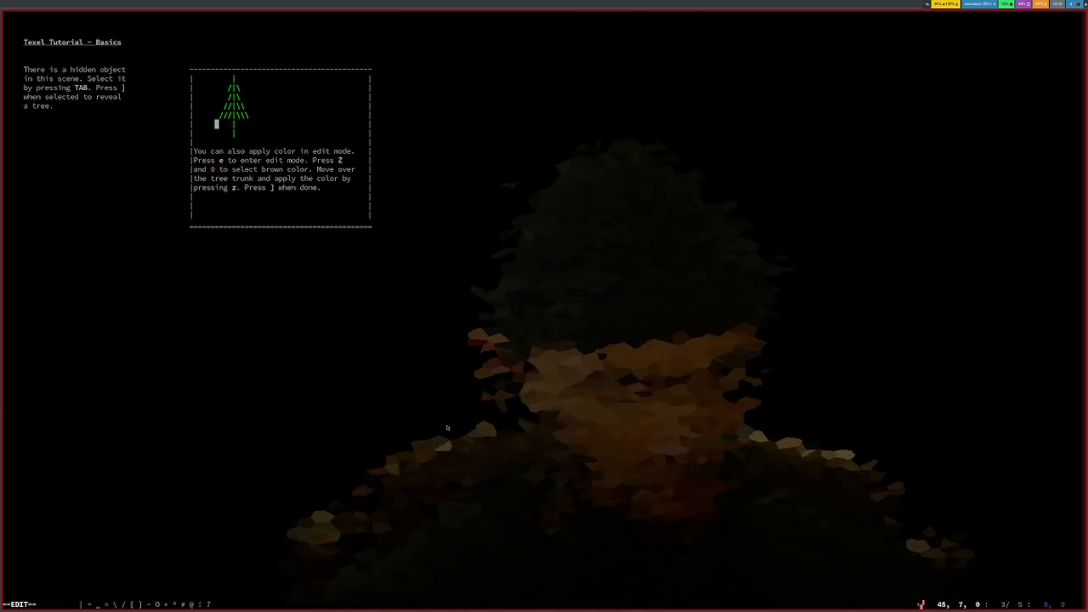
{"action": "key", "text": "Right"}
{"action": "key", "text": "Right"}
{"action": "key", "text": "Right"}
{"action": "key", "text": "Right"}
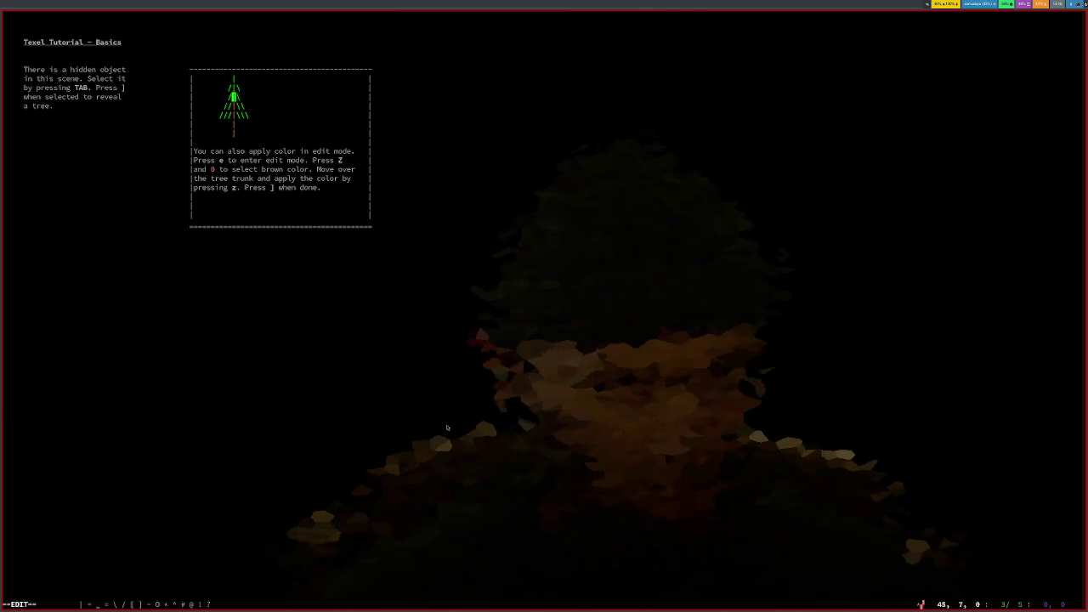
{"action": "key", "text": "Up"}
{"action": "key", "text": "Up"}
{"action": "key", "text": "Up"}
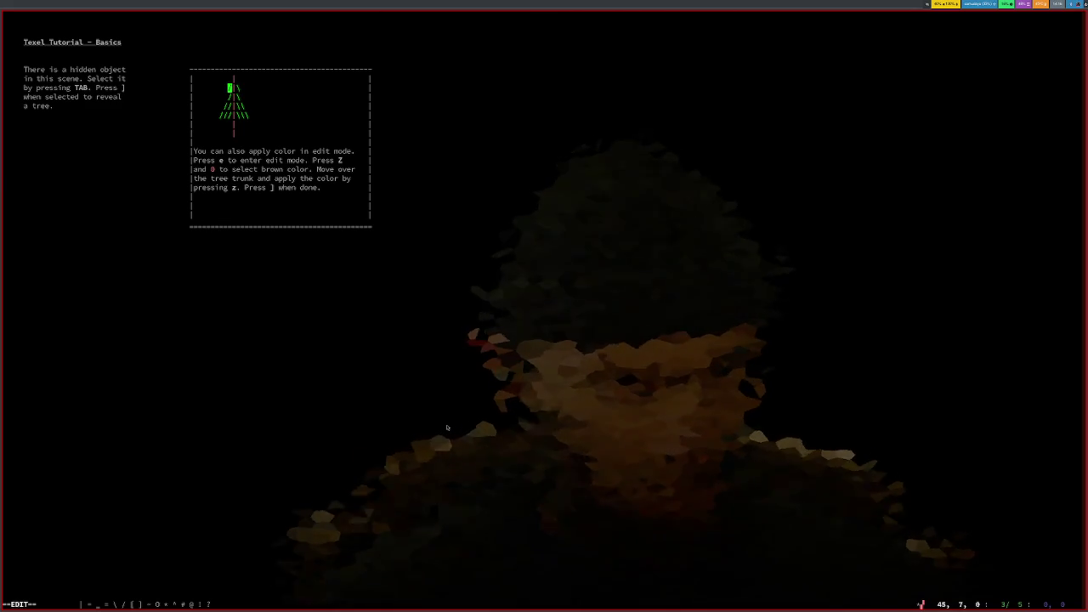
{"action": "key", "text": "Escape"}
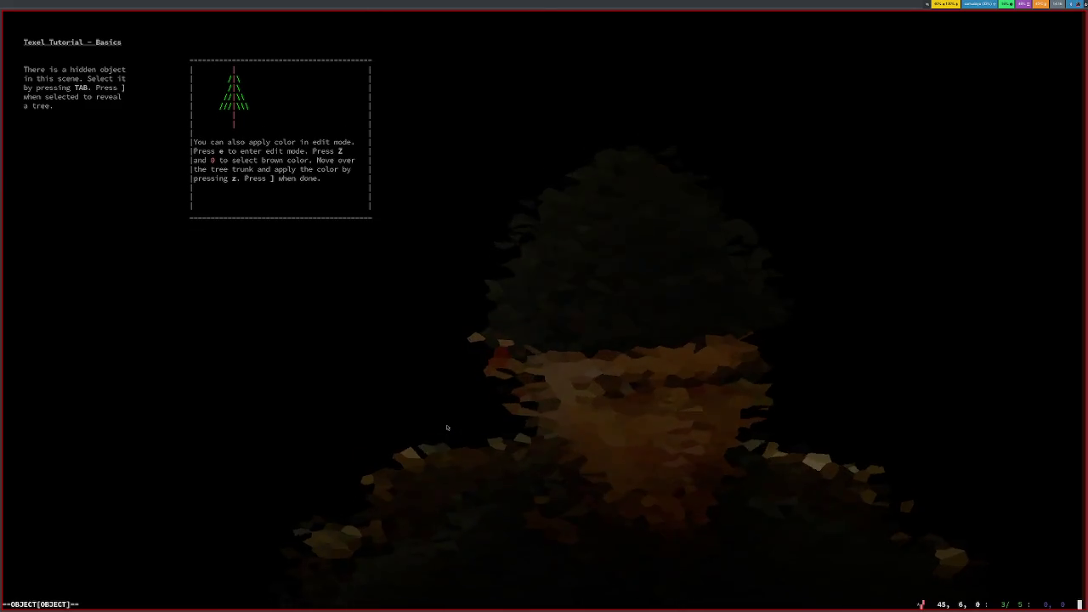
Step: Deselect the tutorial box, nudge the view, and reselect the box for editing
{"action": "key", "text": "Escape"}
{"action": "key", "text": "Up"}
{"action": "key", "text": "Down"}
{"action": "key", "text": "Tab"}
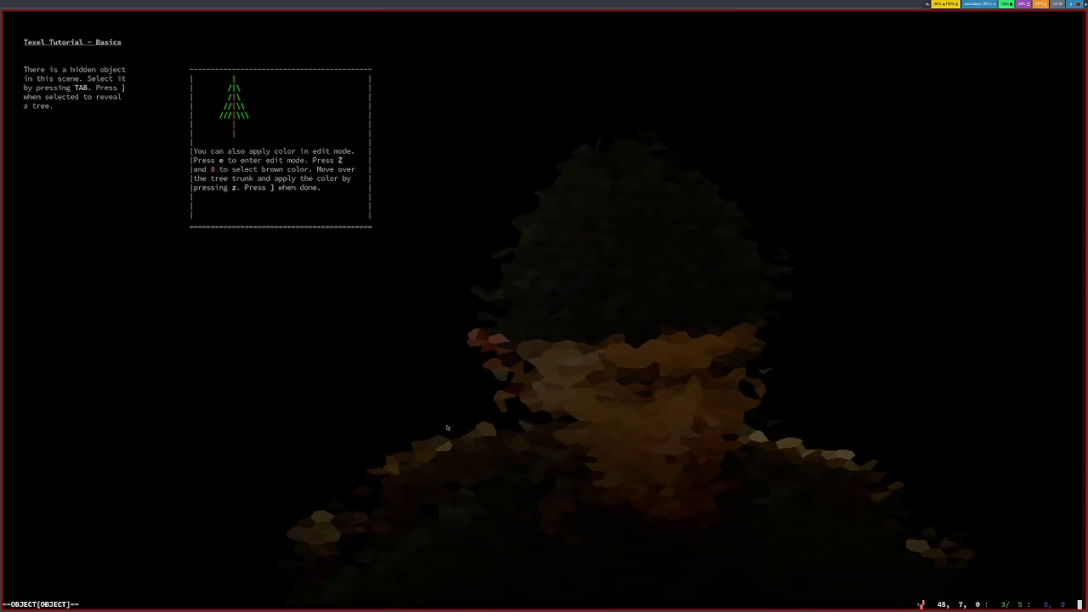
{"action": "key", "text": "e"}
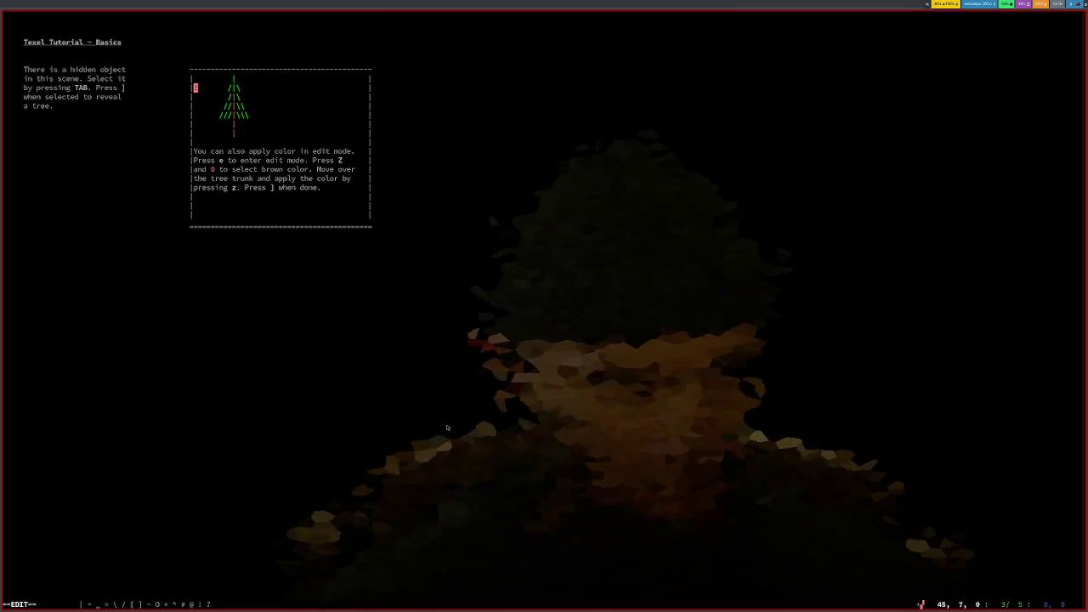
{"action": "key", "text": "Escape"}
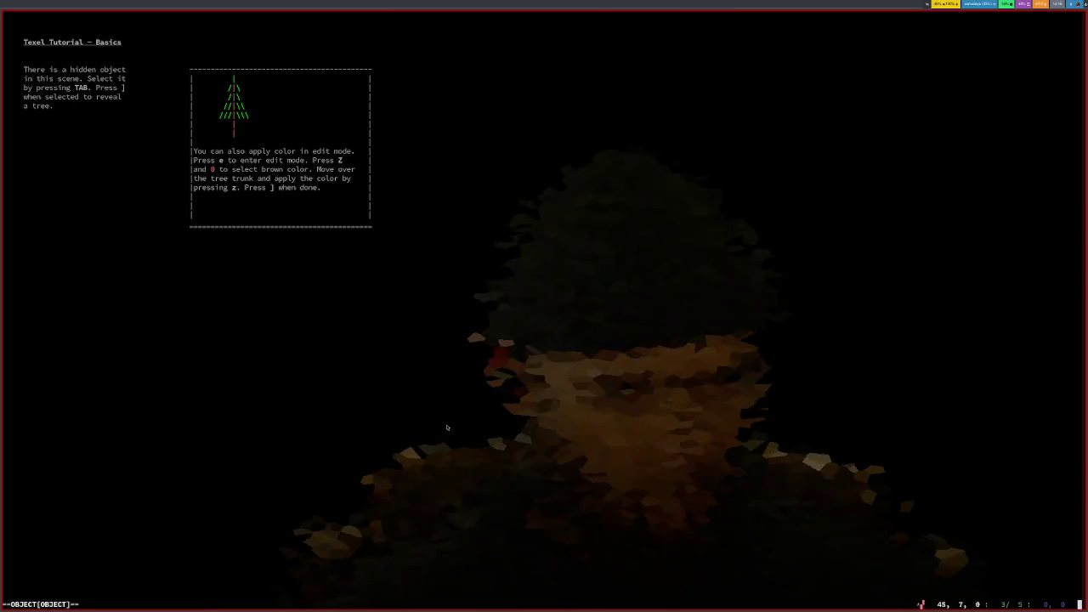
Step: Paint the tree trunk, advance to the write-mode step and enter write mode
{"action": "key", "text": "e"}
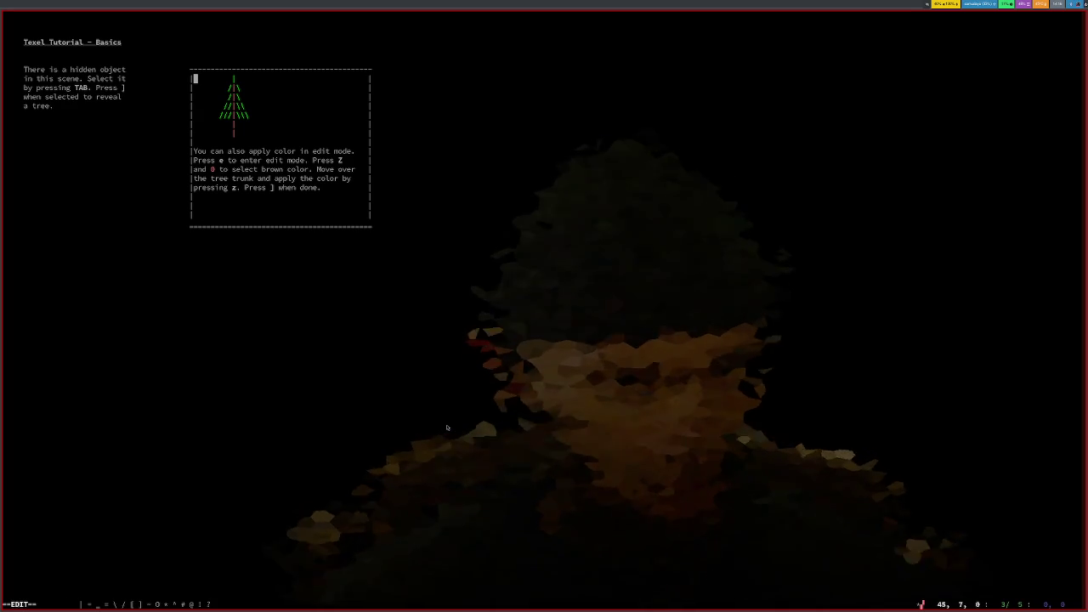
{"action": "key", "text": "Down"}
{"action": "key", "text": "Right"}
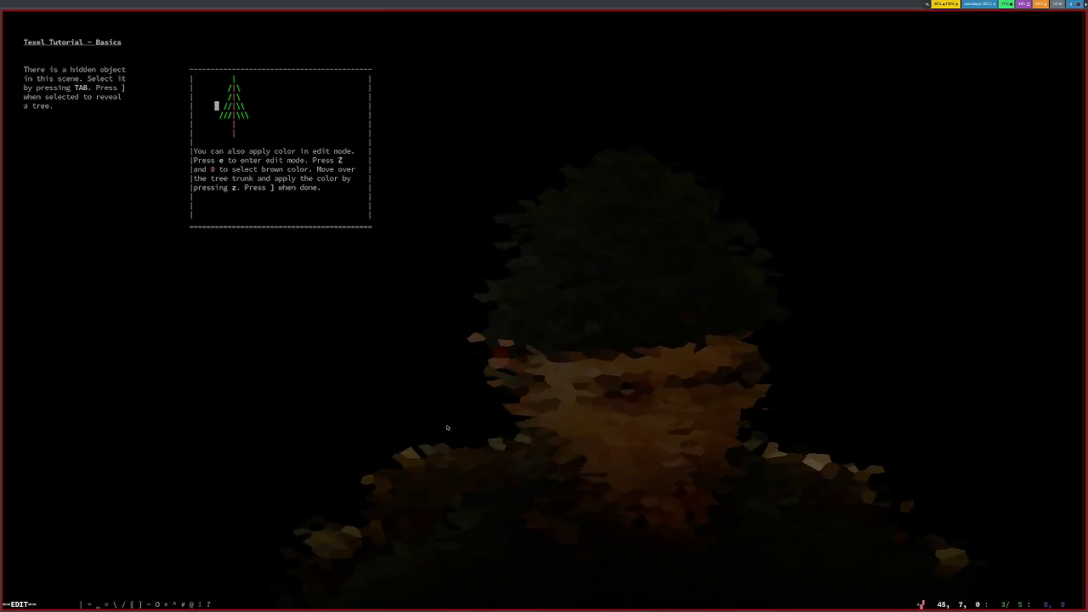
{"action": "key", "text": "Down"}
{"action": "key", "text": "Right"}
{"action": "key", "text": "Down"}
{"action": "key", "text": "Right"}
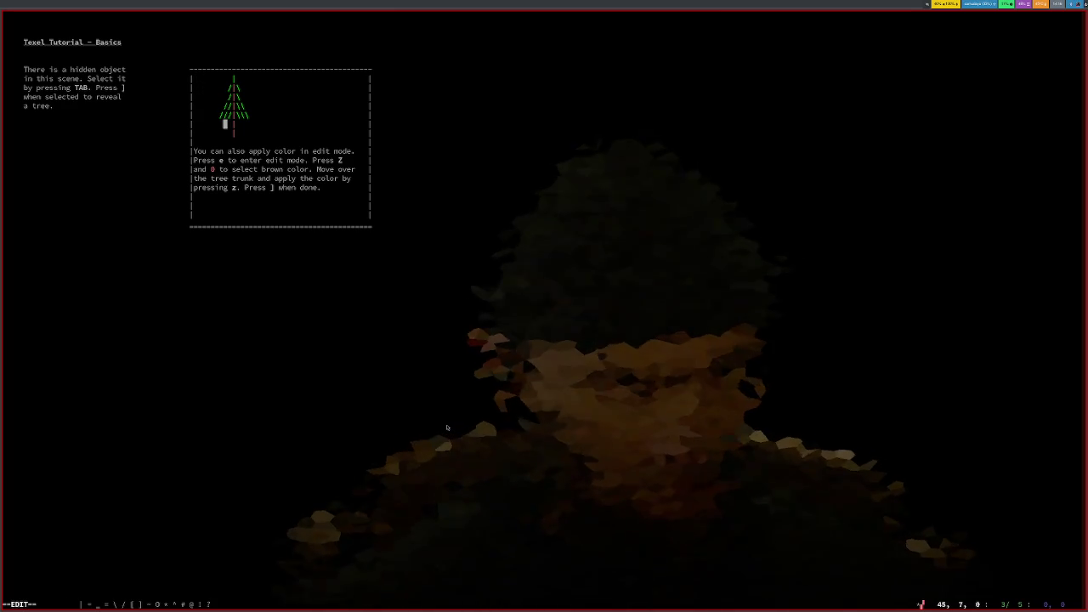
{"action": "key", "text": "Escape"}
{"action": "key", "text": "bracketright"}
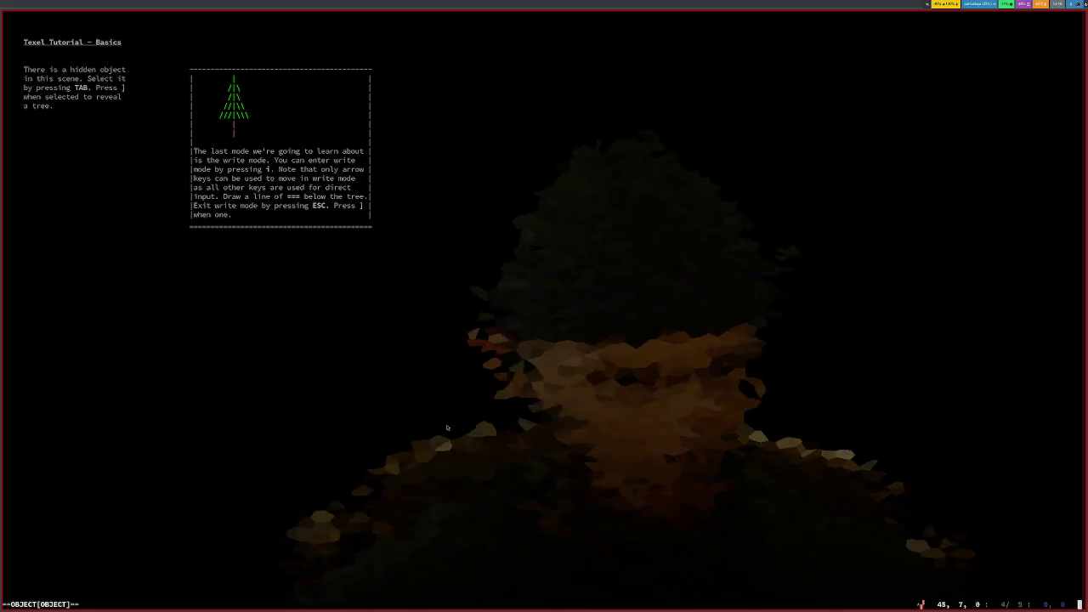
{"action": "key", "text": "i"}
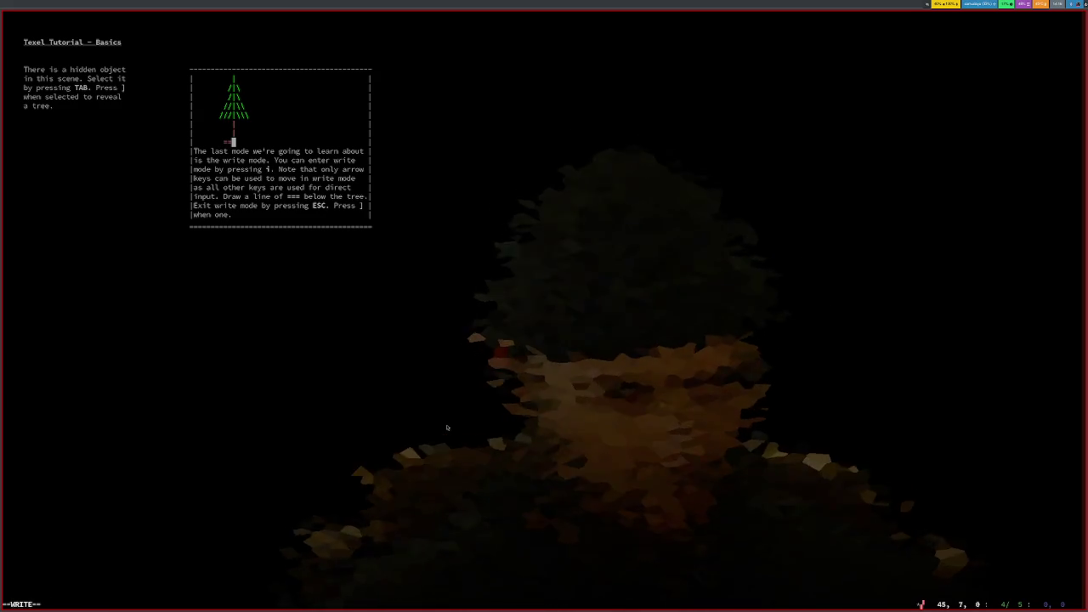
Step: Write '===' below the tree, complete the Basics tutorial and start lesson 1
{"action": "type", "text": "=="}
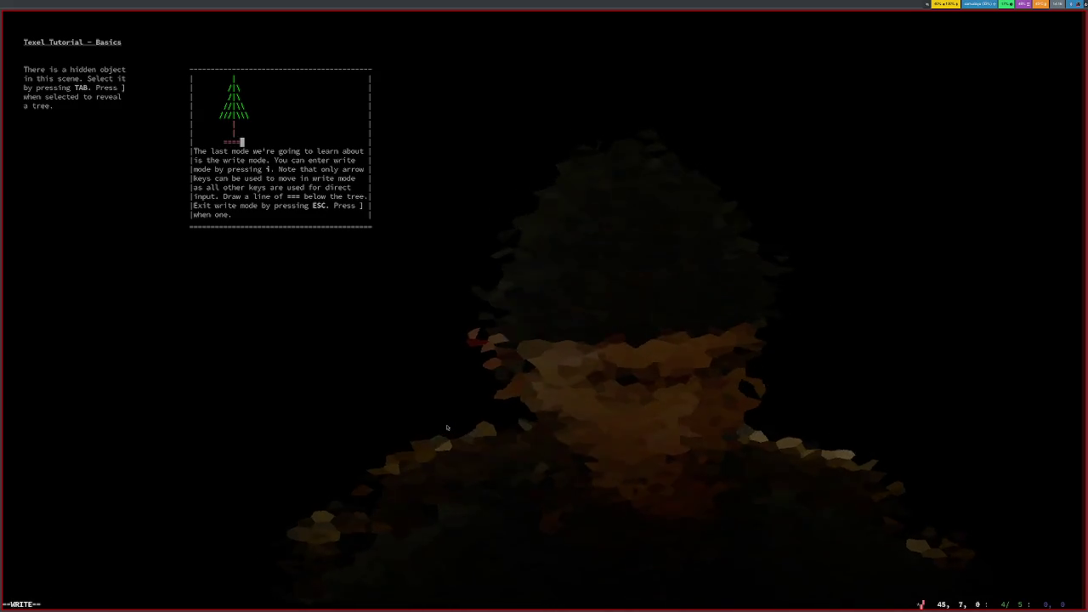
{"action": "key", "text": "Left"}
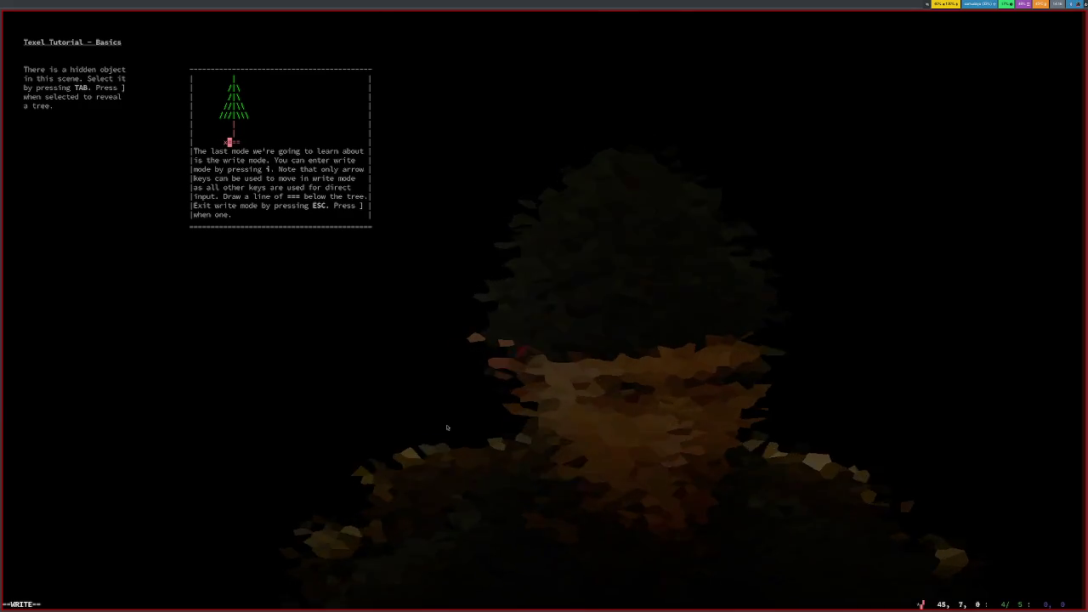
{"action": "type", "text": "="}
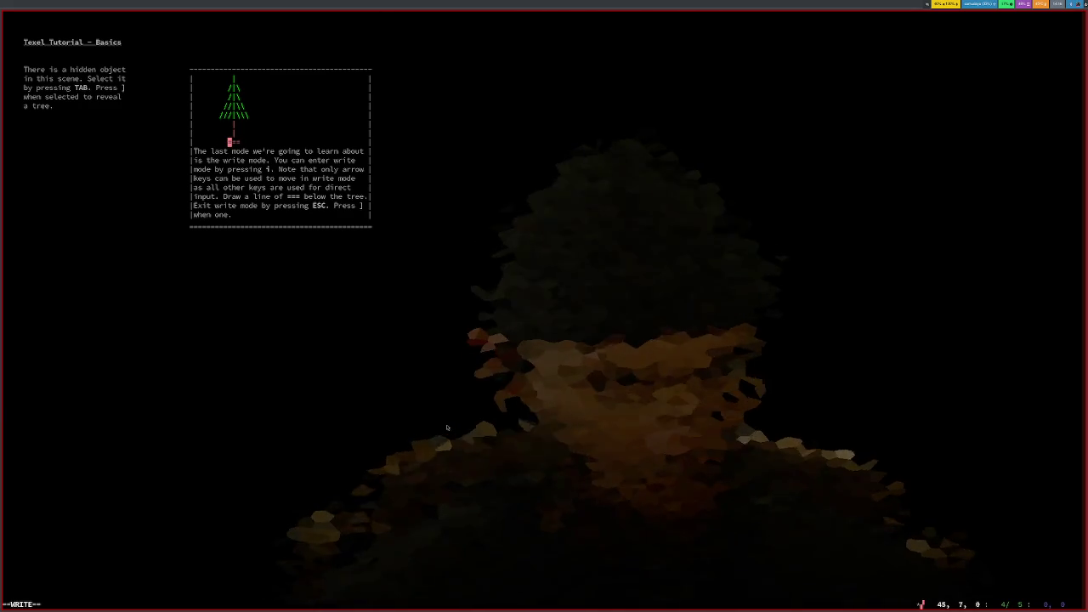
{"action": "key", "text": "Escape"}
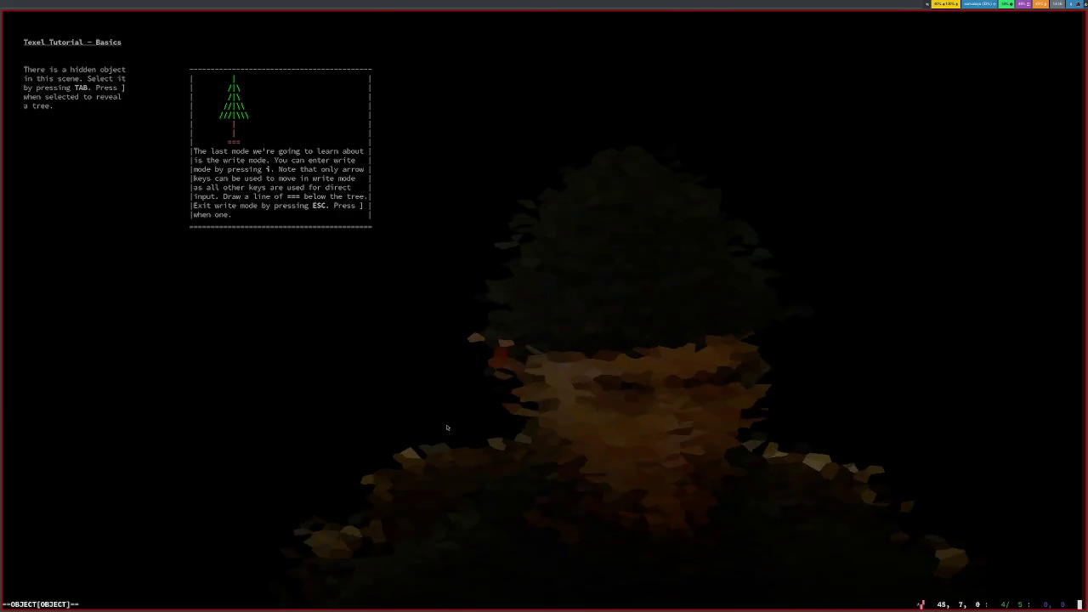
{"action": "key", "text": "bracketright"}
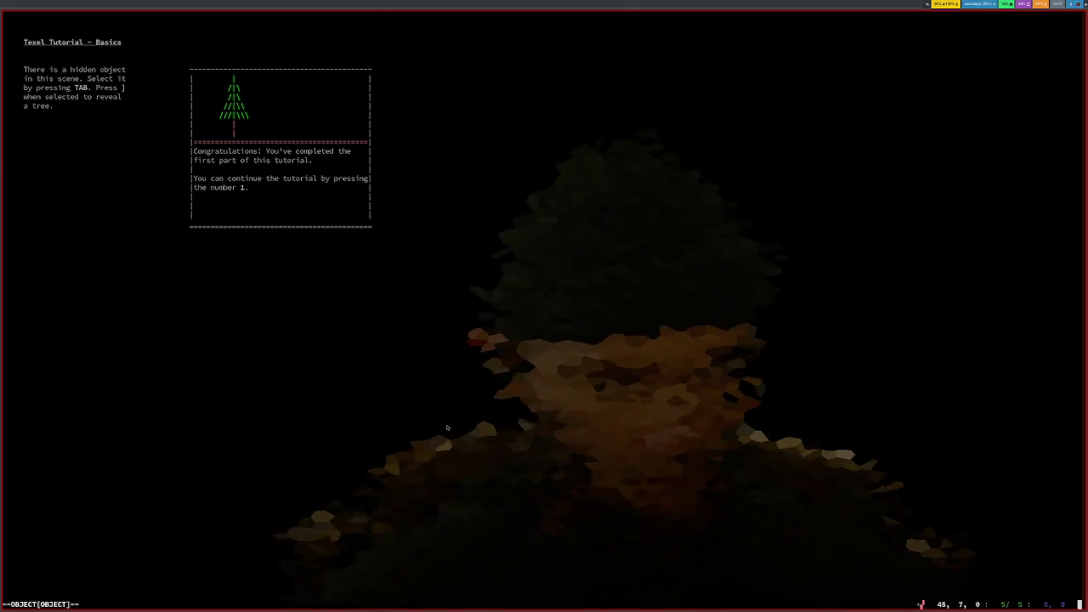
{"action": "key", "text": "1"}
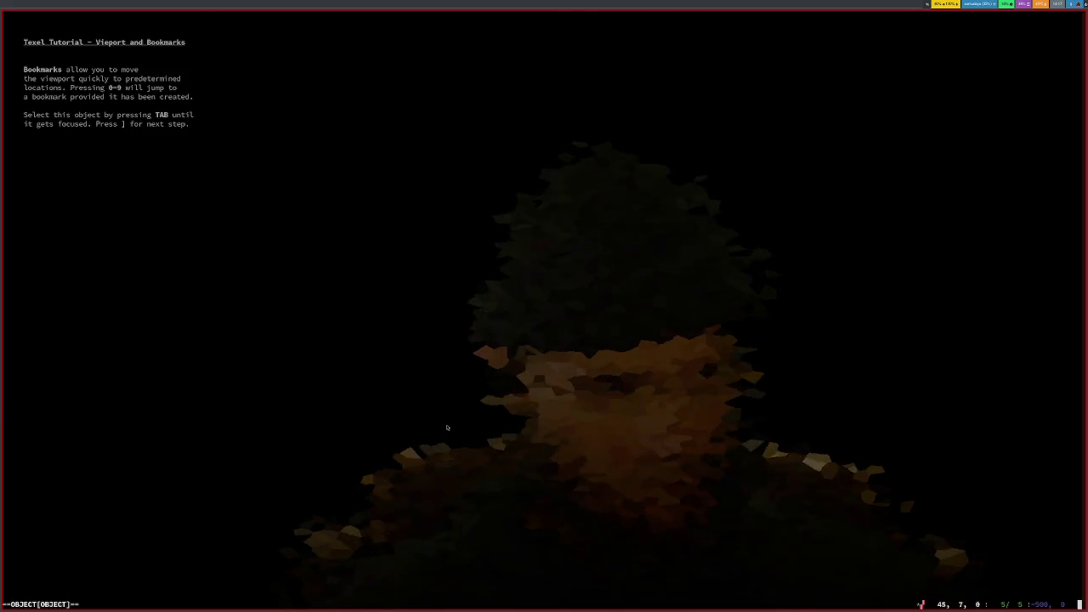
Step: Select the lesson text and page through the bookmarks and viewport explanation steps
{"action": "key", "text": "Tab"}
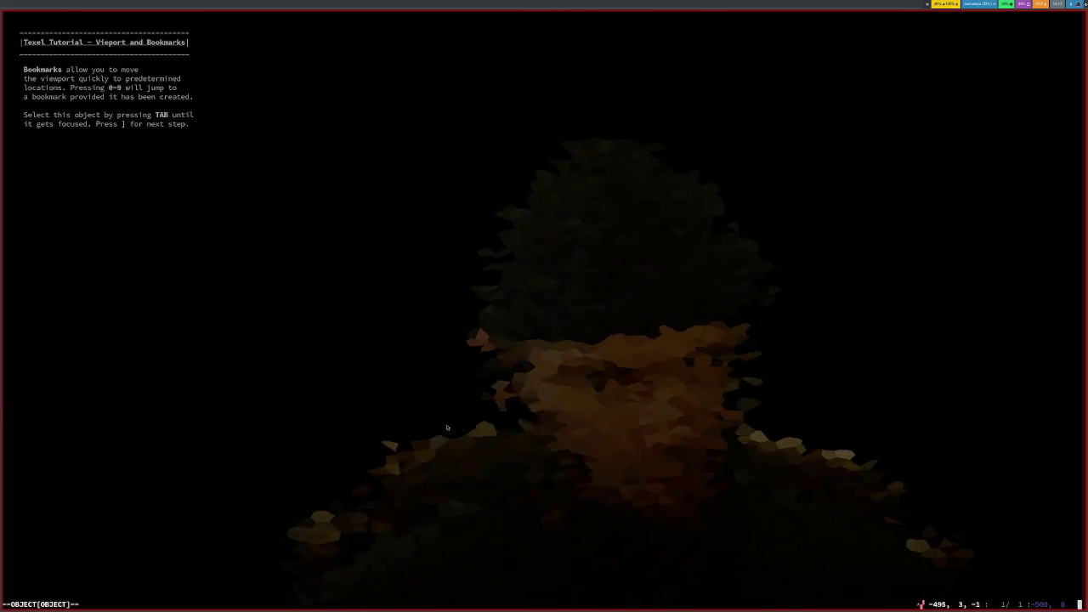
{"action": "key", "text": "Tab"}
{"action": "key", "text": "bracketright"}
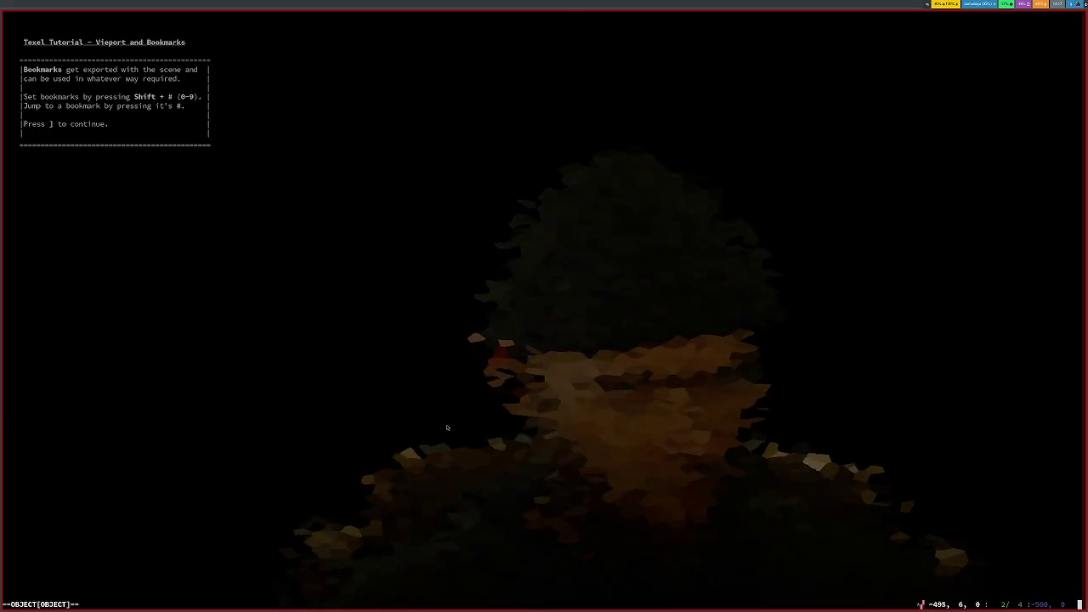
{"action": "key", "text": "bracketright"}
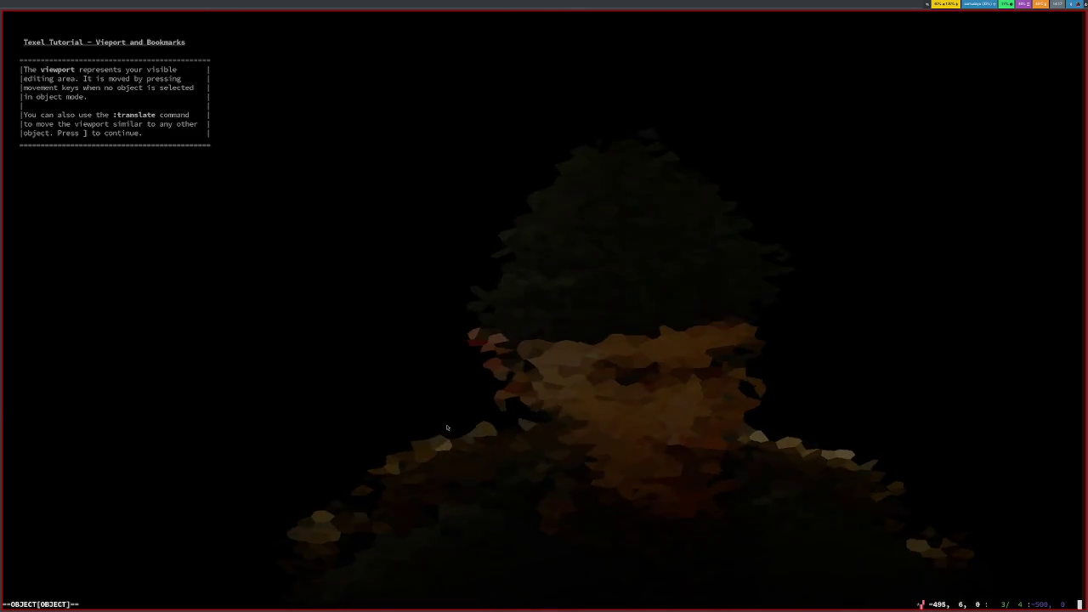
{"action": "key", "text": "bracketright"}
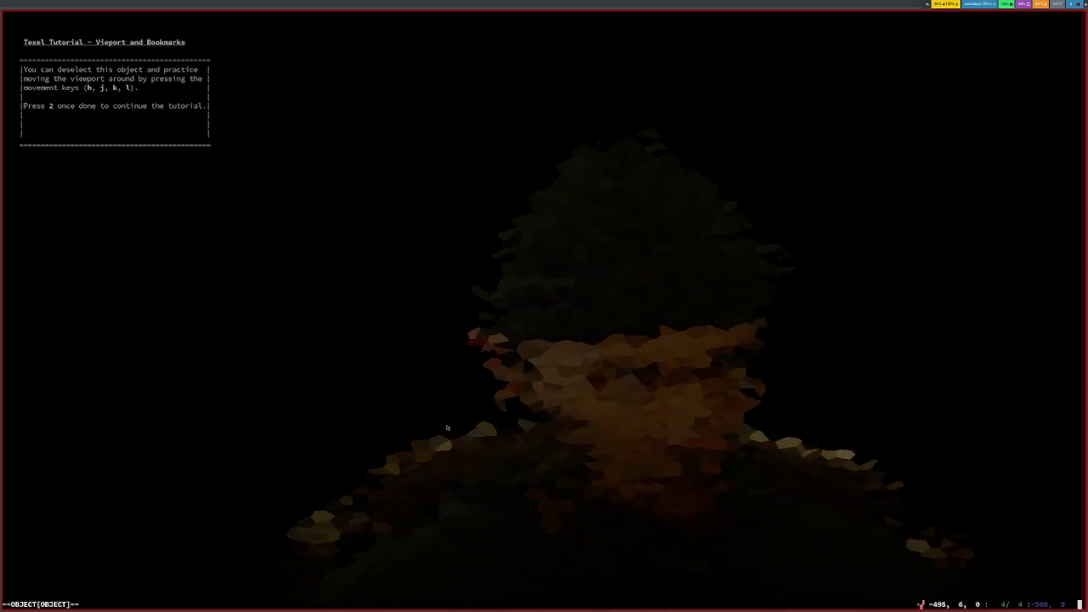
Step: Move the text box down and back up two rows, then page to the practice step
{"action": "key", "text": "j"}
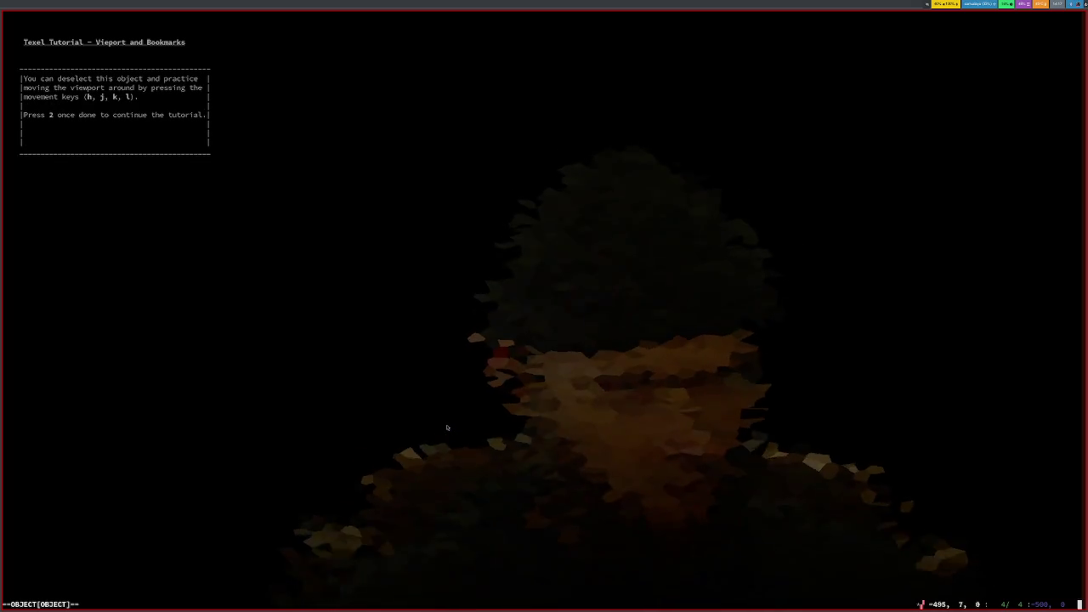
{"action": "key", "text": "j"}
{"action": "key", "text": "k"}
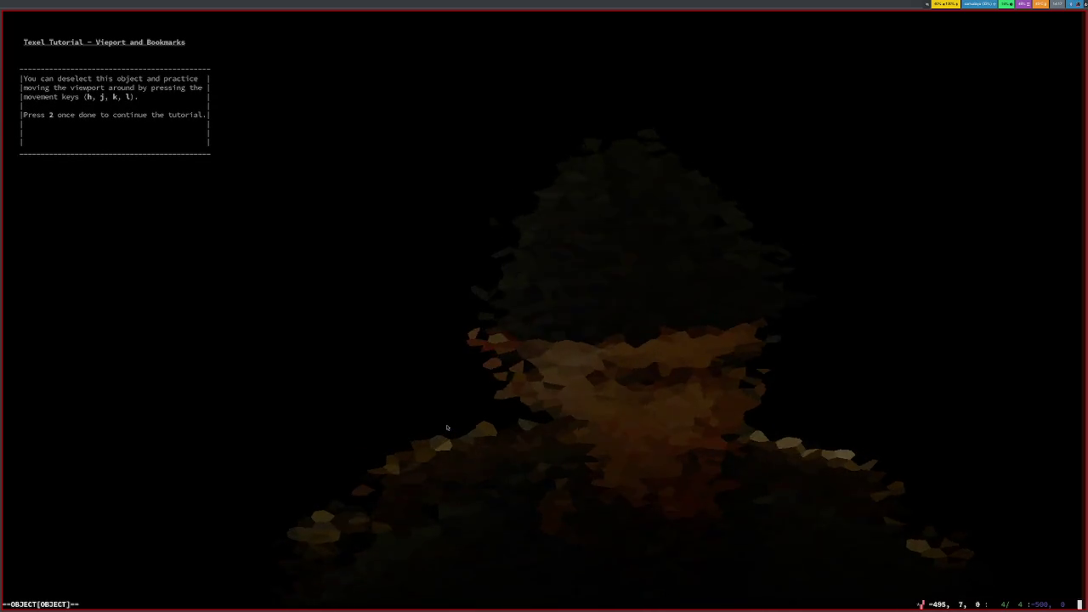
{"action": "key", "text": "k"}
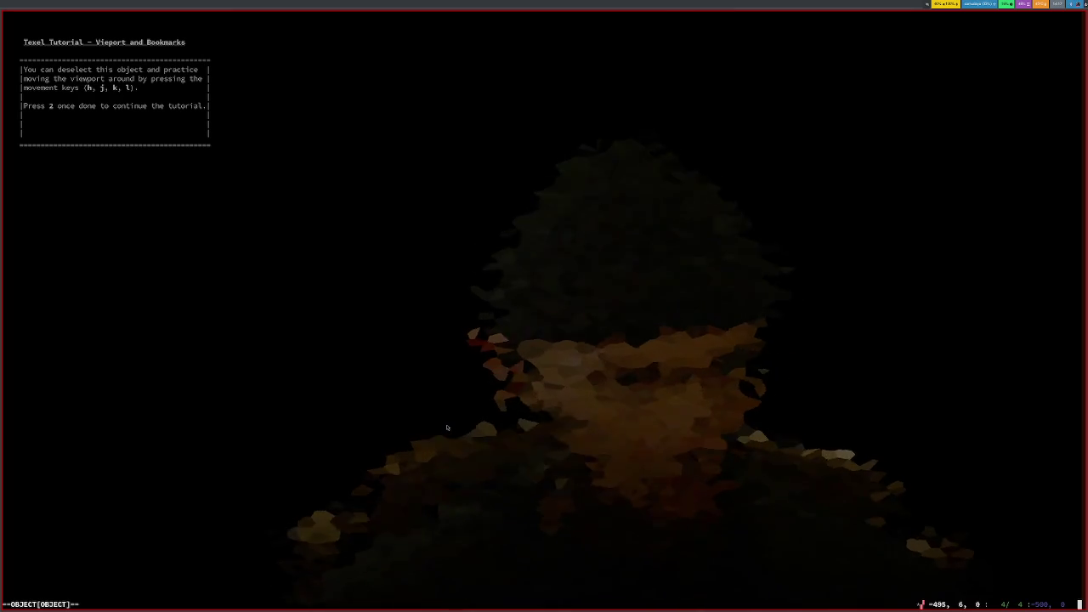
{"action": "key", "text": "bracketright"}
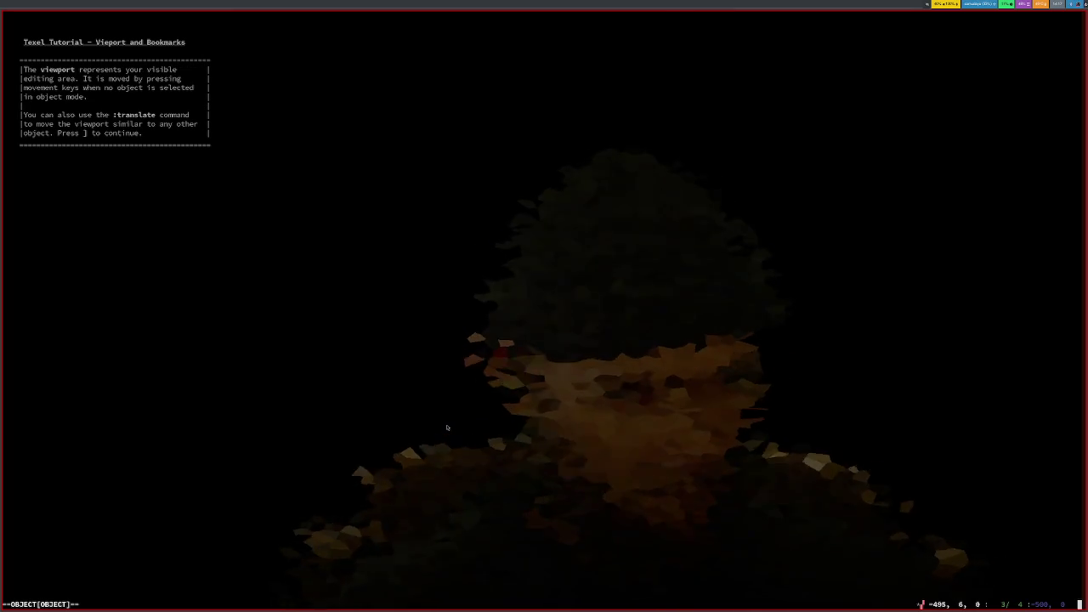
{"action": "key", "text": "bracketright"}
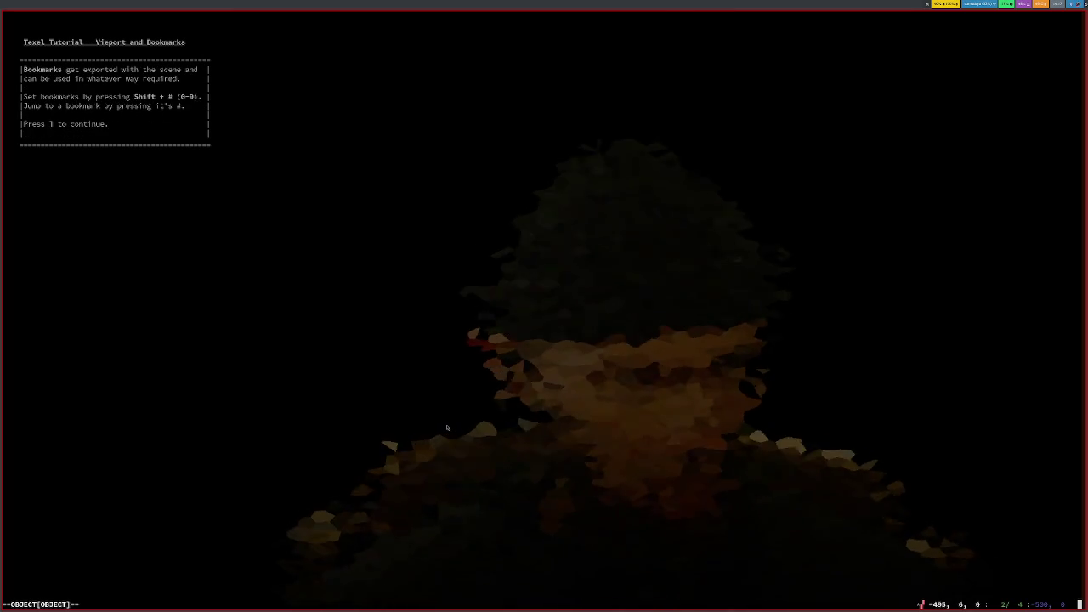
{"action": "key", "text": "bracketleft"}
{"action": "key", "text": "bracketright"}
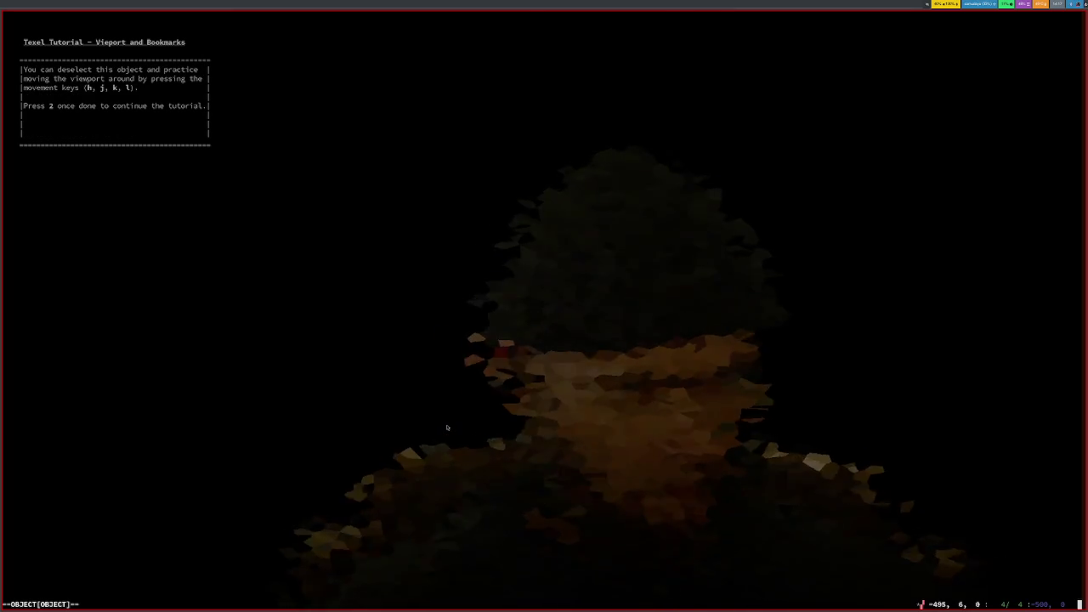
Step: Deselect the tutorial object, pan the viewport with h/j/k/l, and continue to lesson 2
{"action": "key", "text": "Escape"}
{"action": "key", "text": "l"}
{"action": "key", "text": "l"}
{"action": "key", "text": "l"}
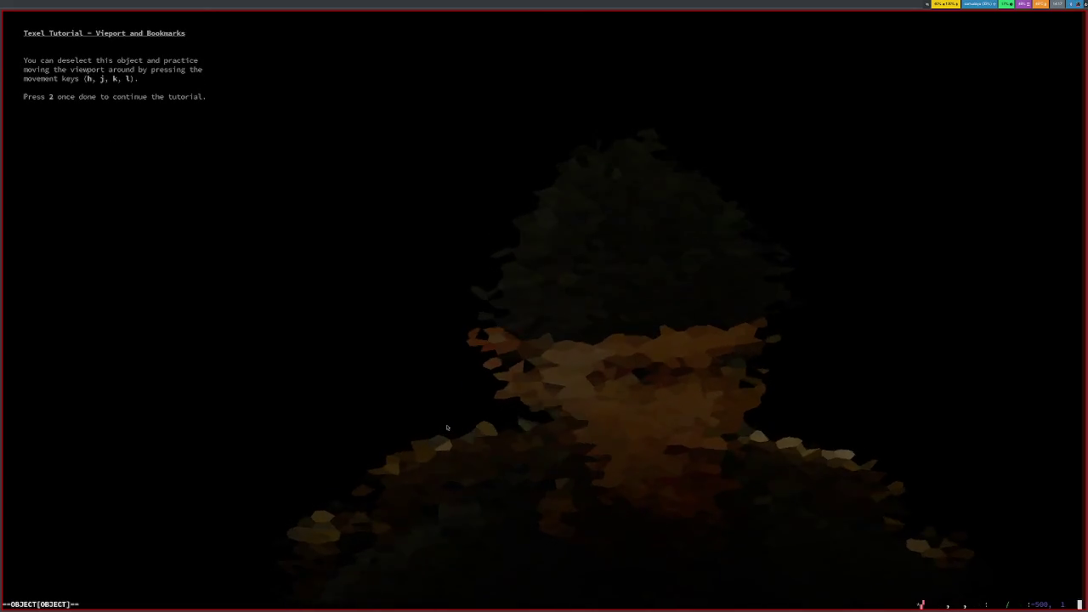
{"action": "key", "text": "j"}
{"action": "key", "text": "j"}
{"action": "key", "text": "h"}
{"action": "key", "text": "h"}
{"action": "key", "text": "h"}
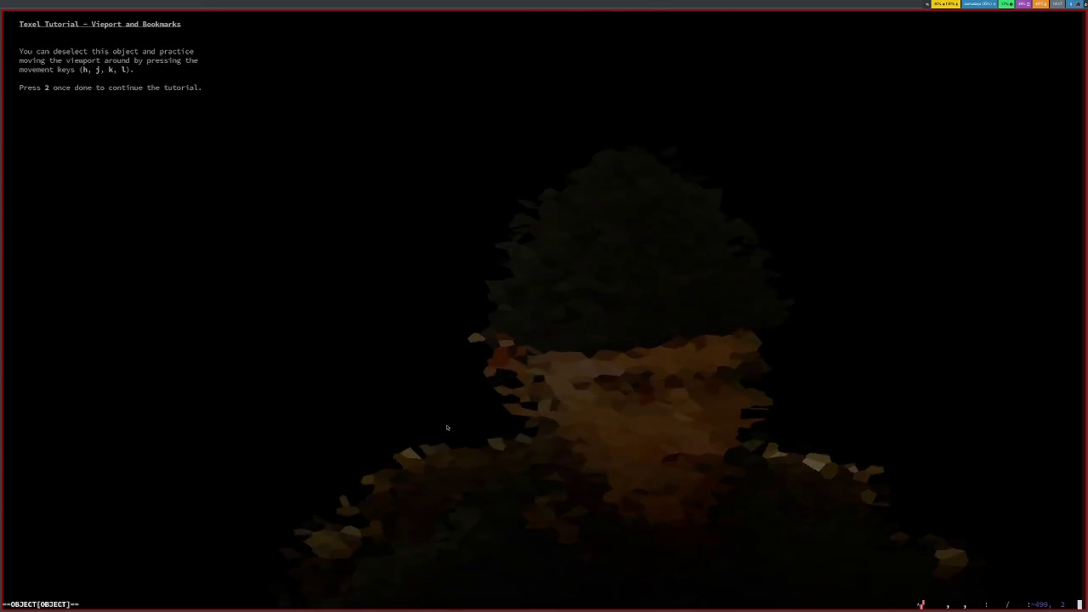
{"action": "key", "text": "h"}
{"action": "key", "text": "h"}
{"action": "key", "text": "j"}
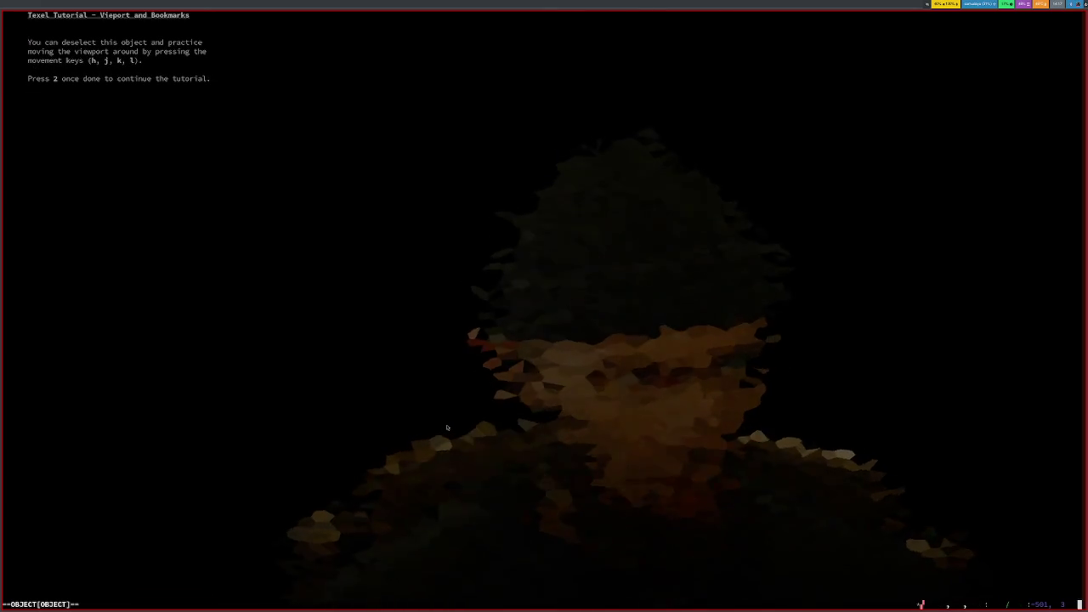
{"action": "key", "text": "k"}
{"action": "key", "text": "k"}
{"action": "key", "text": "k"}
{"action": "key", "text": "k"}
{"action": "key", "text": "k"}
{"action": "key", "text": "k"}
{"action": "key", "text": "k"}
{"action": "key", "text": "k"}
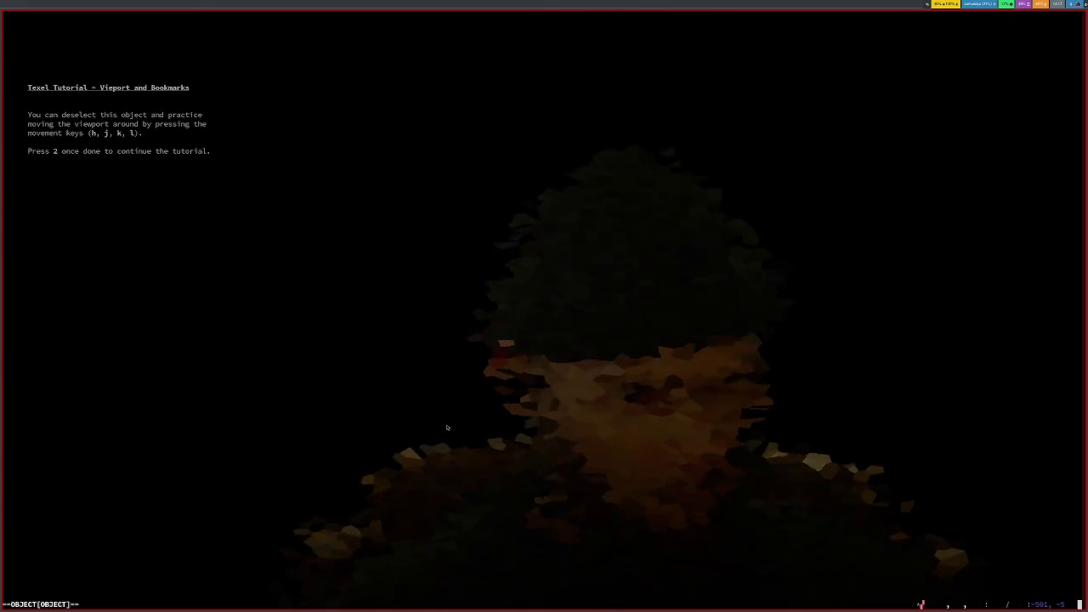
{"action": "key", "text": "2"}
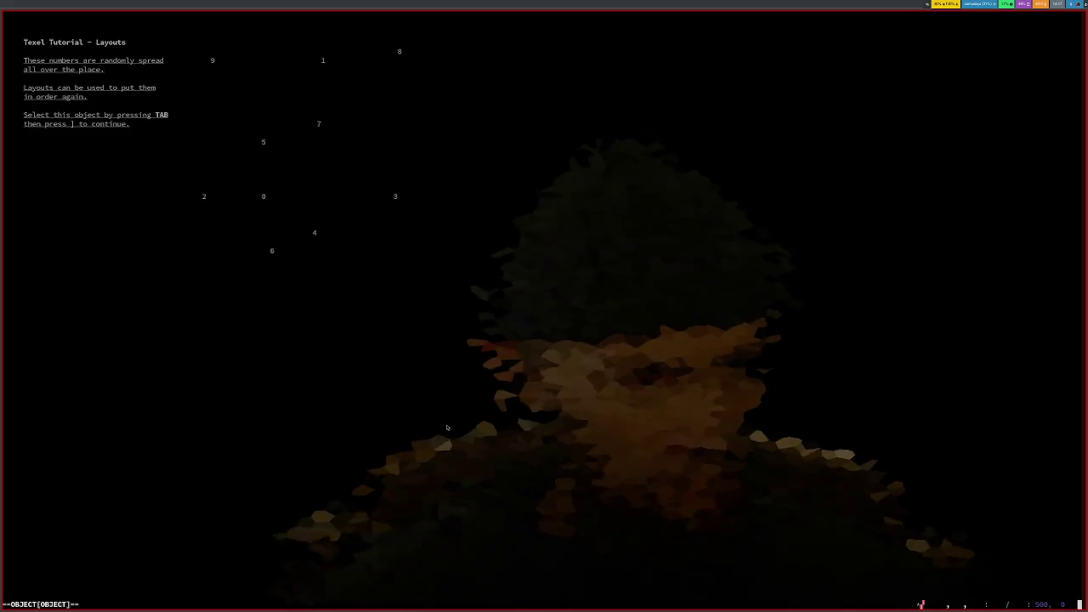
Step: Advance to the layout instructions and select all ten scattered numbers
{"action": "key", "text": "Tab"}
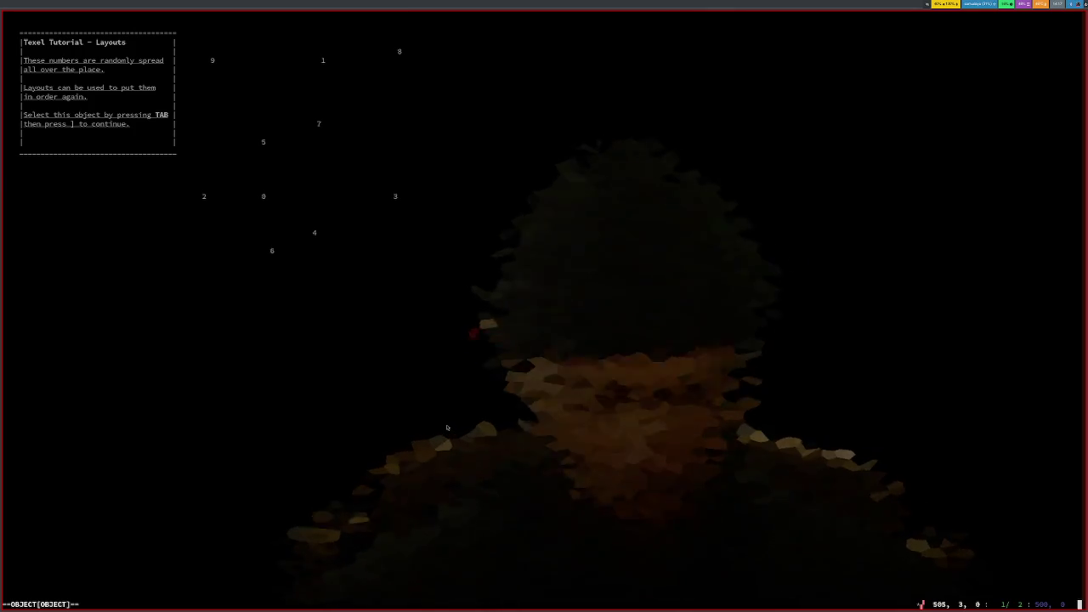
{"action": "key", "text": "bracketright"}
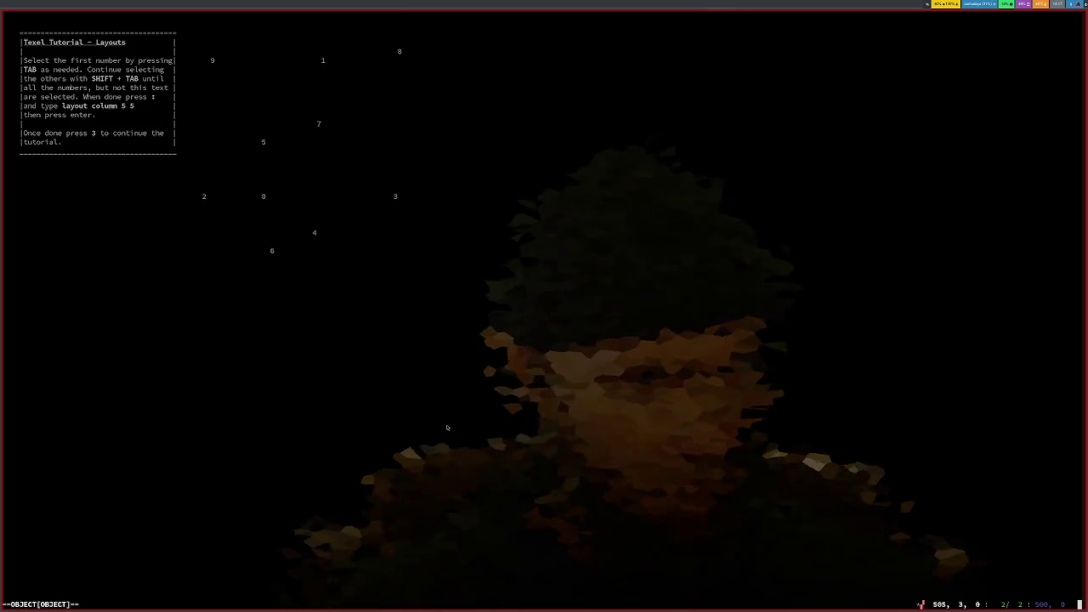
{"action": "key", "text": "Tab"}
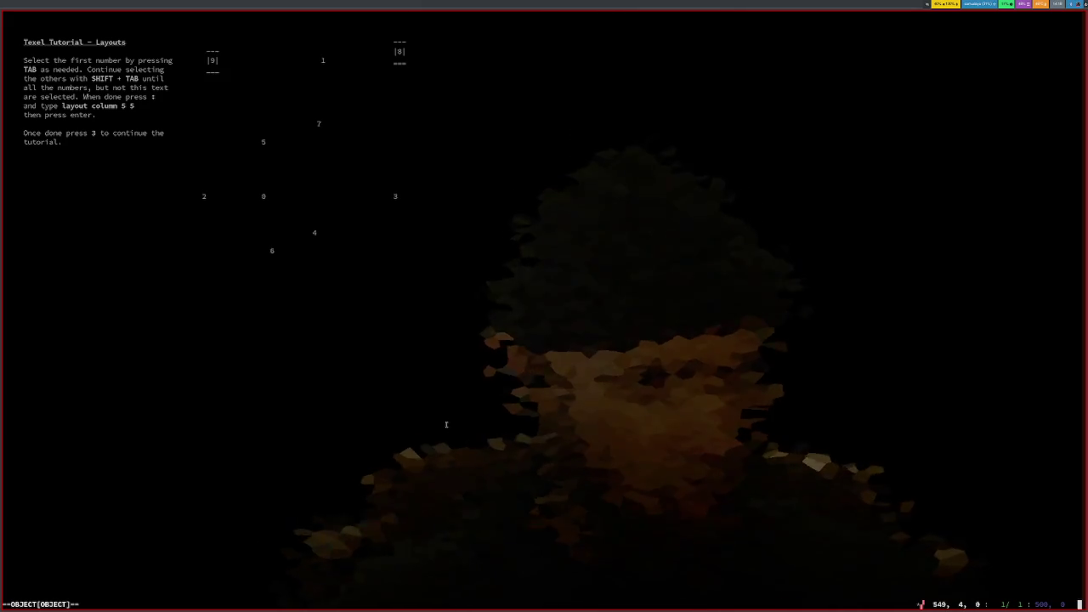
{"action": "key", "text": "shift+Tab"}
{"action": "key", "text": "shift+Tab"}
{"action": "key", "text": "shift+Tab"}
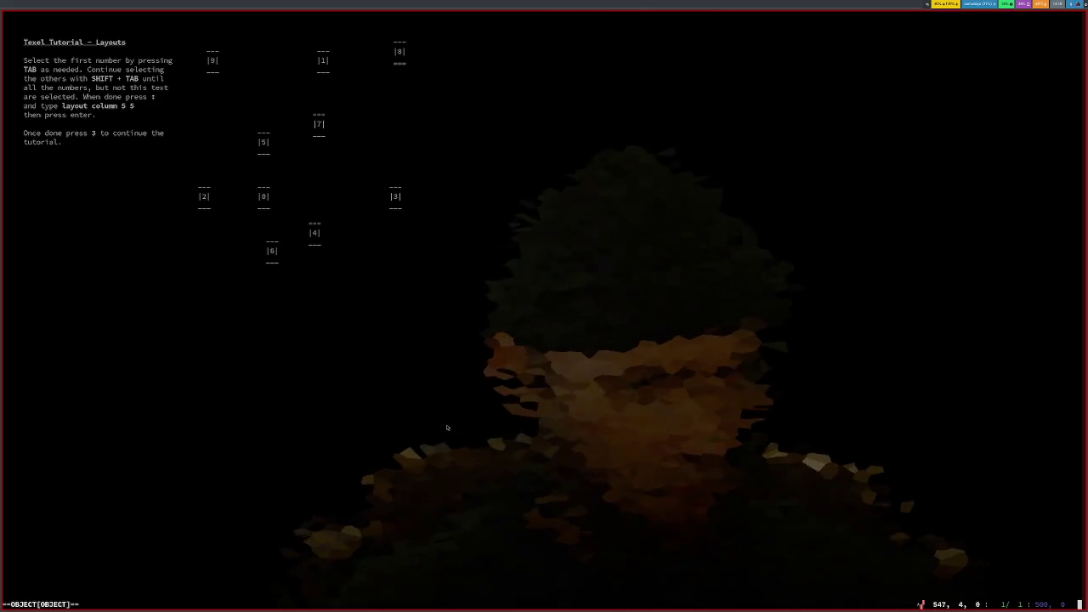
Step: Arrange the numbers with ':layout column 5 5' and continue to the completion page
{"action": "key", "text": "colon"}
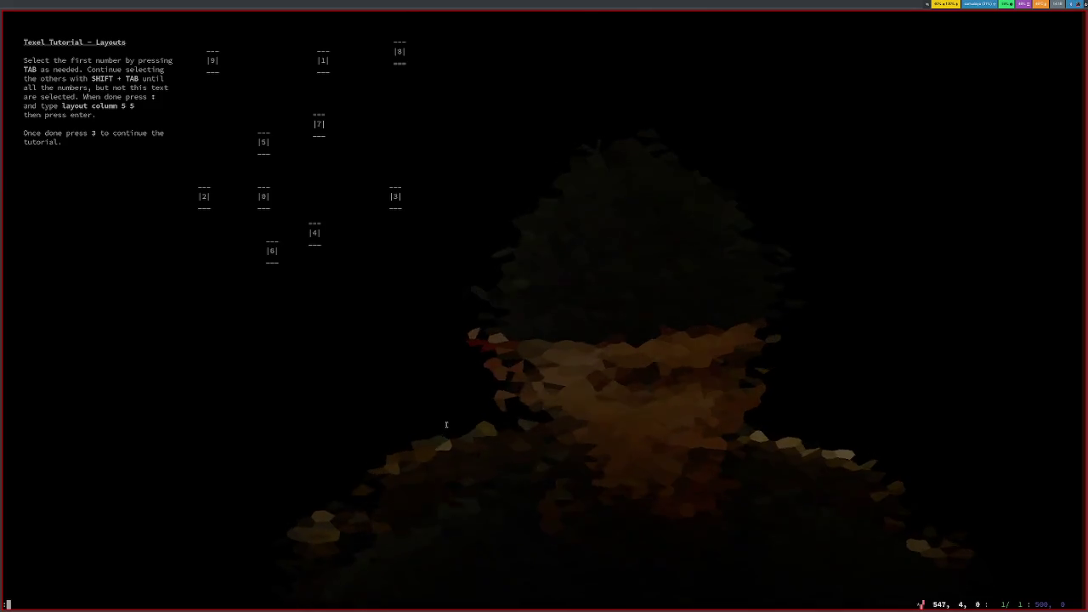
{"action": "type", "text": "layout"}
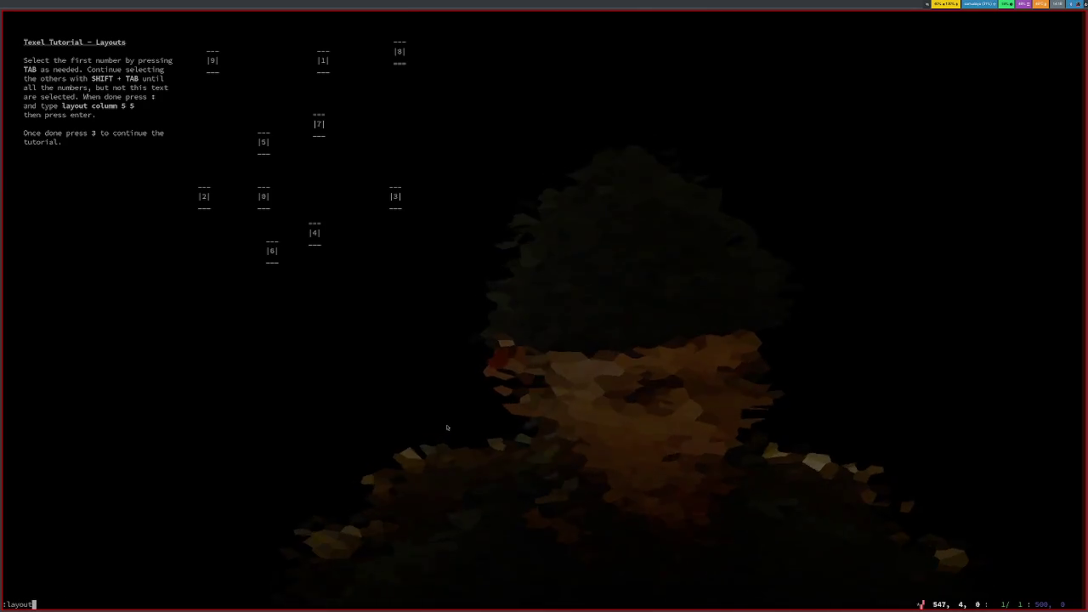
{"action": "type", "text": " column "}
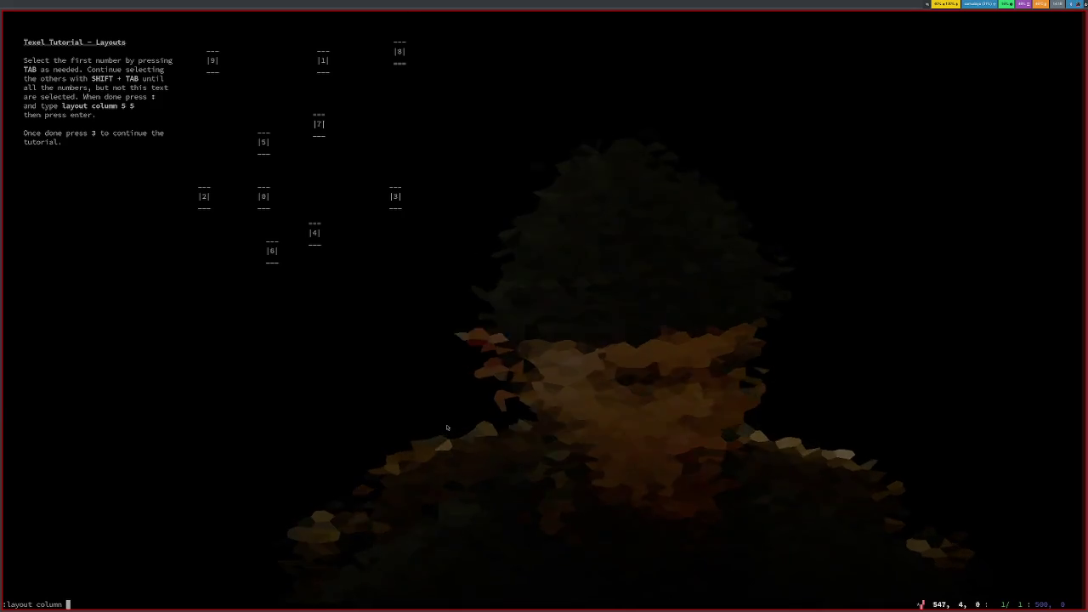
{"action": "type", "text": "5 5"}
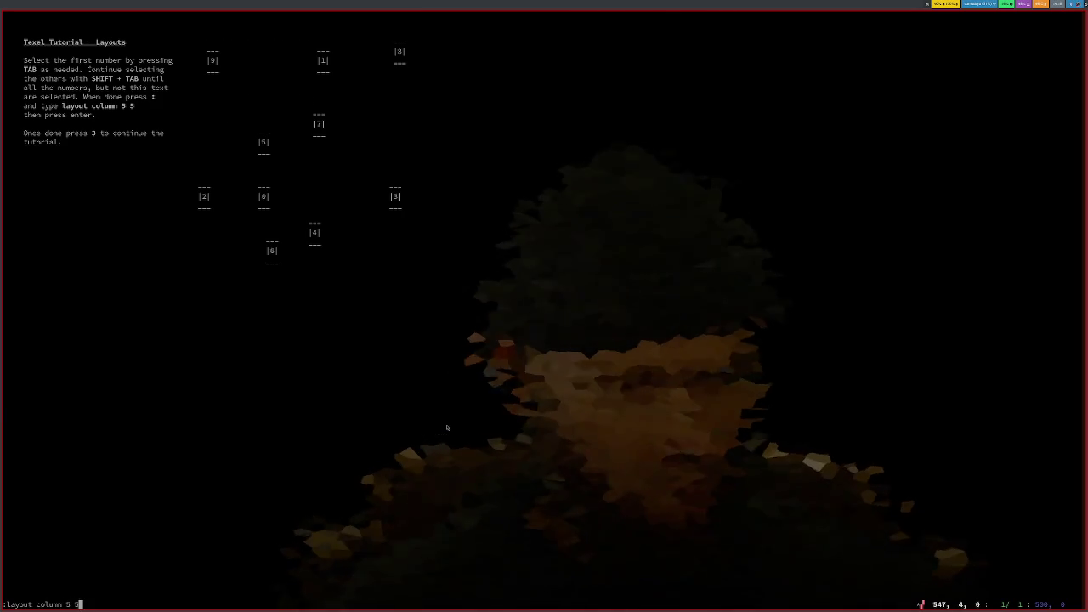
{"action": "key", "text": "Return"}
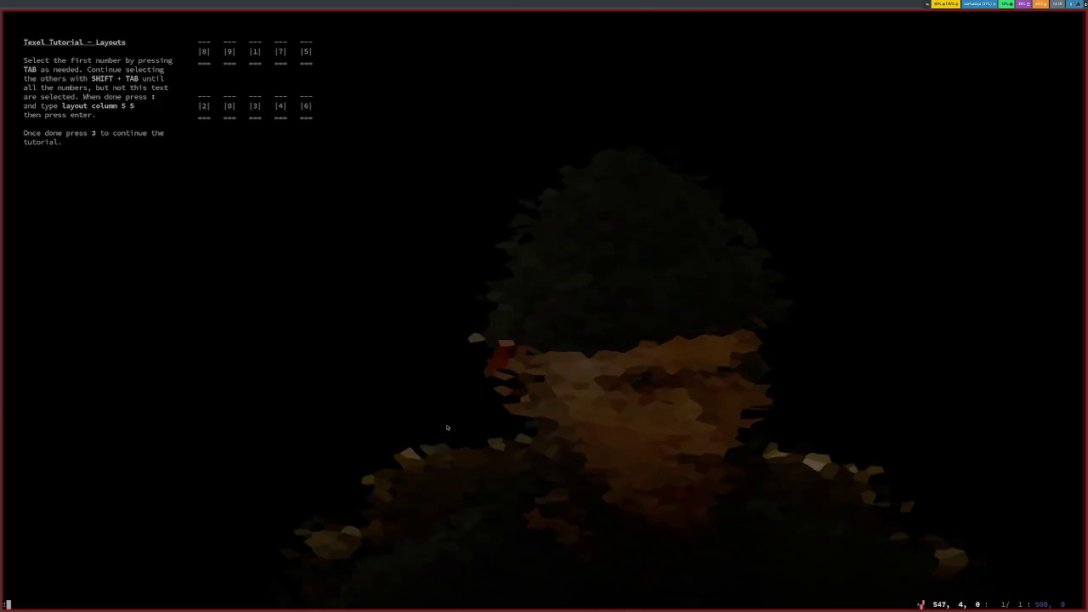
{"action": "type", "text": "3"}
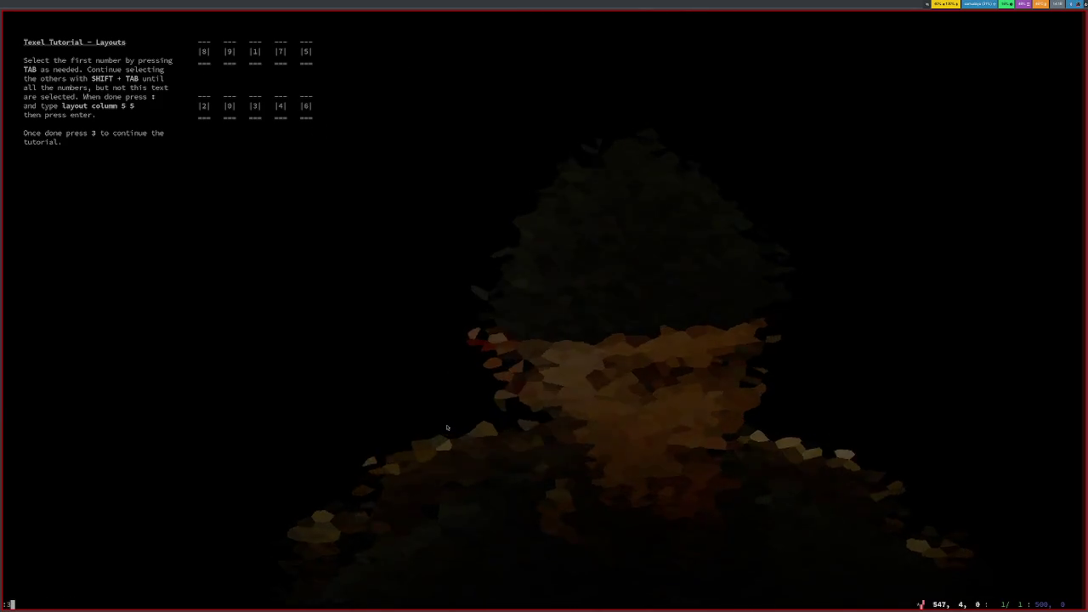
{"action": "key", "text": "Escape"}
{"action": "key", "text": "3"}
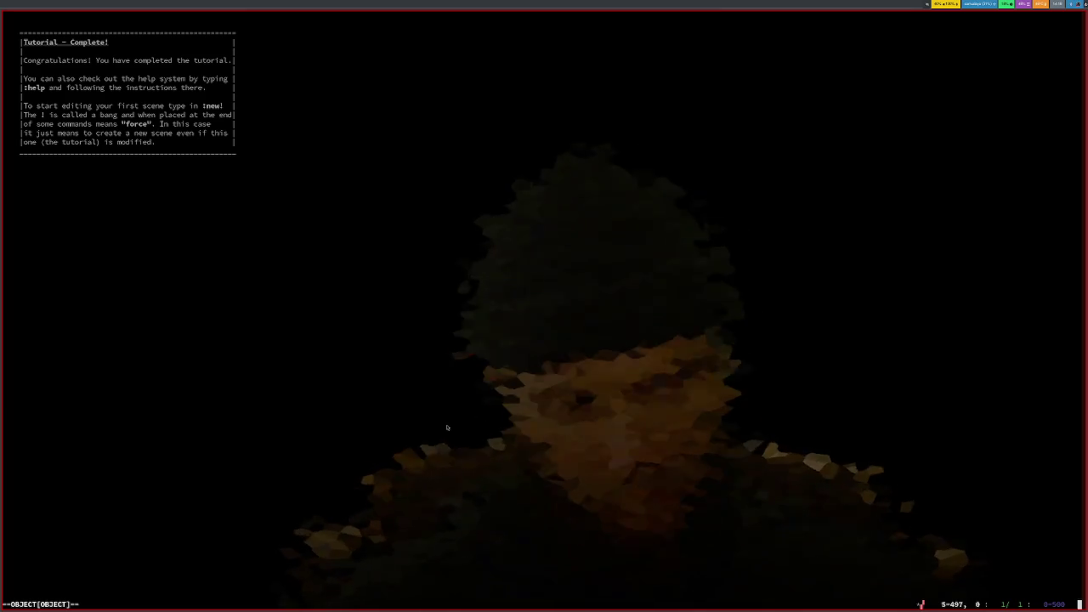
Step: Select, briefly edit, move up and delete the tutorial completion message
{"action": "key", "text": "Escape"}
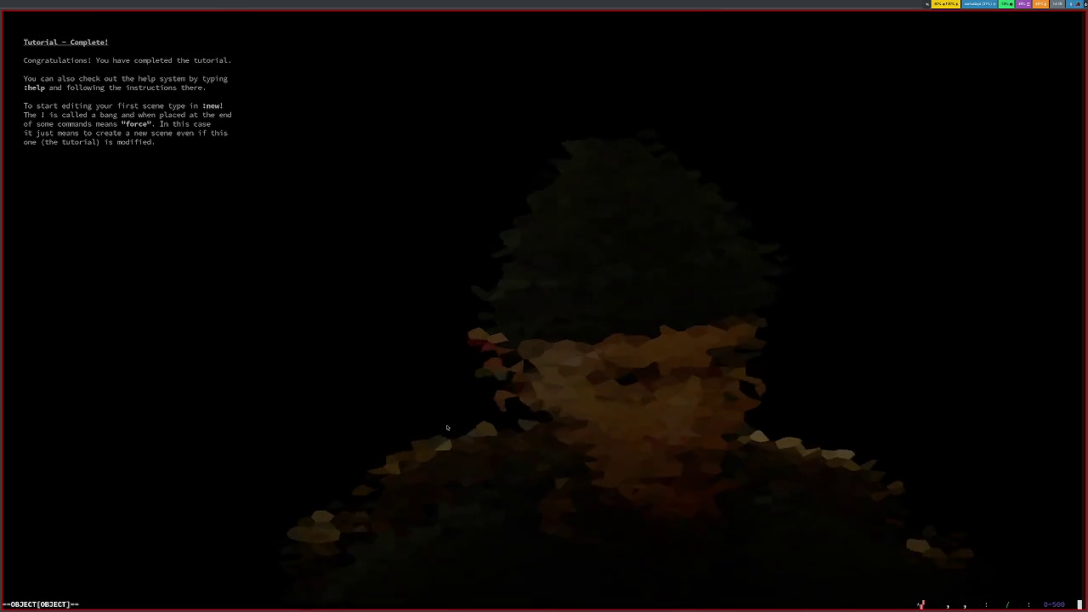
{"action": "key", "text": "d"}
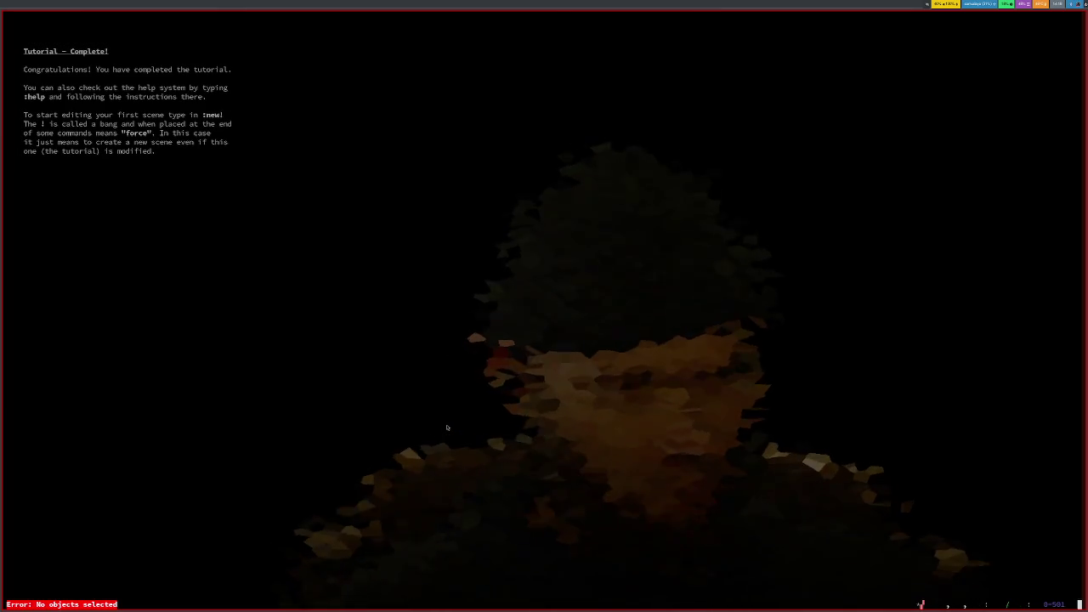
{"action": "scroll", "coordinate": [447, 426], "scroll_direction": "down", "scroll_amount": 1}
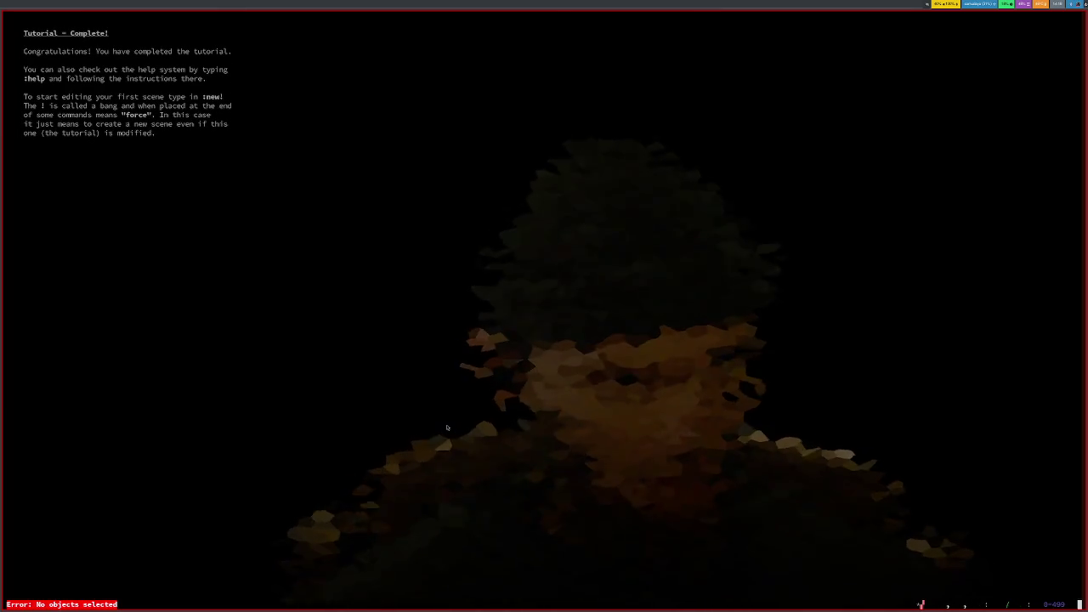
{"action": "key", "text": "Tab"}
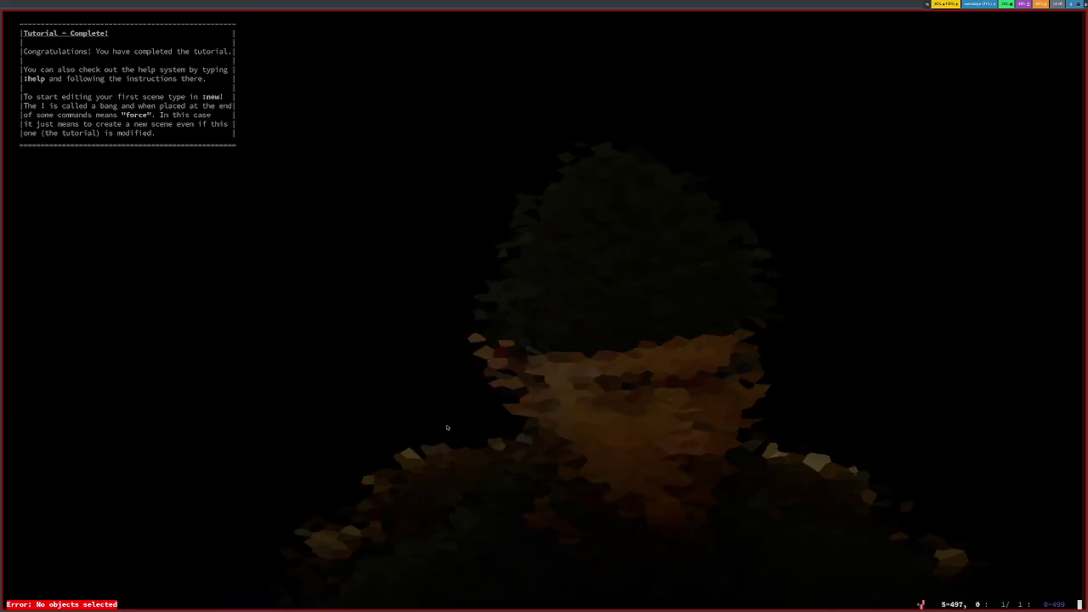
{"action": "key", "text": "i"}
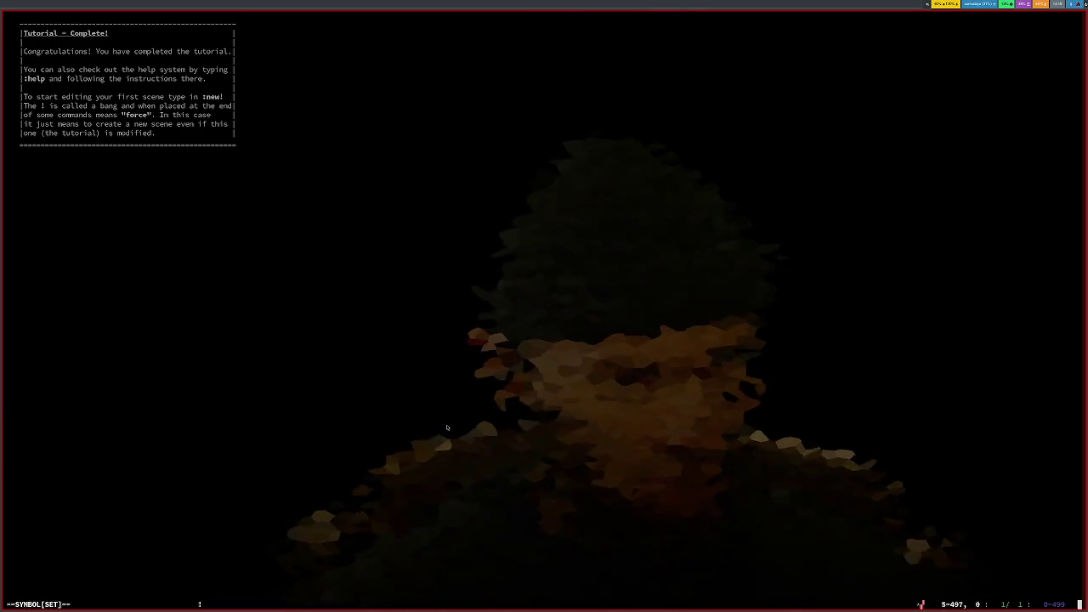
{"action": "key", "text": "Escape"}
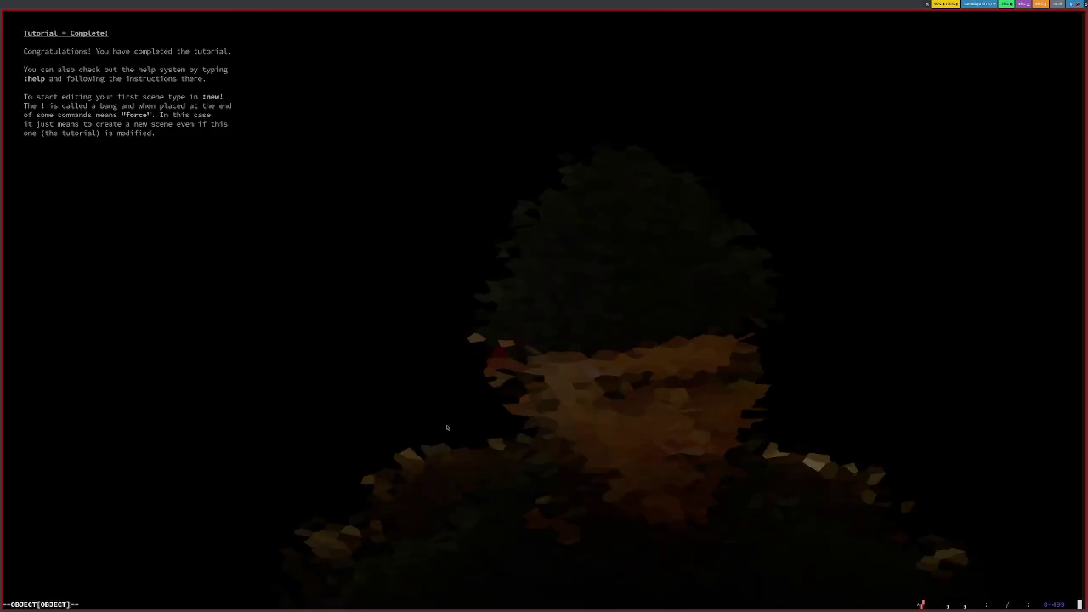
{"action": "key", "text": "k"}
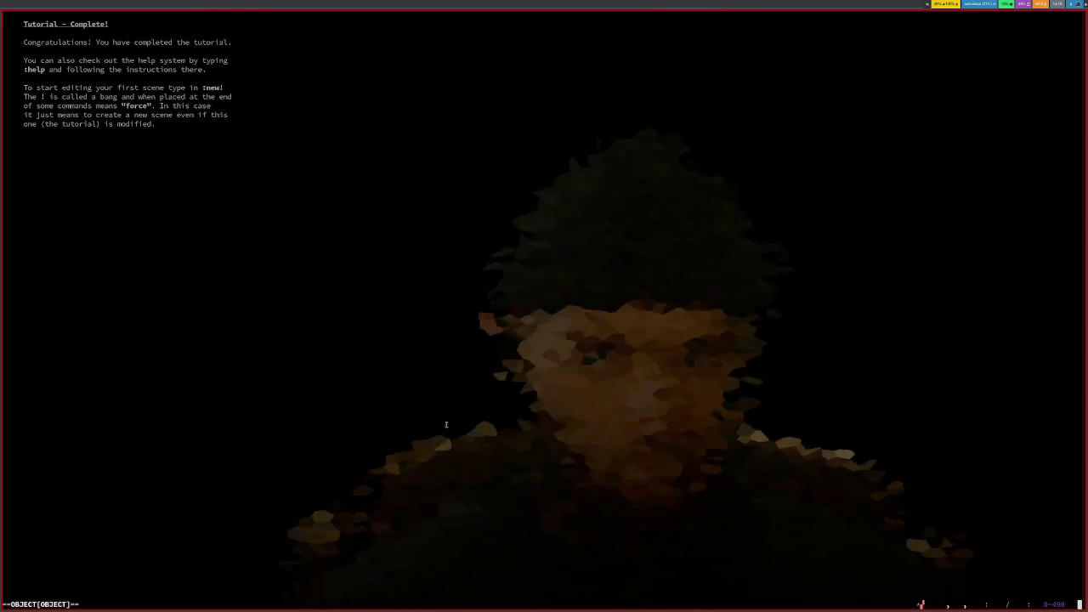
{"action": "key", "text": "d"}
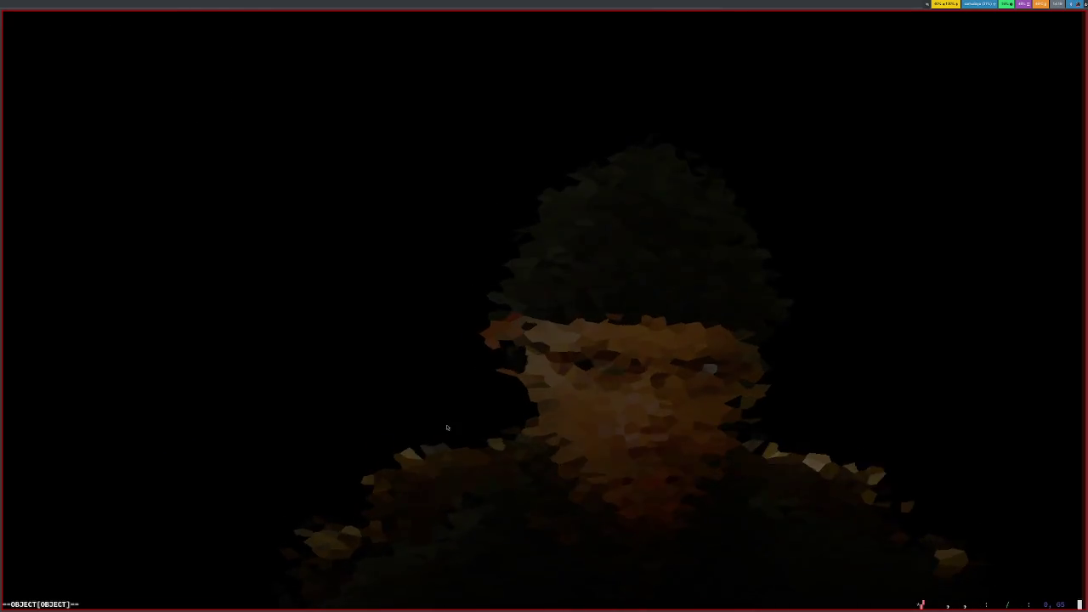
Step: Quit texel with ':q!' after ':q' is refused for unsaved changes
{"action": "type", "text": ":"}
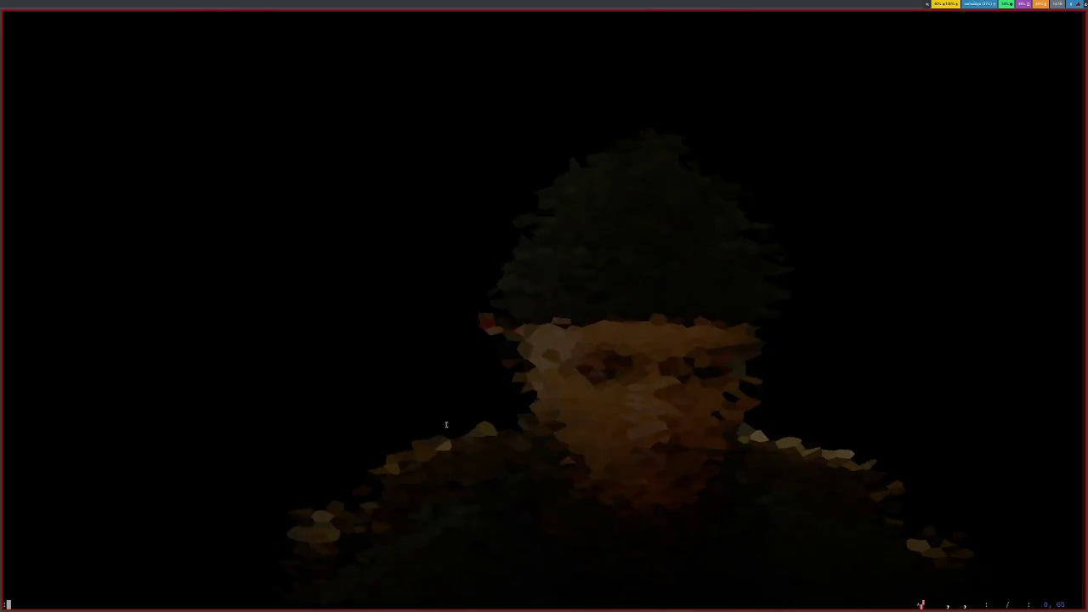
{"action": "type", "text": "q"}
{"action": "key", "text": "Return"}
{"action": "type", "text": ":!q"}
{"action": "key", "text": "Return"}
{"action": "type", "text": ":q!"}
{"action": "key", "text": "Return"}
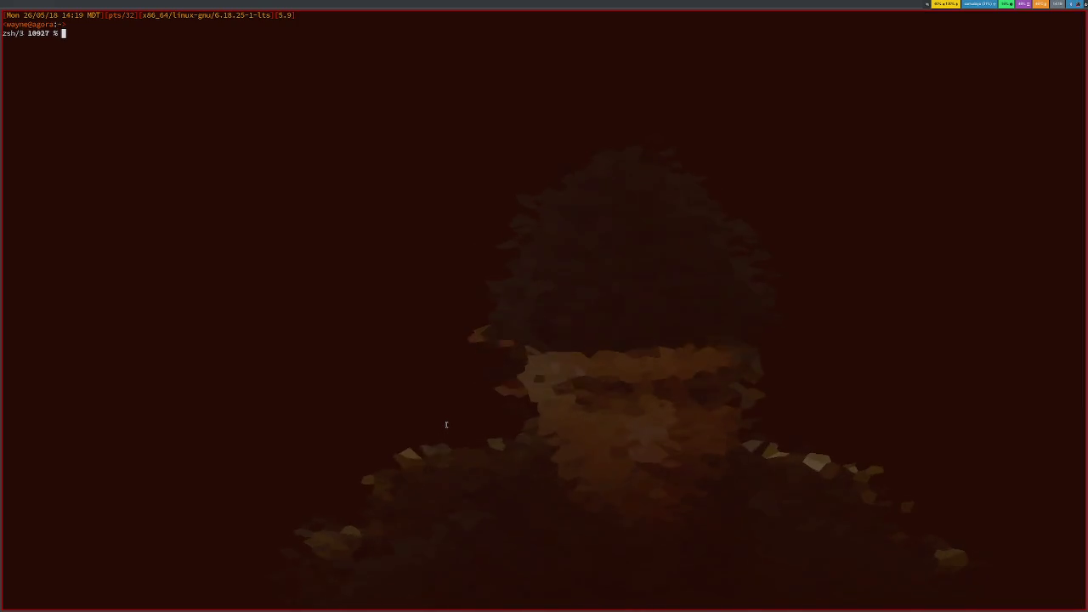
Step: In Firefox, change the 'rust ascii diagram editor' search to 'linux ascii diagram editor'
{"action": "key", "text": "alt+Tab"}
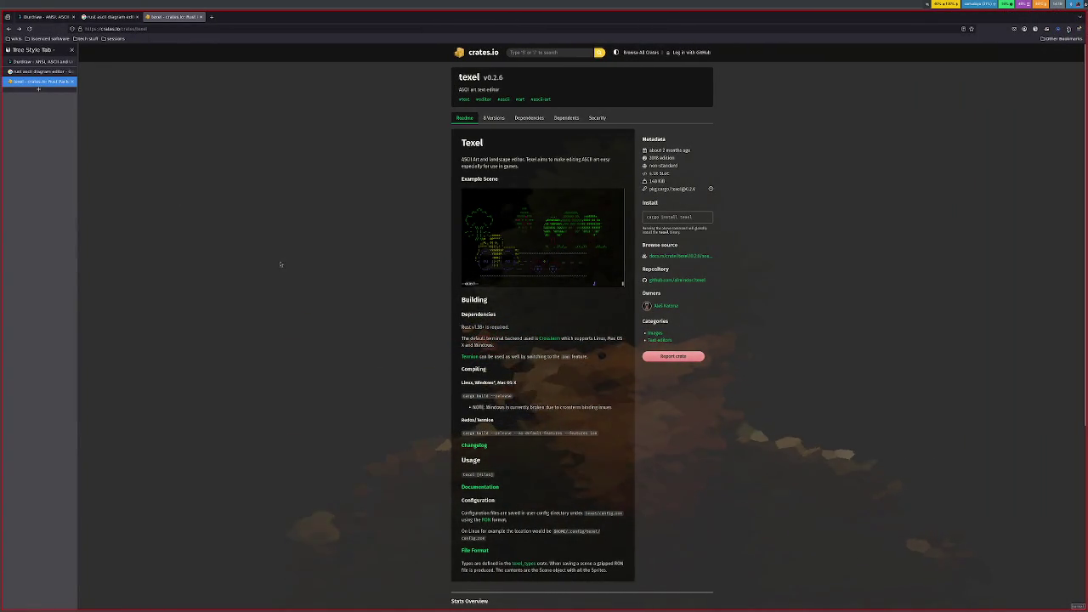
{"action": "key", "text": "alt+Left"}
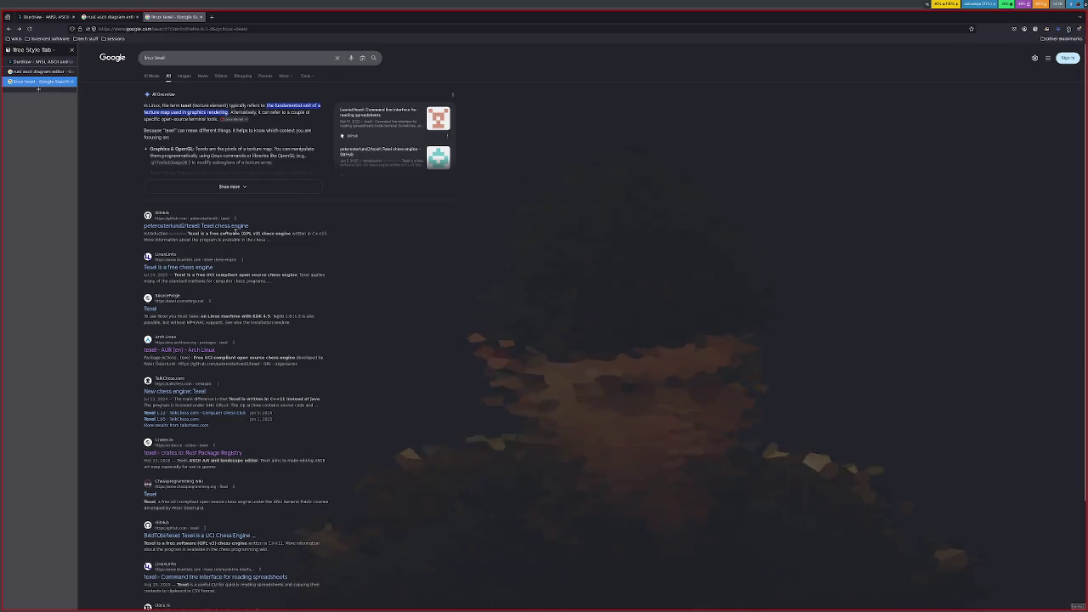
{"action": "left_click", "coordinate": [43, 72]}
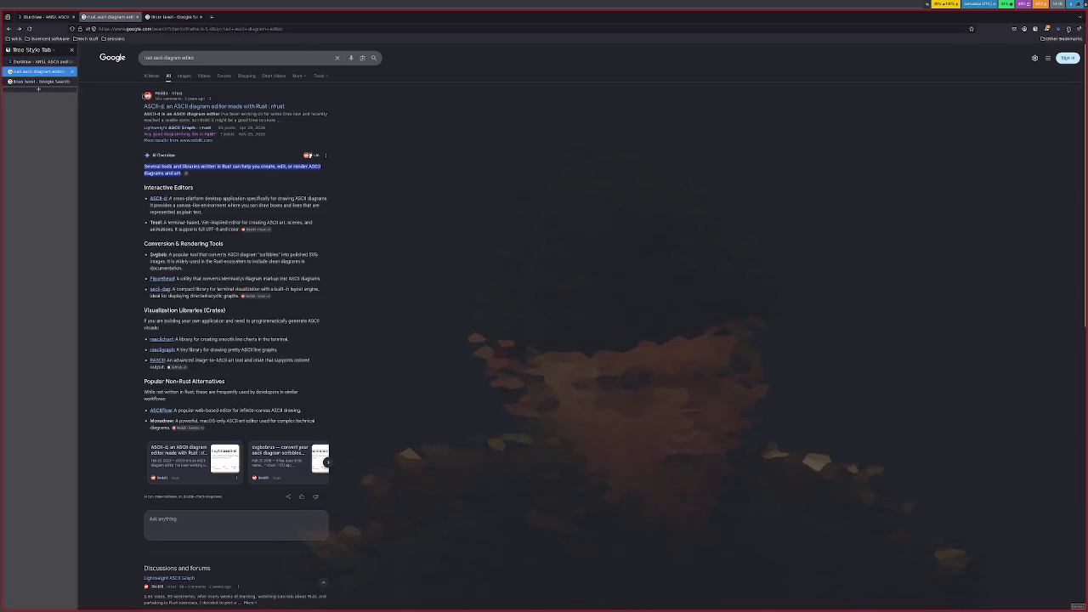
{"action": "double_click", "coordinate": [147, 57]}
{"action": "type", "text": "linux"}
{"action": "key", "text": "Return"}
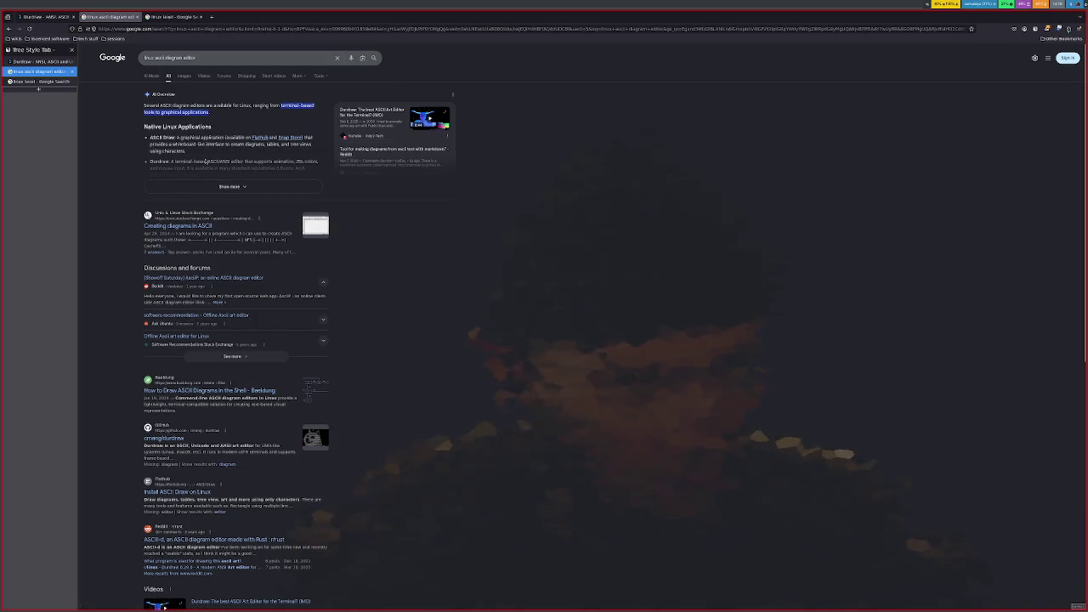
Step: Expand Google's AI overview and scroll through the suggested ASCII diagram editors
{"action": "left_click", "coordinate": [222, 184]}
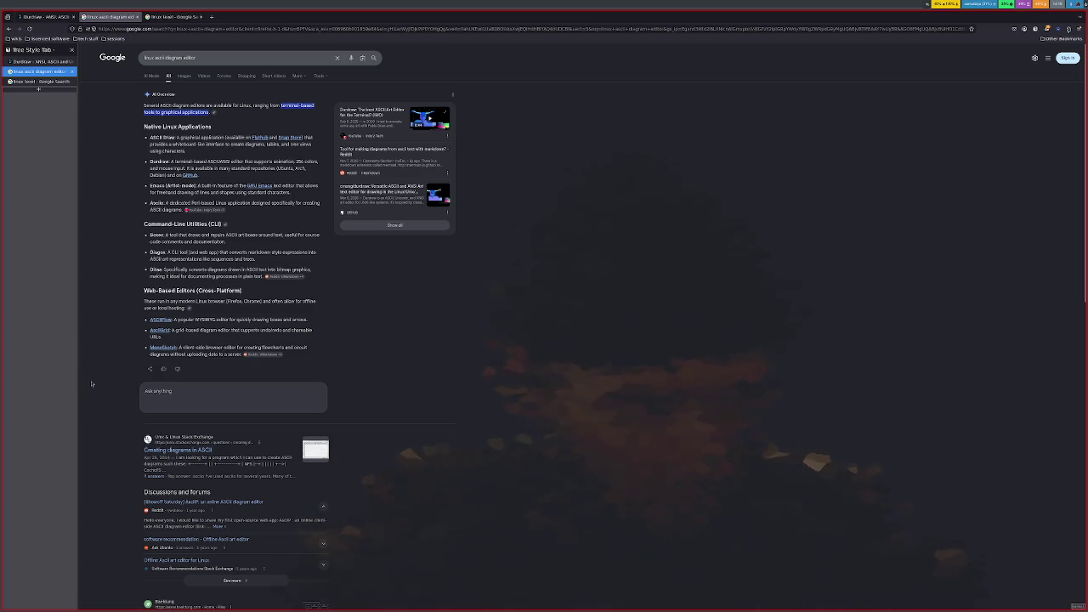
{"action": "scroll", "coordinate": [136, 357], "scroll_direction": "down", "scroll_amount": 2}
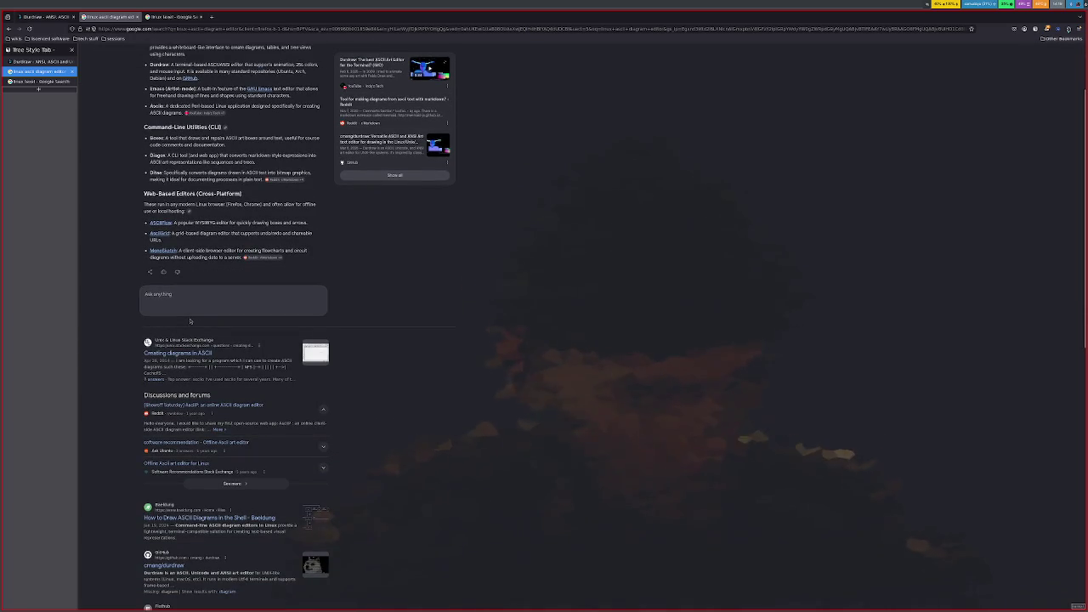
{"action": "scroll", "coordinate": [189, 321], "scroll_direction": "down", "scroll_amount": 3}
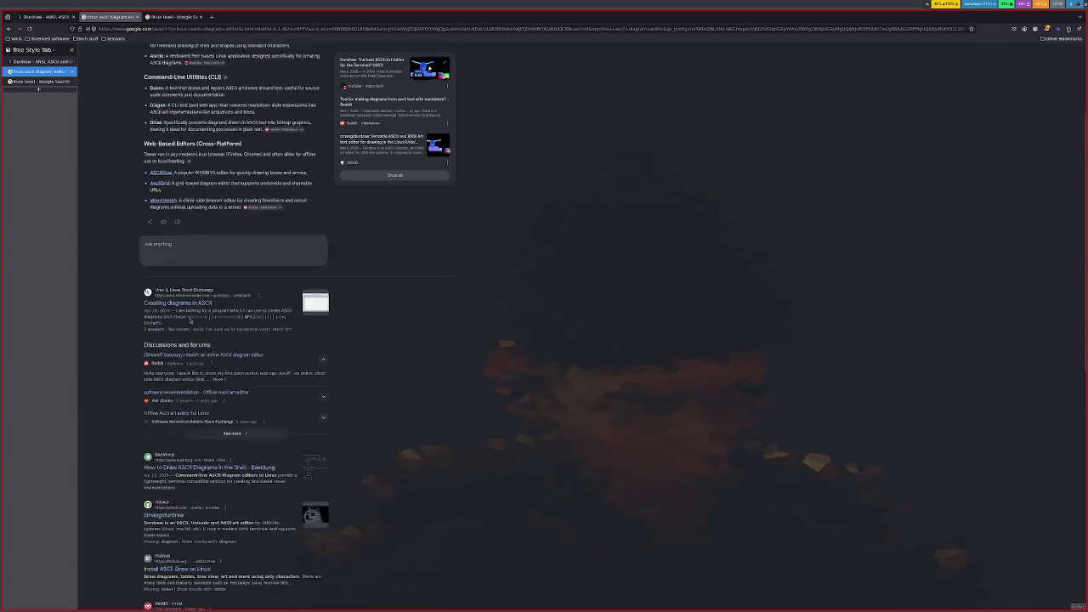
{"action": "scroll", "coordinate": [191, 321], "scroll_direction": "up", "scroll_amount": 3}
{"action": "scroll", "coordinate": [190, 323], "scroll_direction": "down", "scroll_amount": 2}
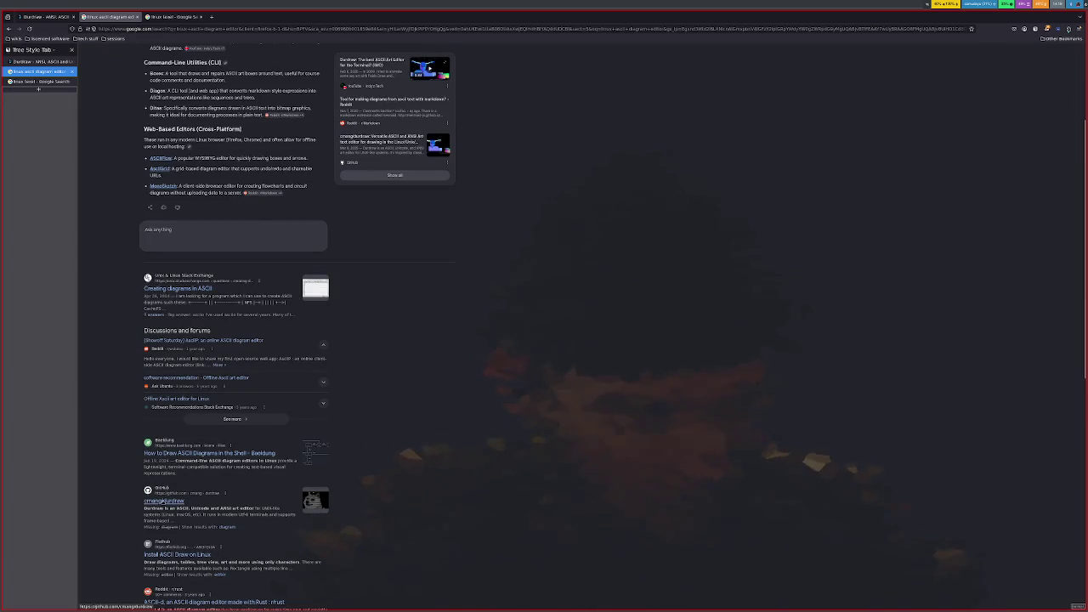
{"action": "scroll", "coordinate": [164, 500], "scroll_direction": "up", "scroll_amount": 4}
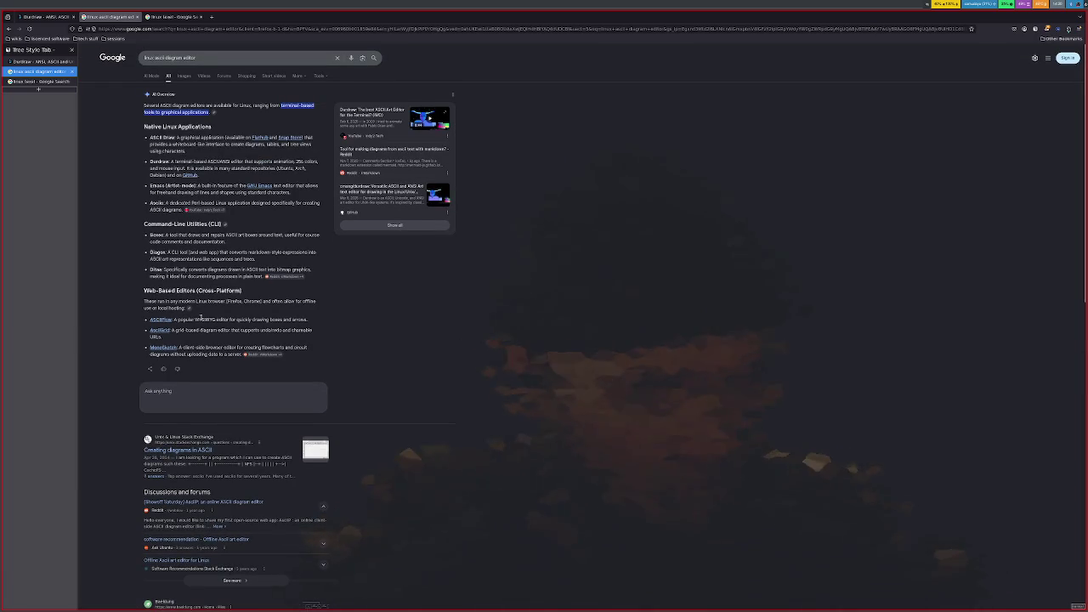
{"action": "key", "text": "super+Return"}
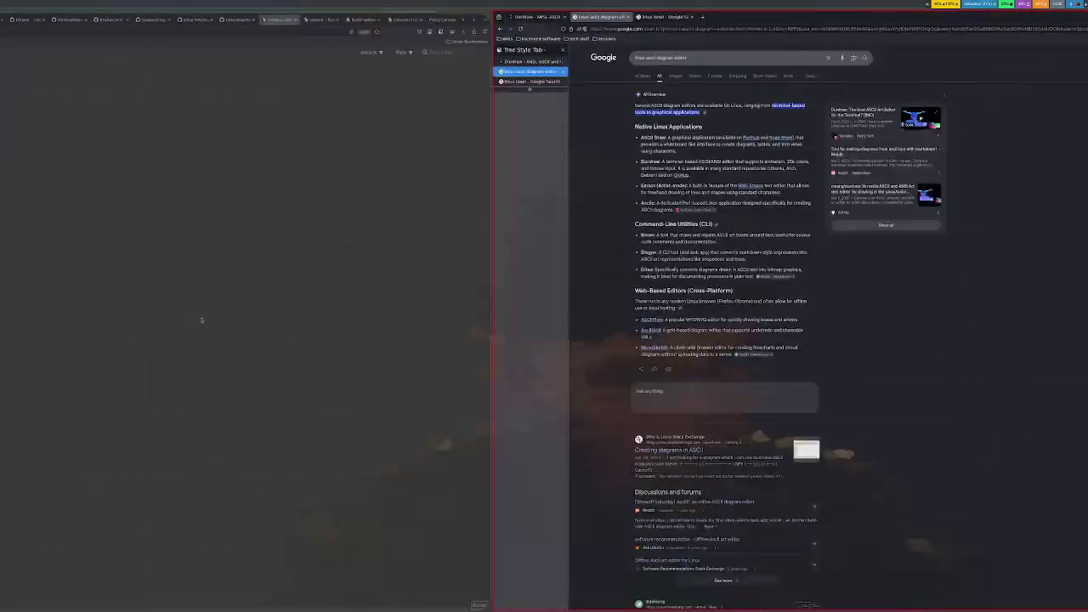
Step: Try installing an 'asciidraw' package with sudo pacman -S; it isn't found
{"action": "key", "text": "ctrl+r"}
{"action": "type", "text": "pacman"}
{"action": "key", "text": "Return"}
{"action": "type", "text": "asciidraw"}
{"action": "key", "text": "Return"}
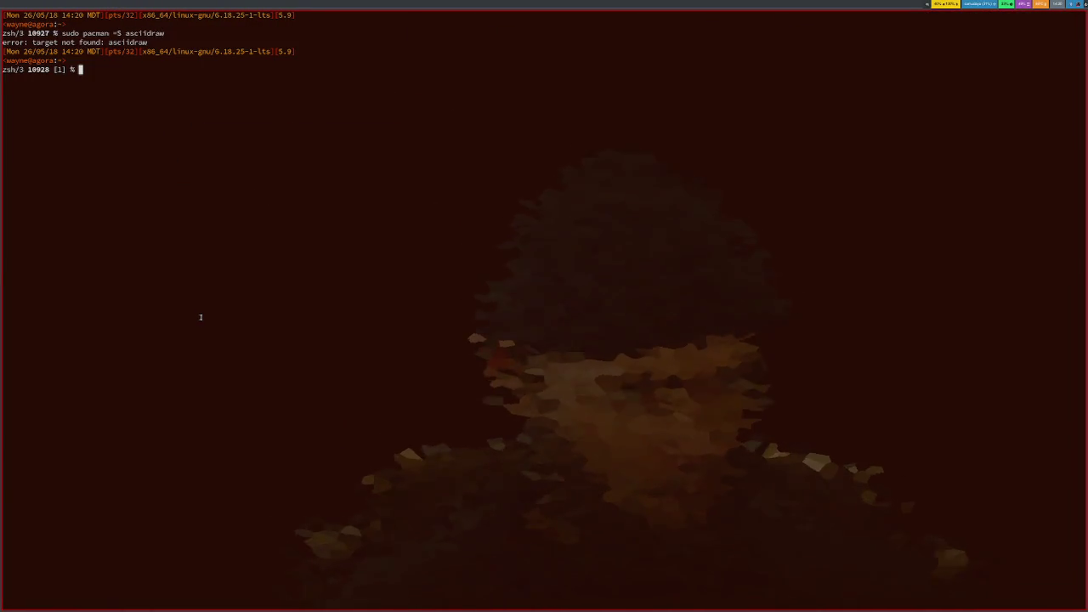
Step: Search the pacman repositories for asciidraw with pacman -Ss instead
{"action": "key", "text": "Up"}
{"action": "key", "text": "Left"}
{"action": "key", "text": "Left"}
{"action": "key", "text": "Left"}
{"action": "key", "text": "Left"}
{"action": "key", "text": "Left"}
{"action": "key", "text": "Left"}
{"action": "key", "text": "Left"}
{"action": "key", "text": "Left"}
{"action": "key", "text": "Left"}
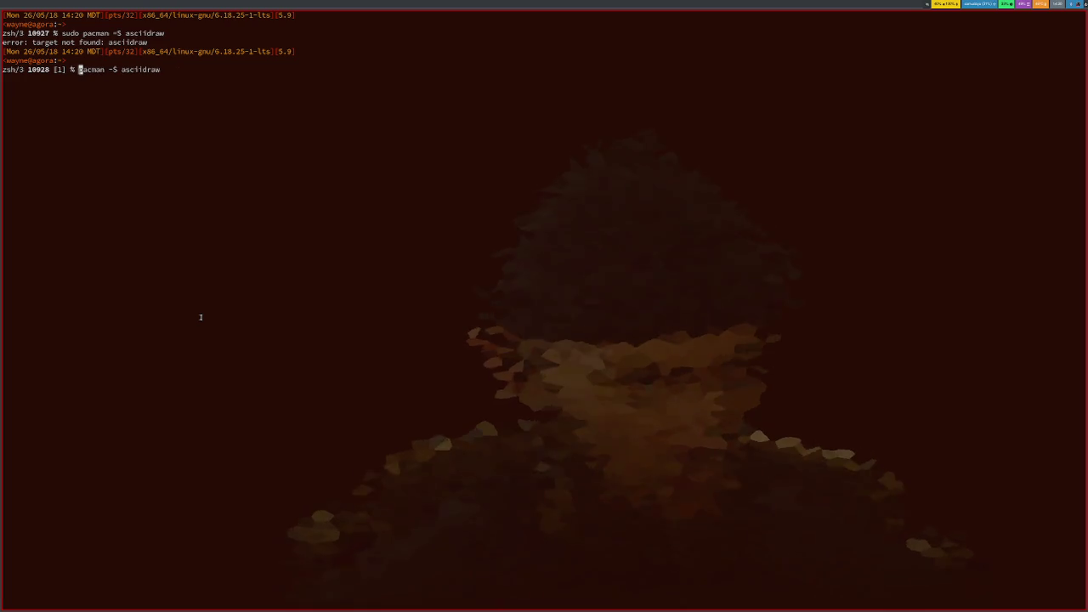
{"action": "key", "text": "ctrl+w"}
{"action": "key", "text": "Right"}
{"action": "key", "text": "Right"}
{"action": "key", "text": "Right"}
{"action": "key", "text": "Right"}
{"action": "key", "text": "Delete"}
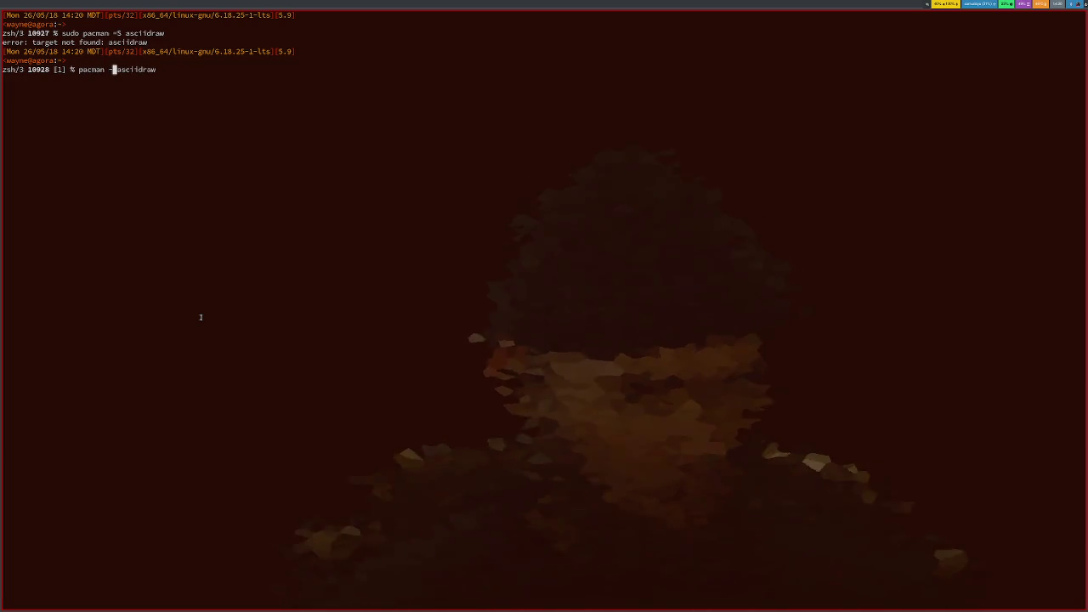
{"action": "type", "text": "s"}
{"action": "key", "text": "Return"}
Step: Broaden the search to 'ascii' packages and filter the results with grep draw
{"action": "key", "text": "Up"}
{"action": "key", "text": "BackSpace"}
{"action": "key", "text": "BackSpace"}
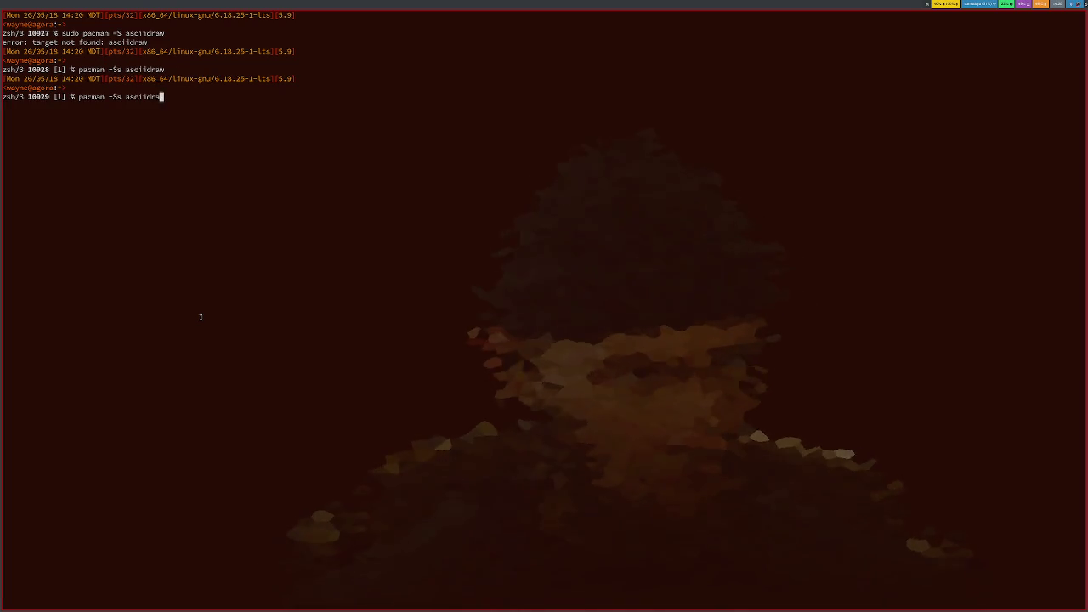
{"action": "key", "text": "BackSpace"}
{"action": "key", "text": "BackSpace"}
{"action": "key", "text": "BackSpace"}
{"action": "key", "text": "Return"}
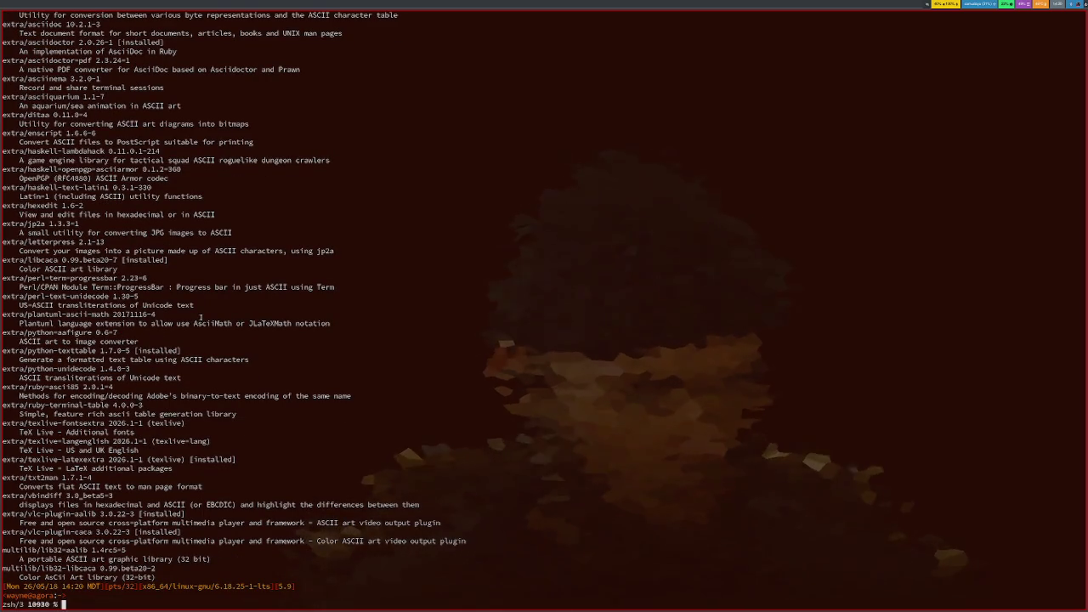
{"action": "key", "text": "Up"}
{"action": "type", "text": "i | gre"}
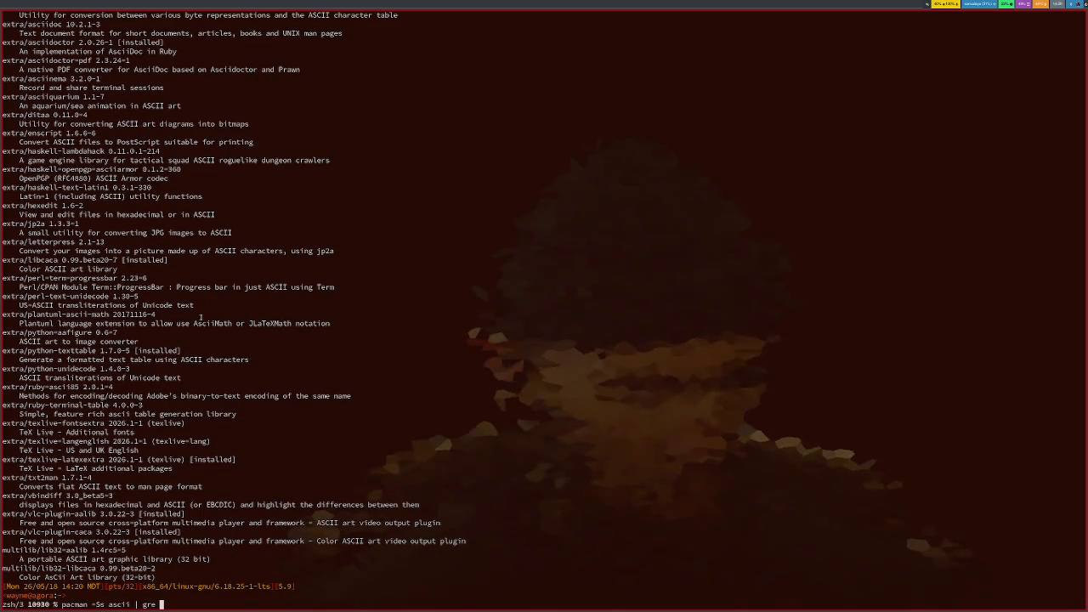
{"action": "type", "text": "p draw"}
{"action": "key", "text": "Return"}
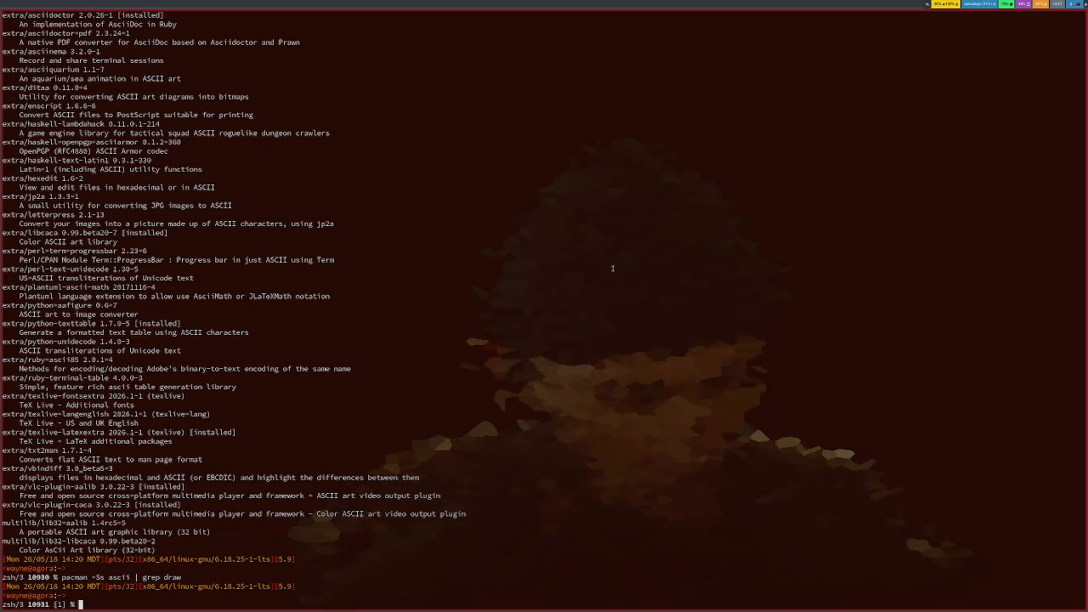
Step: Filter the ascii package list with grep diagram instead, matching only ditaa
{"action": "key", "text": "Up"}
{"action": "key", "text": "Left"}
{"action": "key", "text": "Left"}
{"action": "key", "text": "Left"}
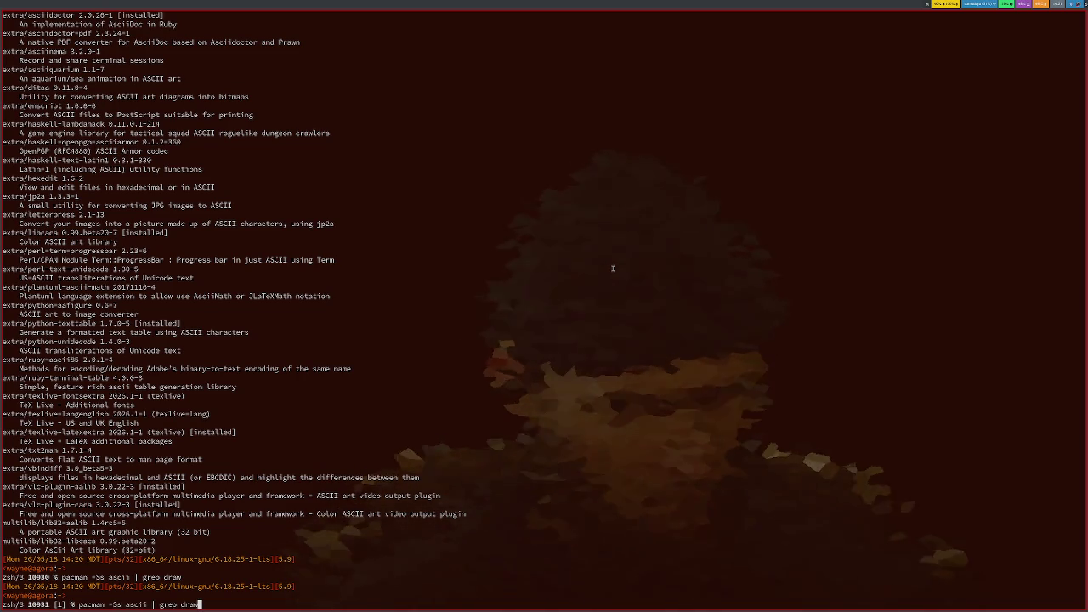
{"action": "key", "text": "Left"}
{"action": "key", "text": "Left"}
{"action": "key", "text": "Left"}
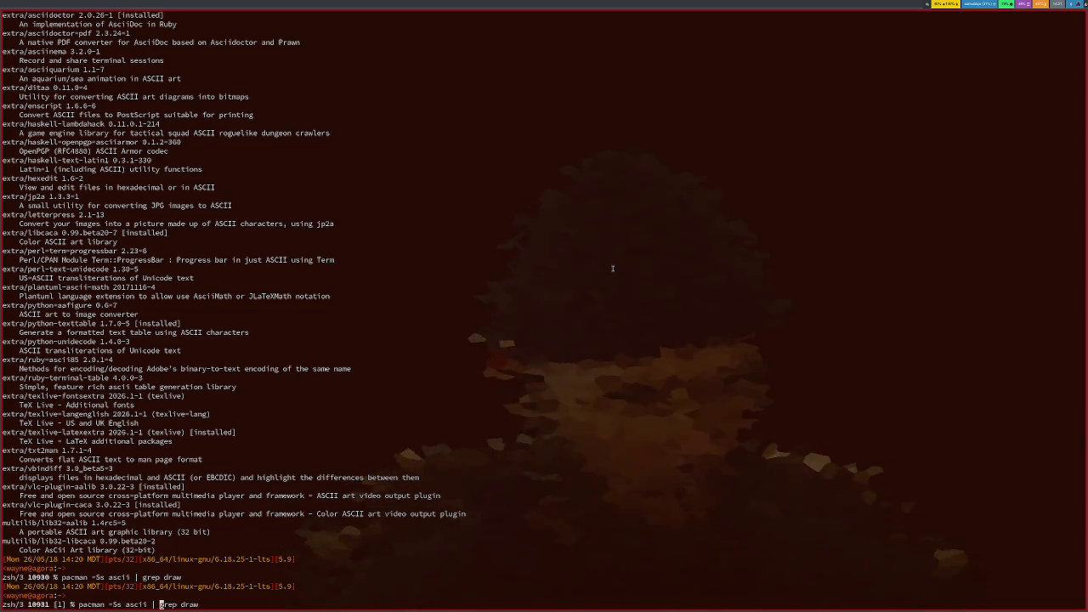
{"action": "key", "text": "ctrl+k"}
{"action": "type", "text": "ram"}
{"action": "key", "text": "Return"}
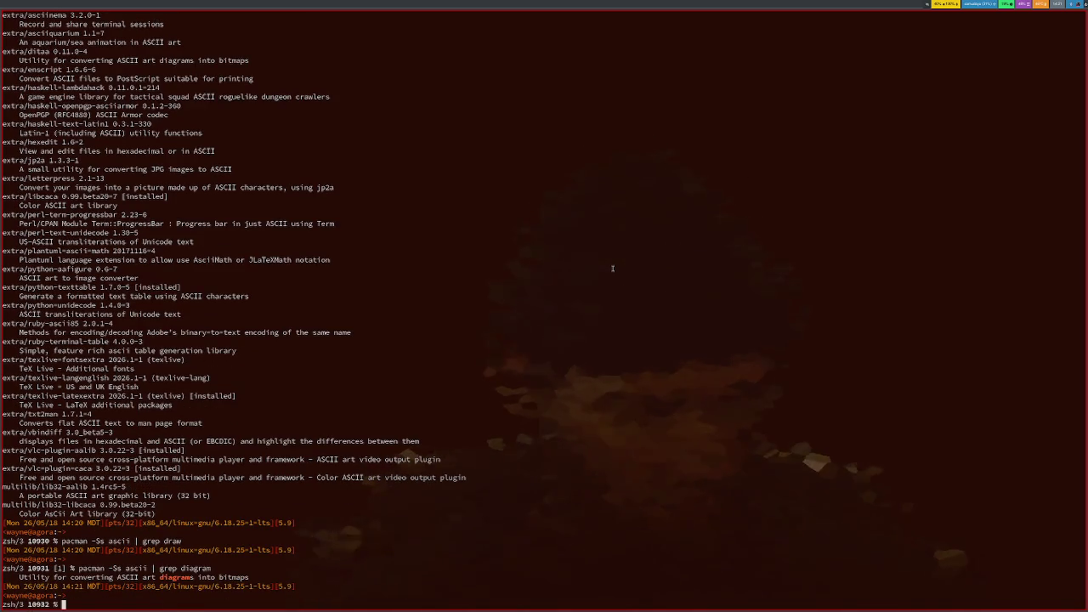
Step: Cancel the edited command line and return to Firefox's 'linux ascii diagram editor' results
{"action": "key", "text": "Up"}
{"action": "key", "text": "alt+b"}
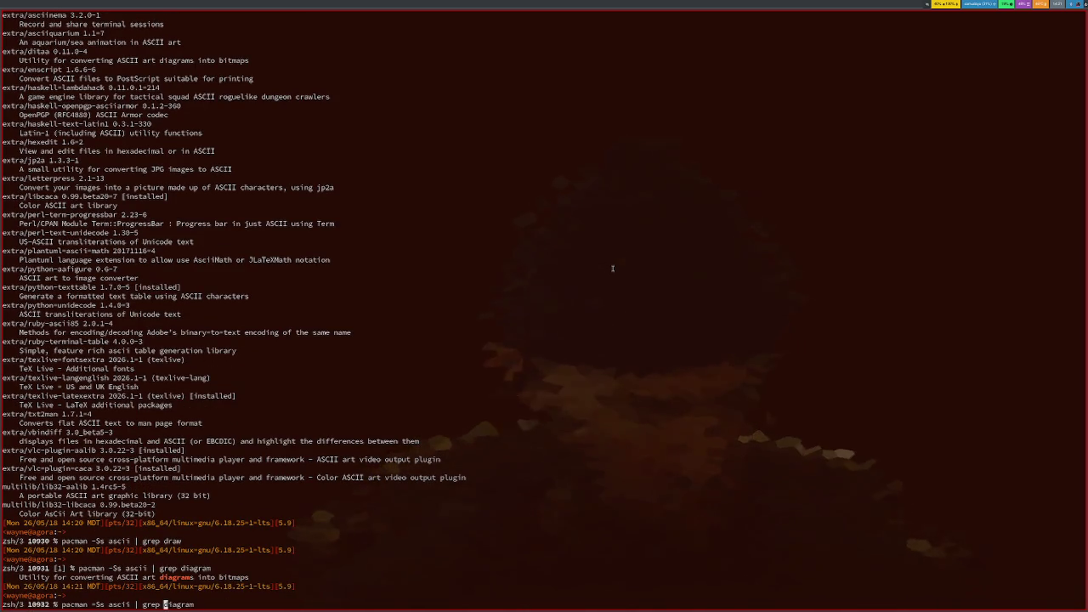
{"action": "key", "text": "ctrl+c"}
{"action": "key", "text": "ctrl+z"}
{"action": "key", "text": "alt+Tab"}
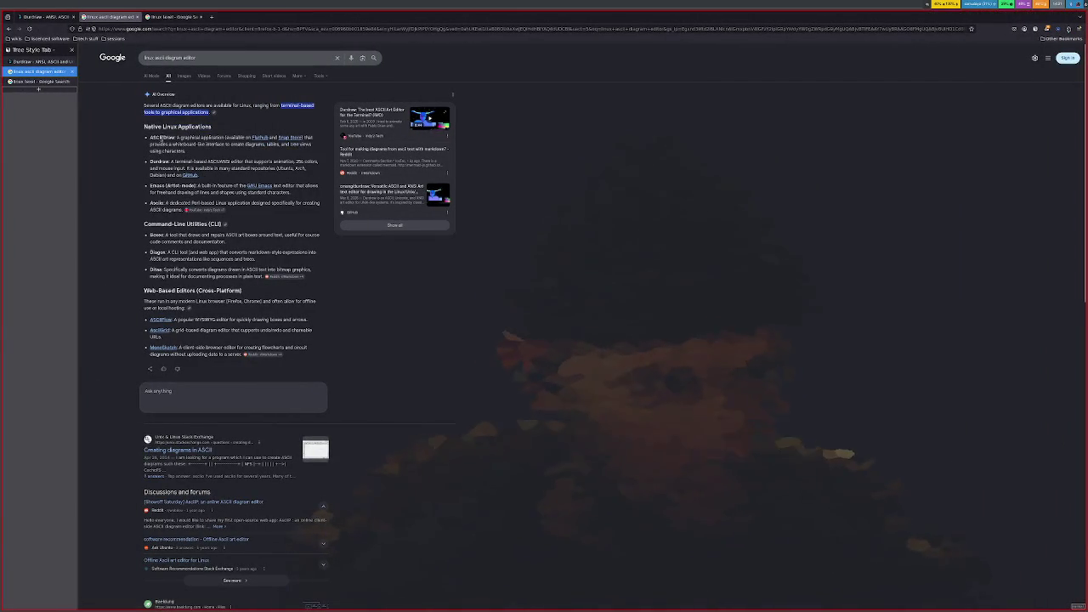
Step: Search 'arch ascii draw' in a new tab to reach ArchWiki's ASCII art software list
{"action": "key", "text": "ctrl+t"}
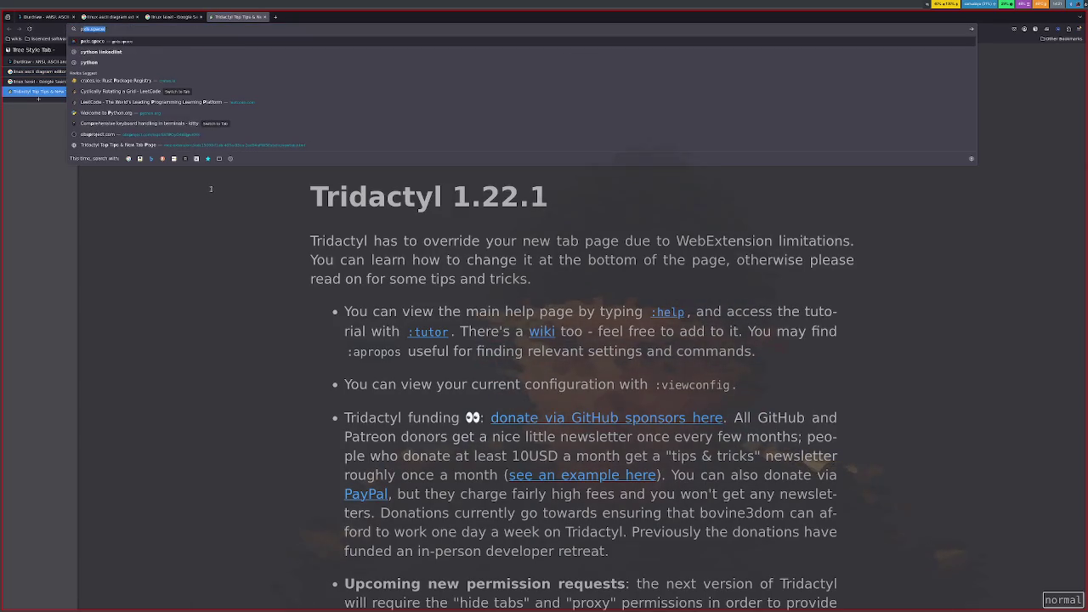
{"action": "type", "text": "arch a"}
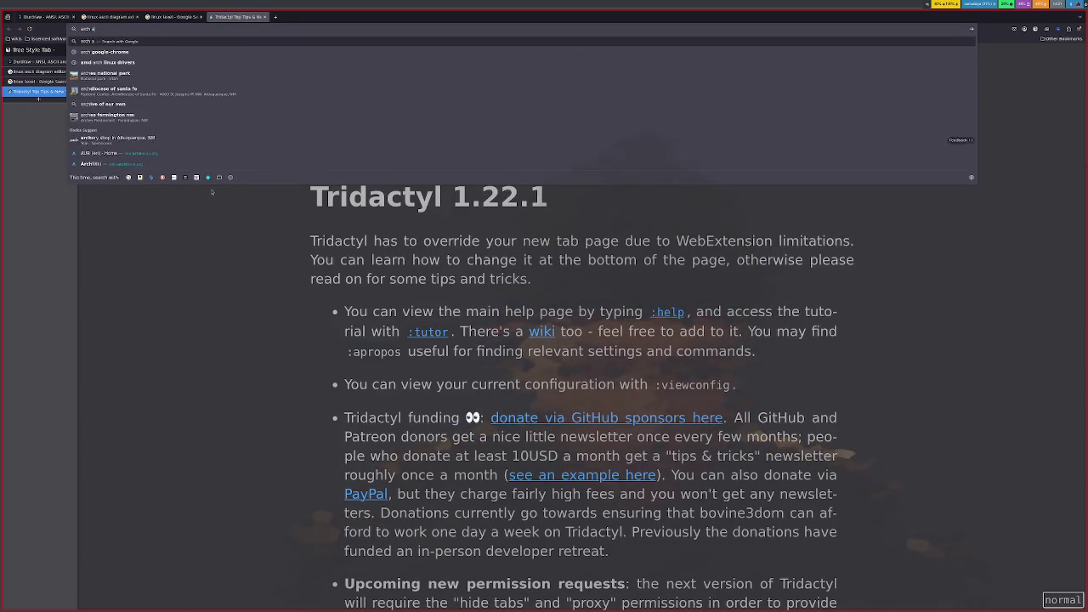
{"action": "type", "text": "scii draw"}
{"action": "key", "text": "Return"}
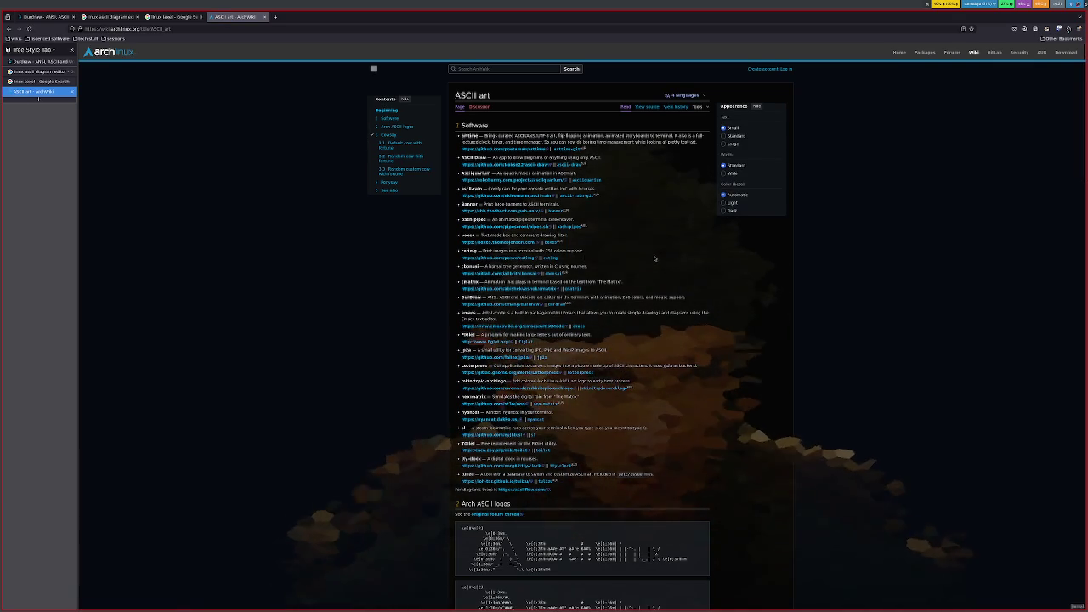
{"action": "key", "text": "alt+Tab"}
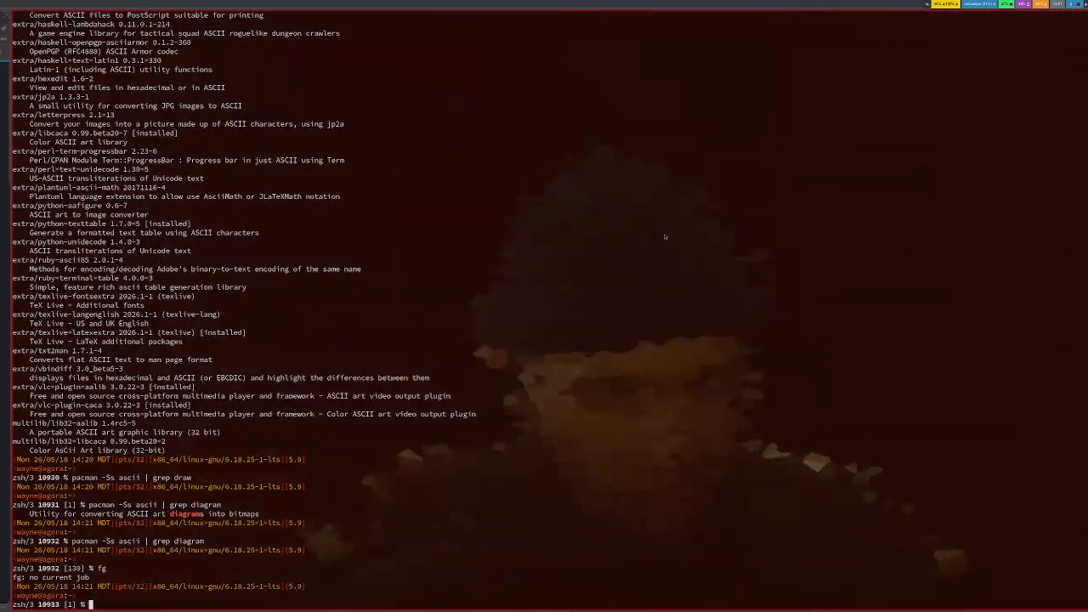
Step: Search for ascii-draw with pacman -Ss, then in the AUR with paru -Ss
{"action": "key", "text": "Up"}
{"action": "key", "text": "Up"}
{"action": "key", "text": "BackSpace"}
{"action": "key", "text": "BackSpace"}
{"action": "key", "text": "BackSpace"}
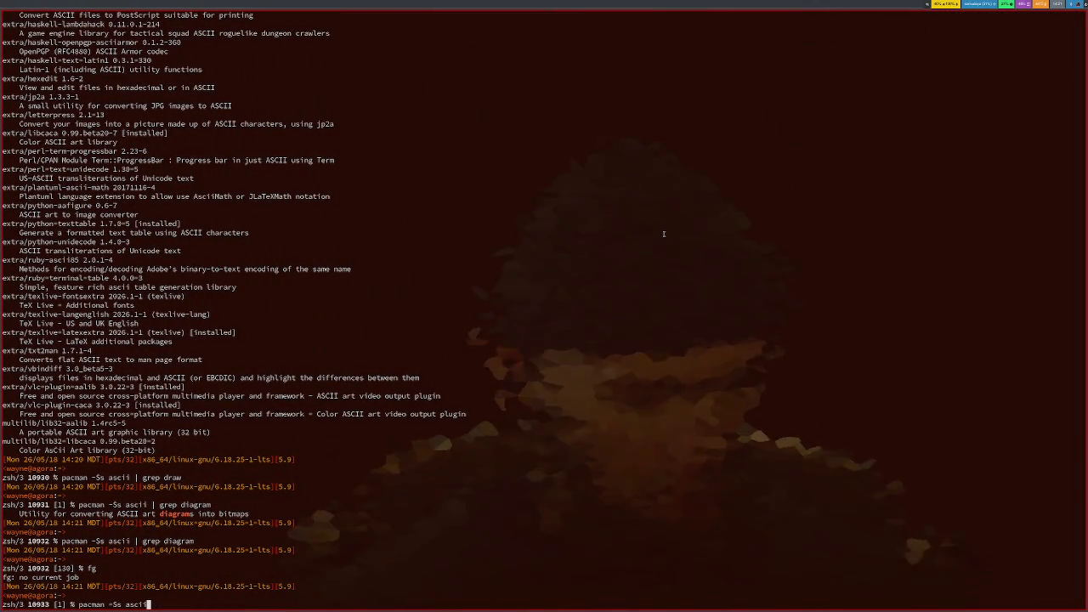
{"action": "type", "text": "-draw"}
{"action": "key", "text": "Return"}
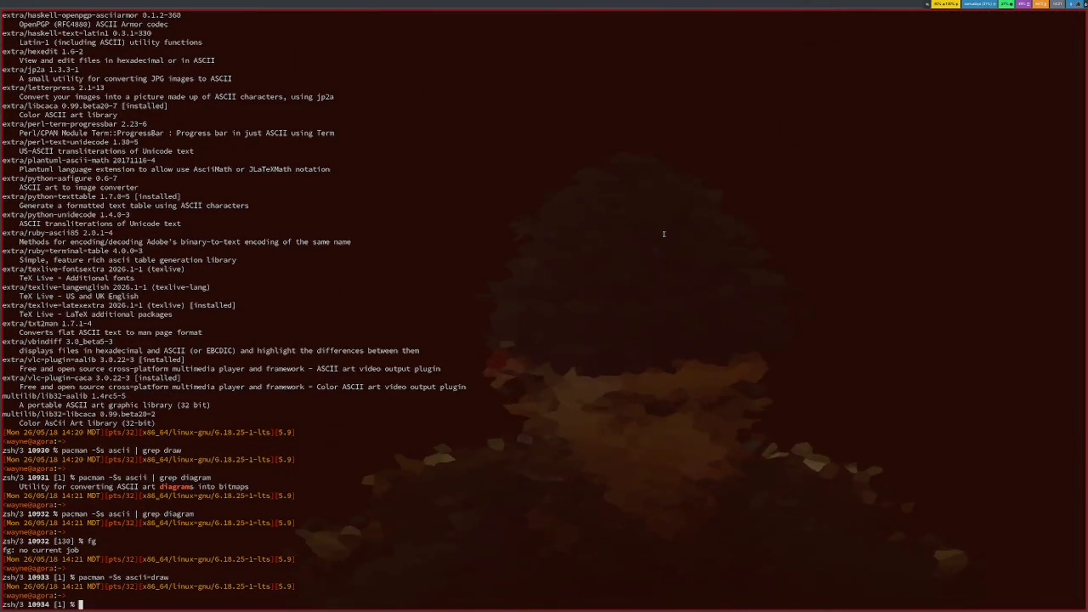
{"action": "key", "text": "Up"}
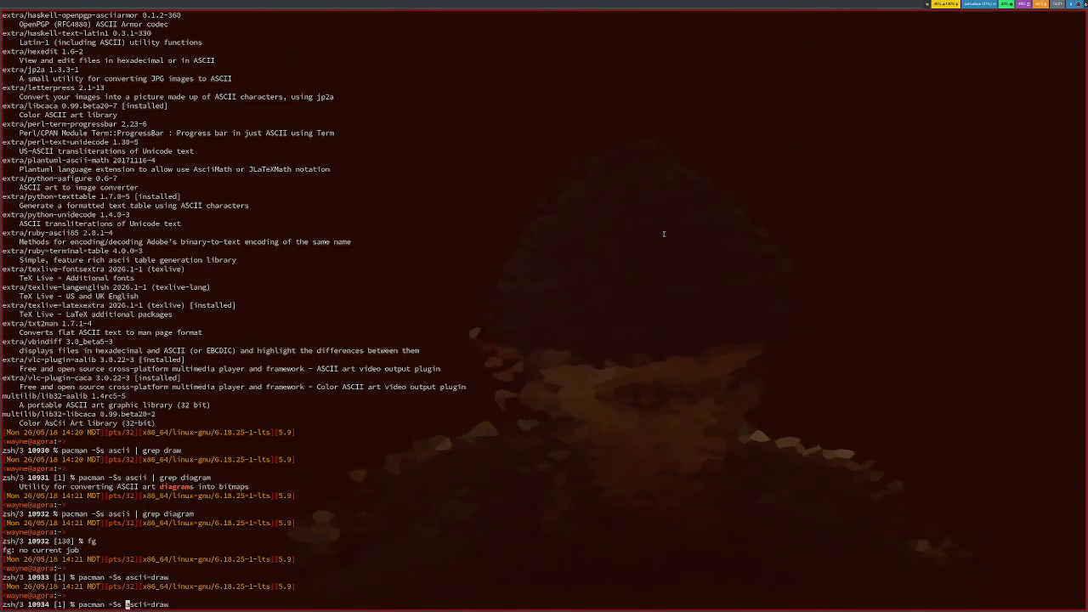
{"action": "key", "text": "alt+b"}
{"action": "key", "text": "ctrl+w"}
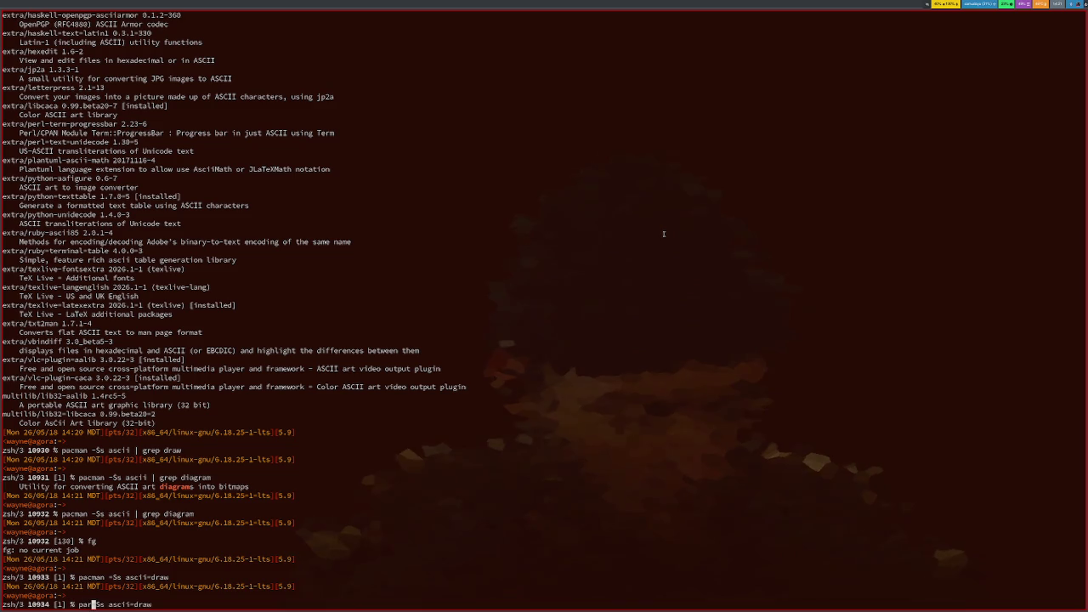
{"action": "type", "text": "u"}
{"action": "key", "text": "Return"}
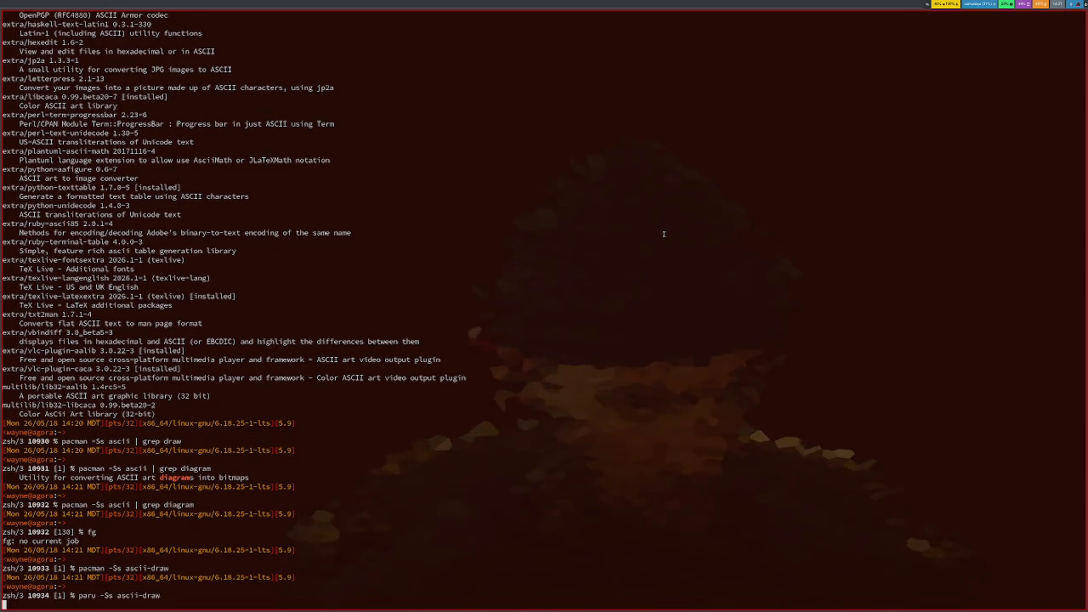
Step: Install ascii-draw 1.3.0-1 with paru -S, answering Y to review and accept the PKGBUILD
{"action": "key", "text": "Up"}
{"action": "key", "text": "Left"}
{"action": "key", "text": "BackSpace"}
{"action": "key", "text": "Return"}
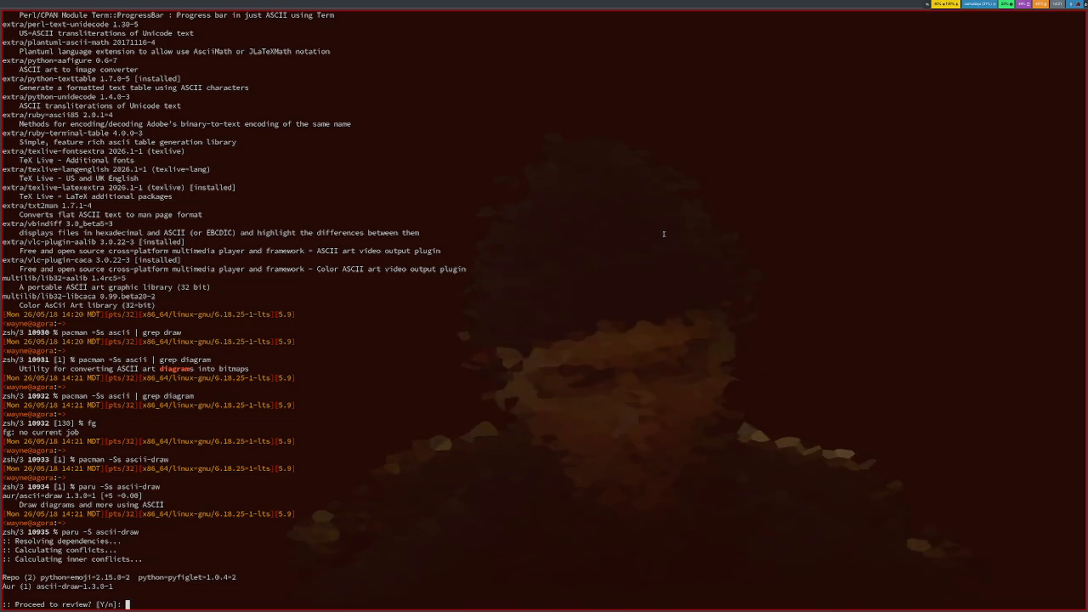
{"action": "type", "text": "Y"}
{"action": "key", "text": "Return"}
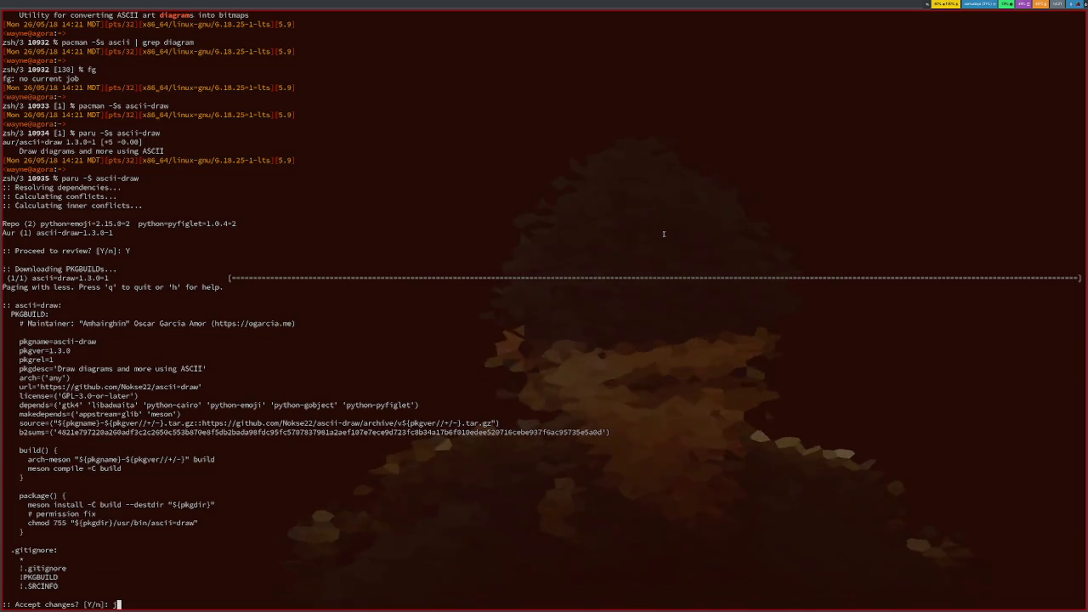
{"action": "type", "text": "Y"}
{"action": "key", "text": "Return"}
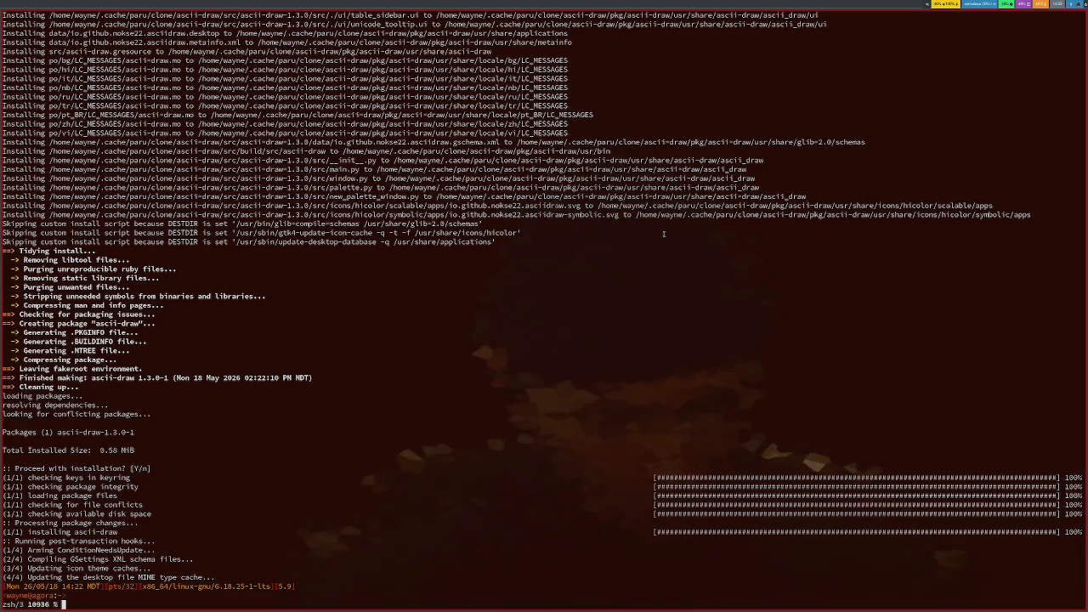
{"action": "key", "text": "super+1"}
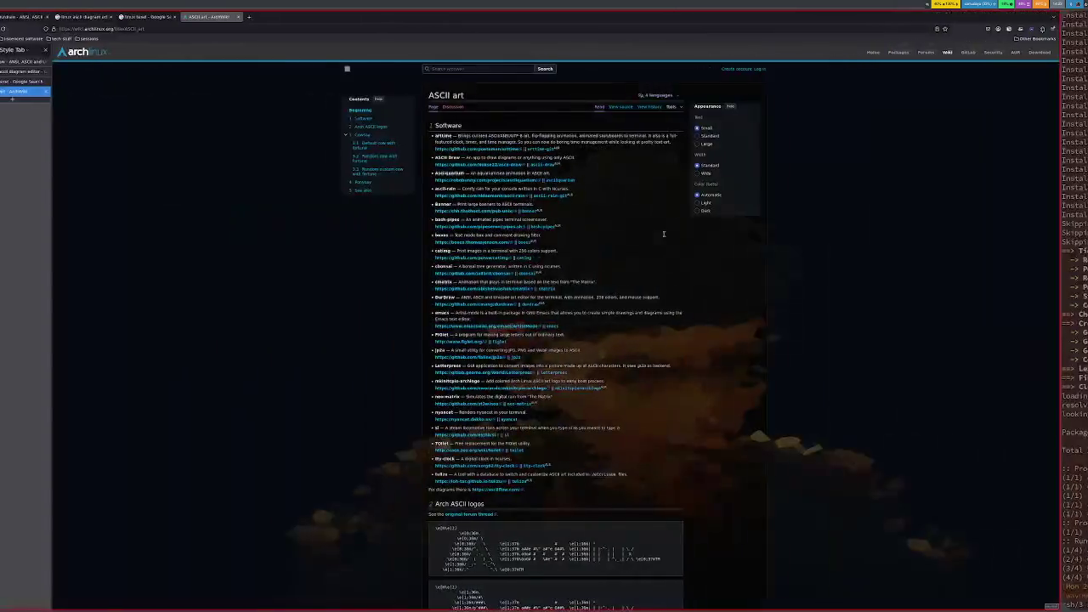
Step: Run ascii-draw in zsh; it fails with ModuleNotFoundError: No module named 'gi'
{"action": "key", "text": "super+1"}
{"action": "key", "text": "super+2"}
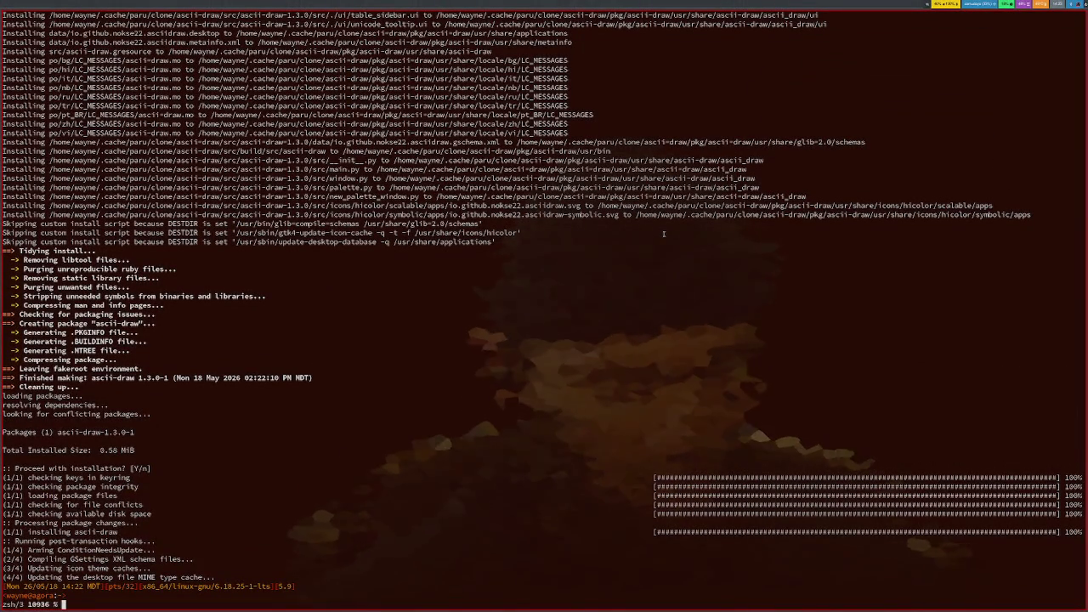
{"action": "type", "text": "ascii-draw"}
{"action": "key", "text": "Return"}
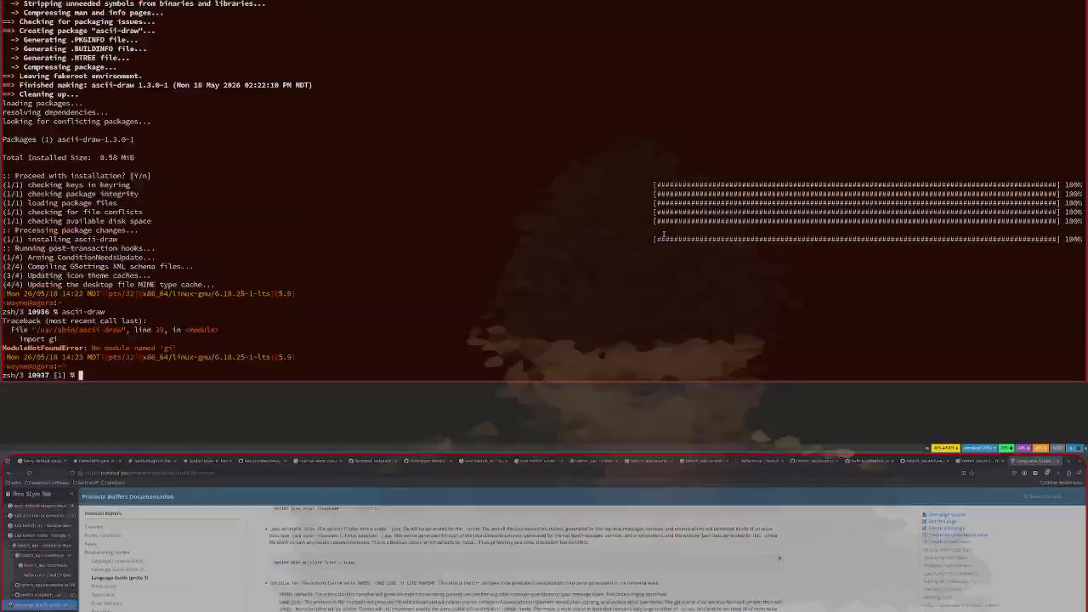
{"action": "key", "text": "ctrl+t"}
Step: Google 'python gi module', read the Stack Overflow 'No module named gi' thread, then return to ArchWiki
{"action": "type", "text": "python gi modu"}
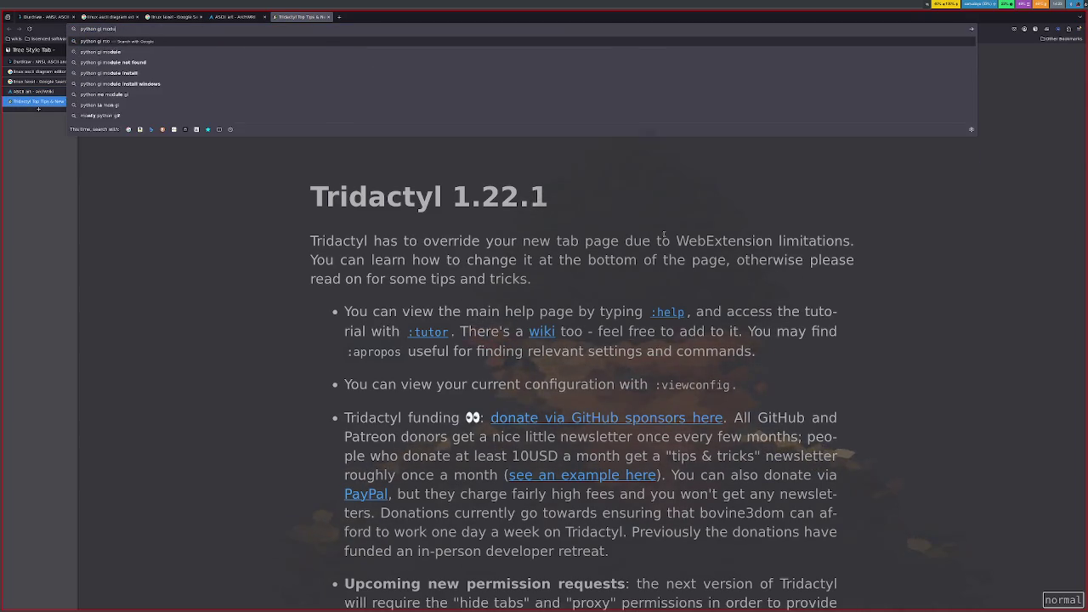
{"action": "type", "text": "le"}
{"action": "key", "text": "Return"}
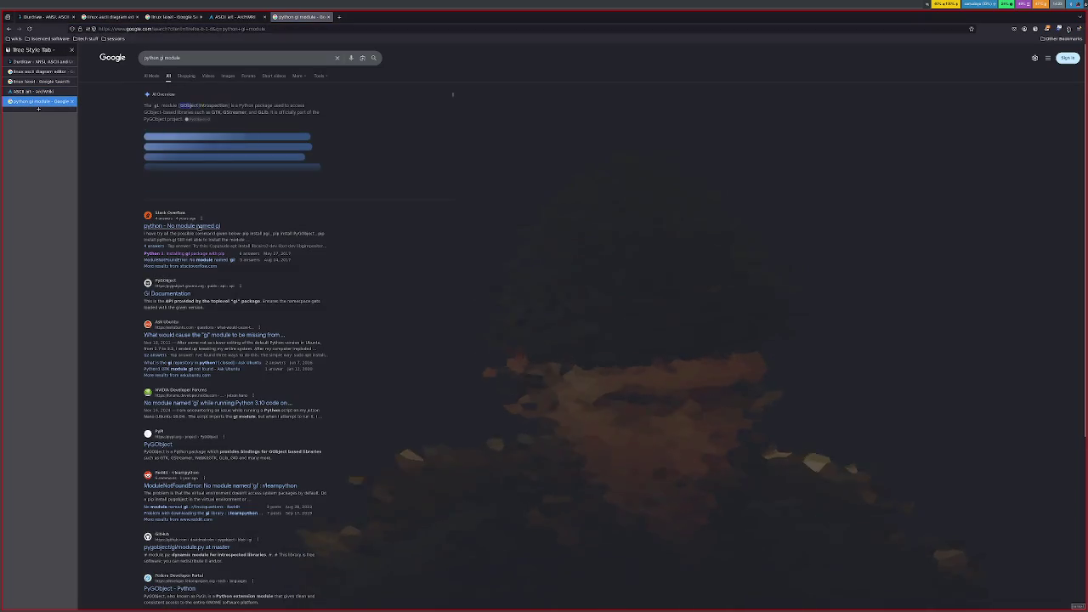
{"action": "left_click", "coordinate": [198, 226]}
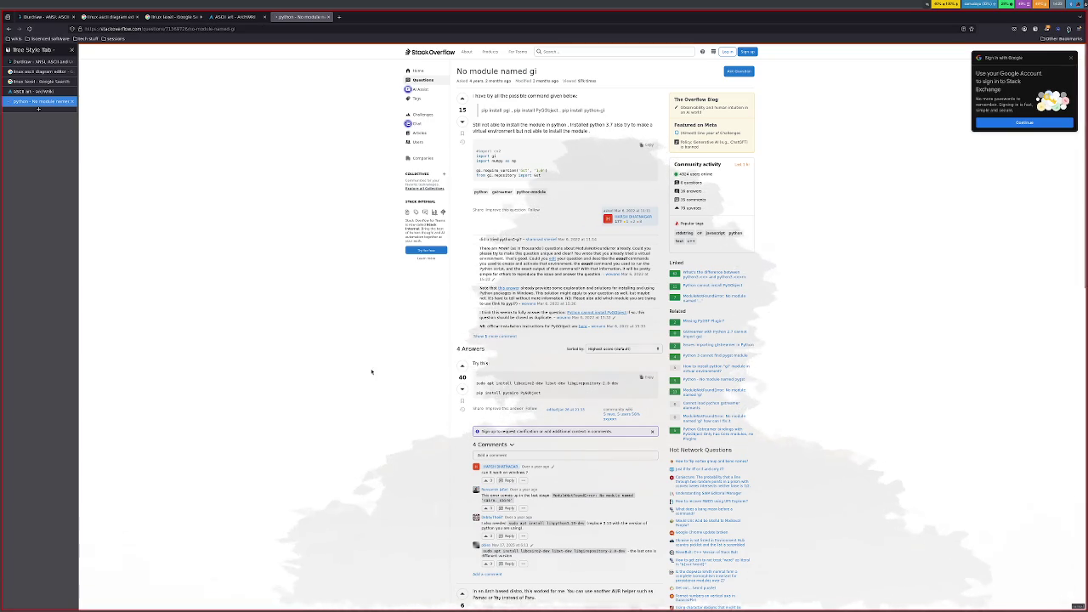
{"action": "key", "text": "alt+Left"}
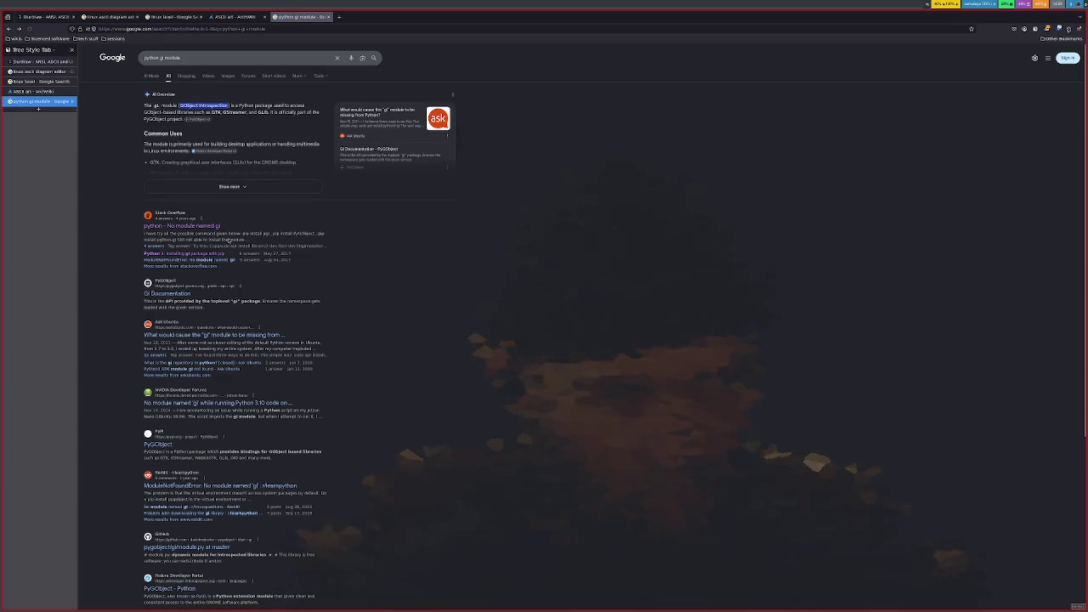
{"action": "left_click", "coordinate": [53, 91]}
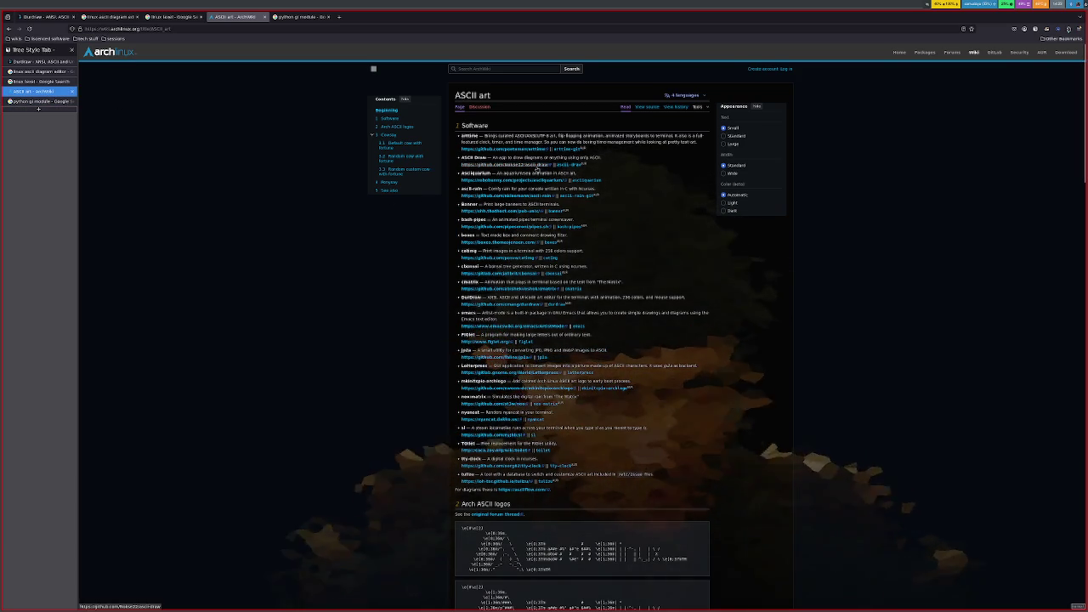
Step: Open ascii-draw's AUR link from the ArchWiki page in a new tab
{"action": "right_click", "coordinate": [537, 167]}
{"action": "right_click", "coordinate": [575, 165]}
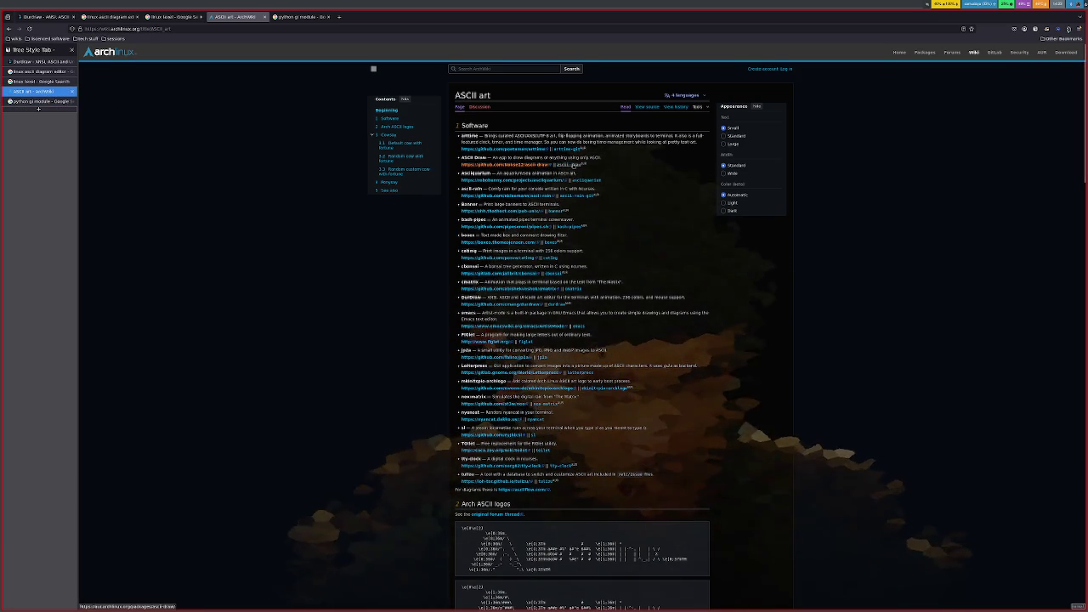
{"action": "left_click", "coordinate": [605, 170]}
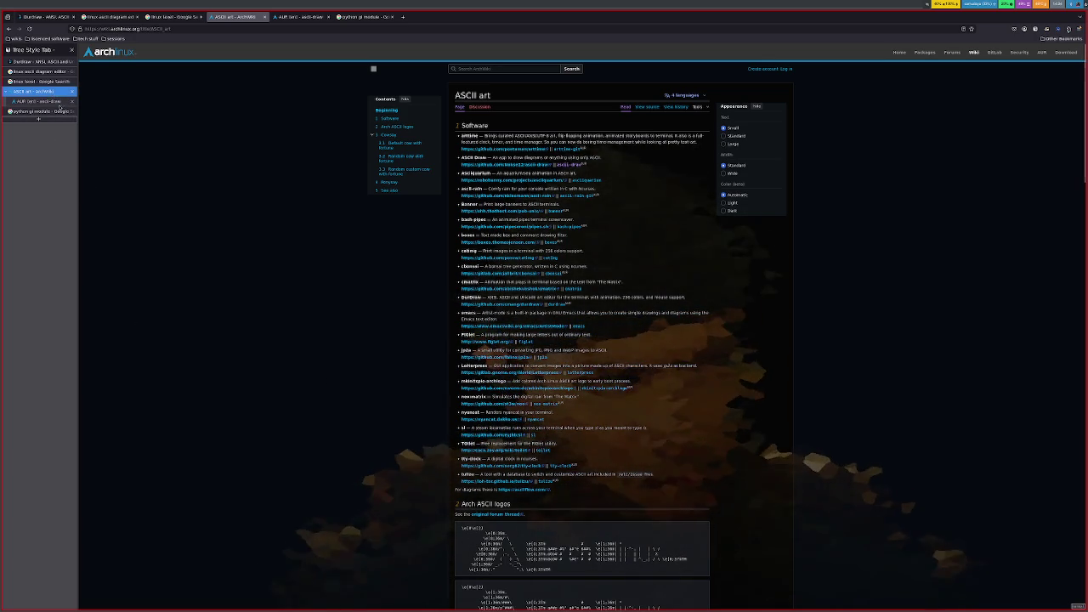
{"action": "left_click", "coordinate": [44, 101]}
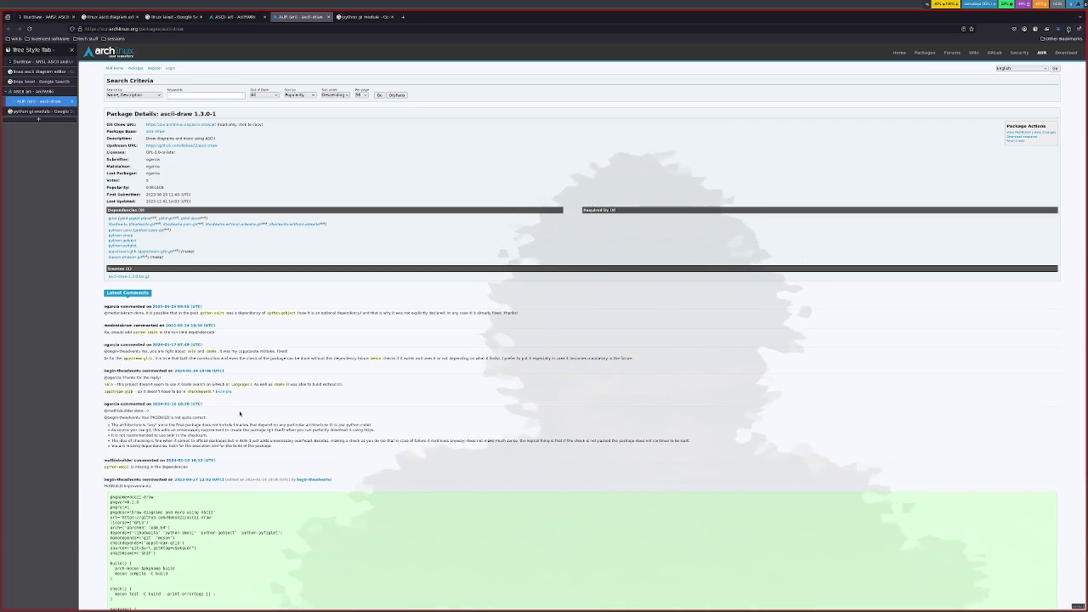
Step: Zoom in and scroll through ascii-draw 1.3.0-1's eight dependencies, such as python-gobject, and comments
{"action": "key", "text": "ctrl+plus"}
{"action": "key", "text": "ctrl+plus"}
{"action": "key", "text": "ctrl+plus"}
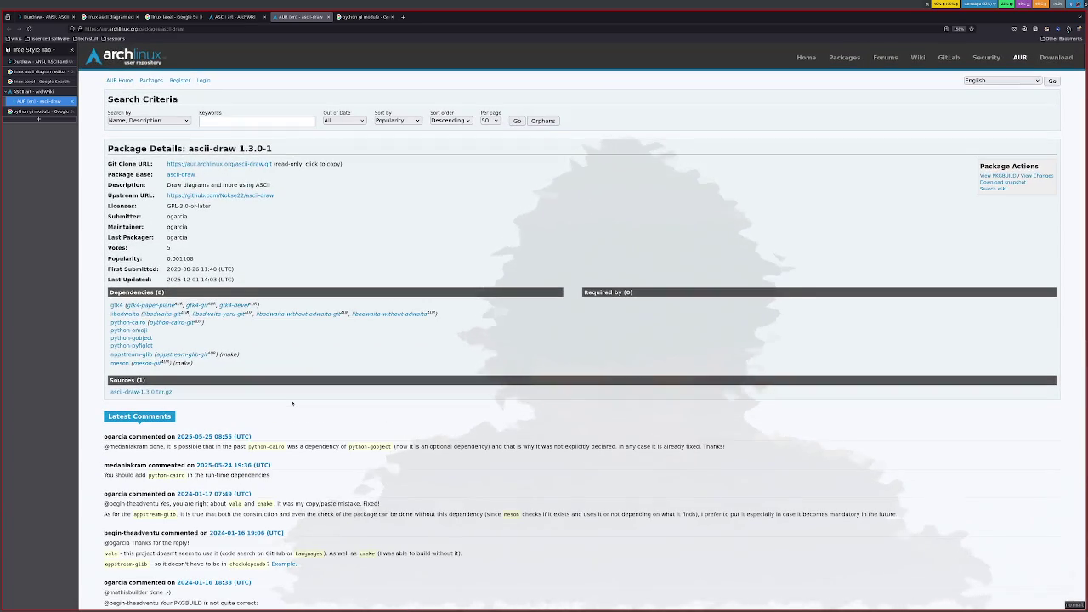
{"action": "scroll", "coordinate": [292, 403], "scroll_direction": "down", "scroll_amount": 1}
{"action": "scroll", "coordinate": [291, 403], "scroll_direction": "down", "scroll_amount": 2}
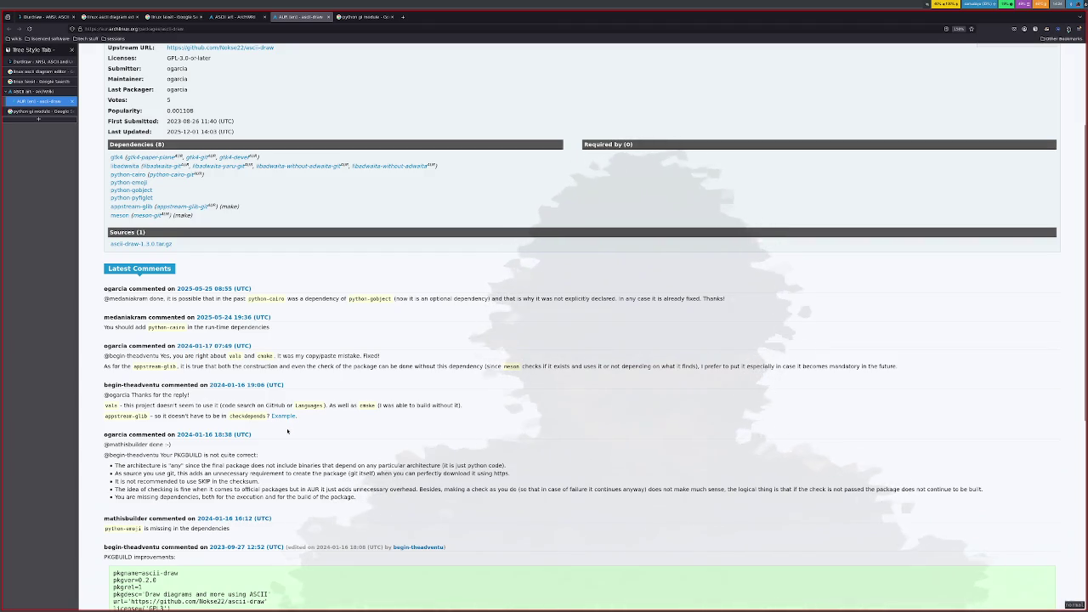
{"action": "scroll", "coordinate": [288, 431], "scroll_direction": "down", "scroll_amount": 3}
{"action": "scroll", "coordinate": [287, 432], "scroll_direction": "down", "scroll_amount": 4}
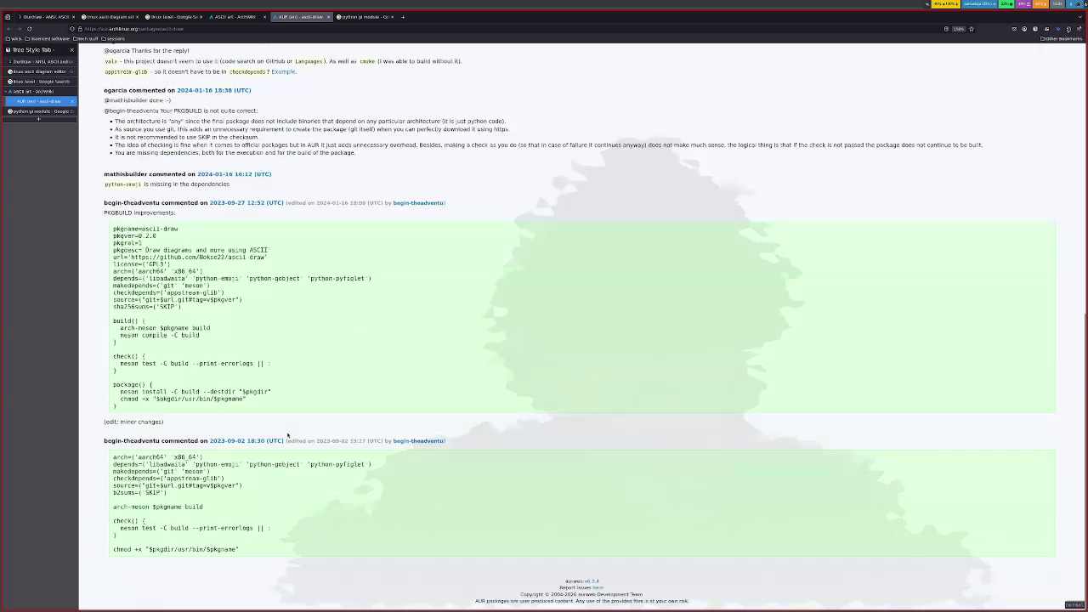
{"action": "scroll", "coordinate": [287, 436], "scroll_direction": "up", "scroll_amount": 5}
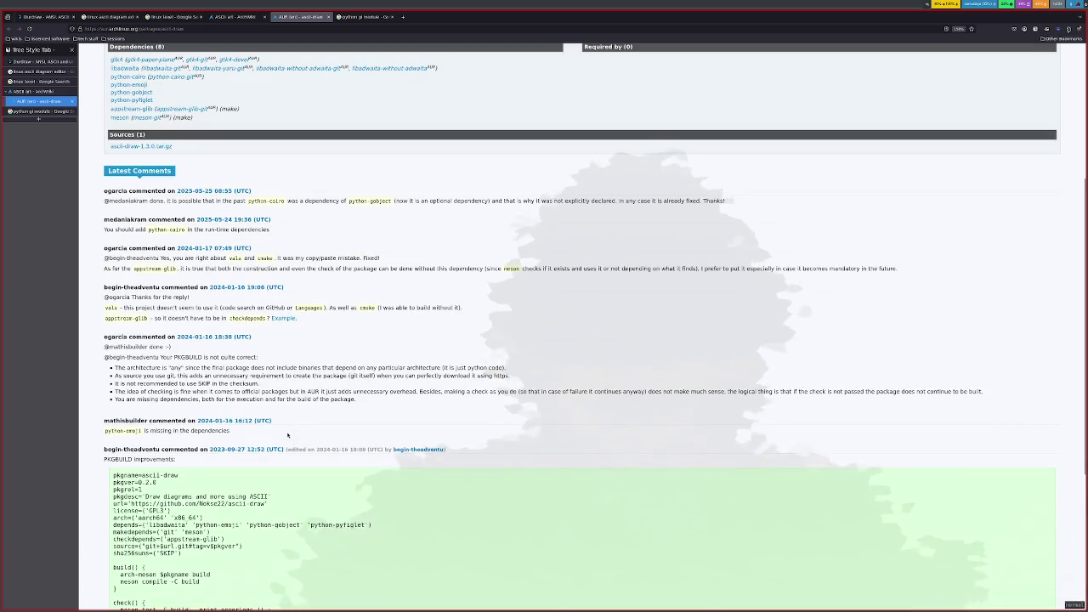
{"action": "scroll", "coordinate": [287, 435], "scroll_direction": "up", "scroll_amount": 5}
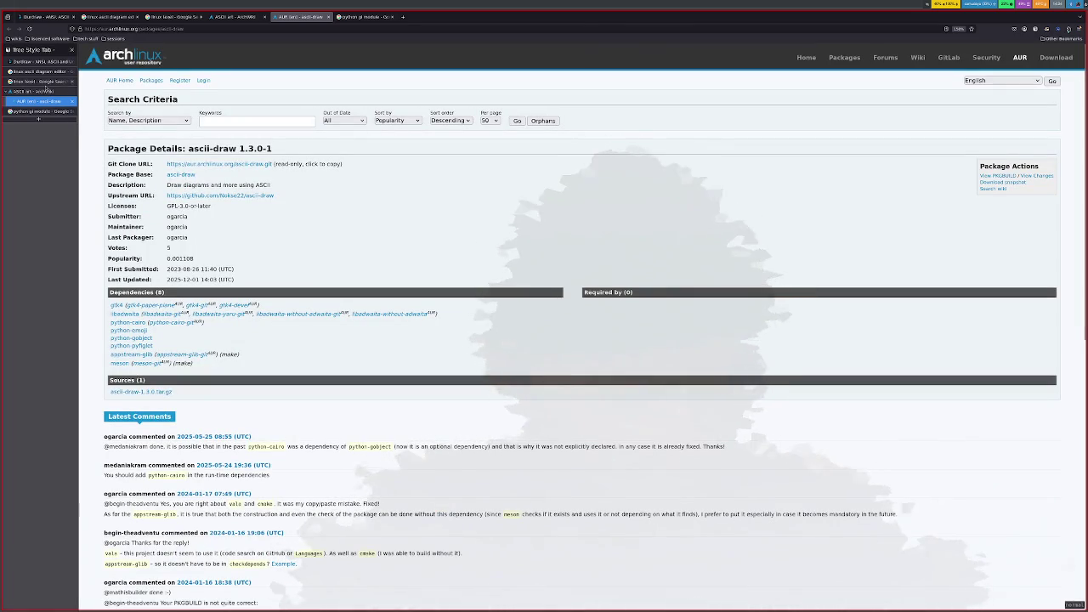
{"action": "key", "text": "super+Right"}
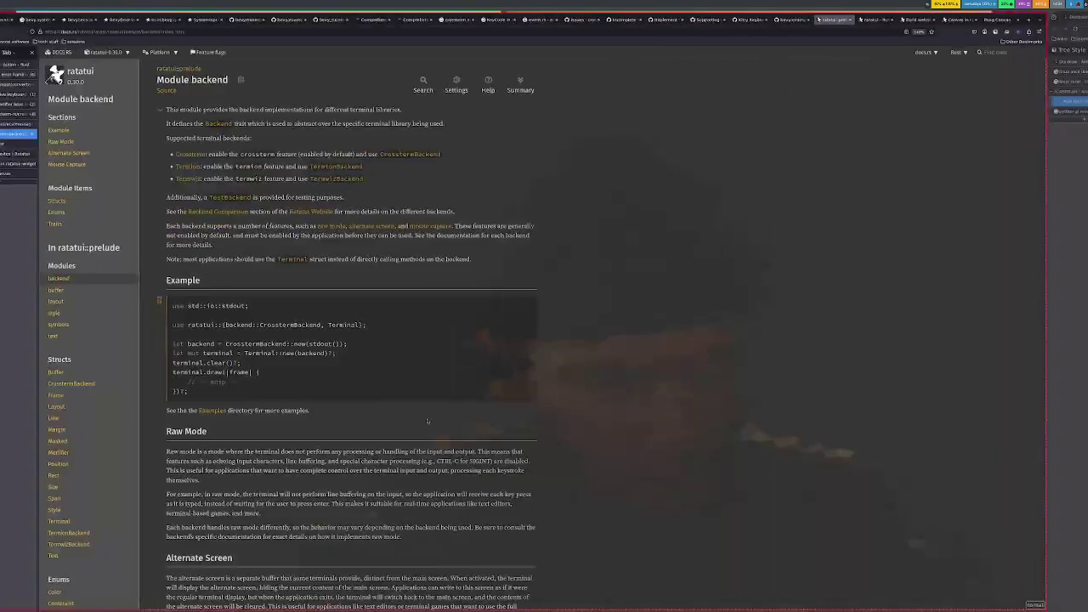
Step: Rerun paru -Ss ascii-draw from history, then broaden it to paru -Ss ascii
{"action": "key", "text": "ctrl+r"}
{"action": "type", "text": "pa"}
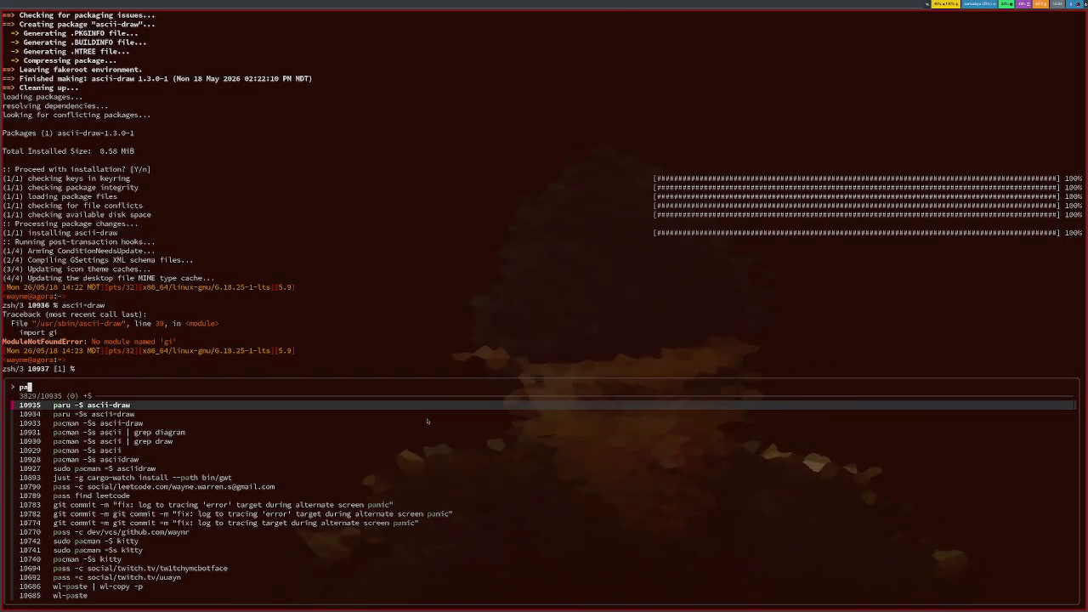
{"action": "key", "text": "Down"}
{"action": "key", "text": "Return"}
{"action": "key", "text": "Return"}
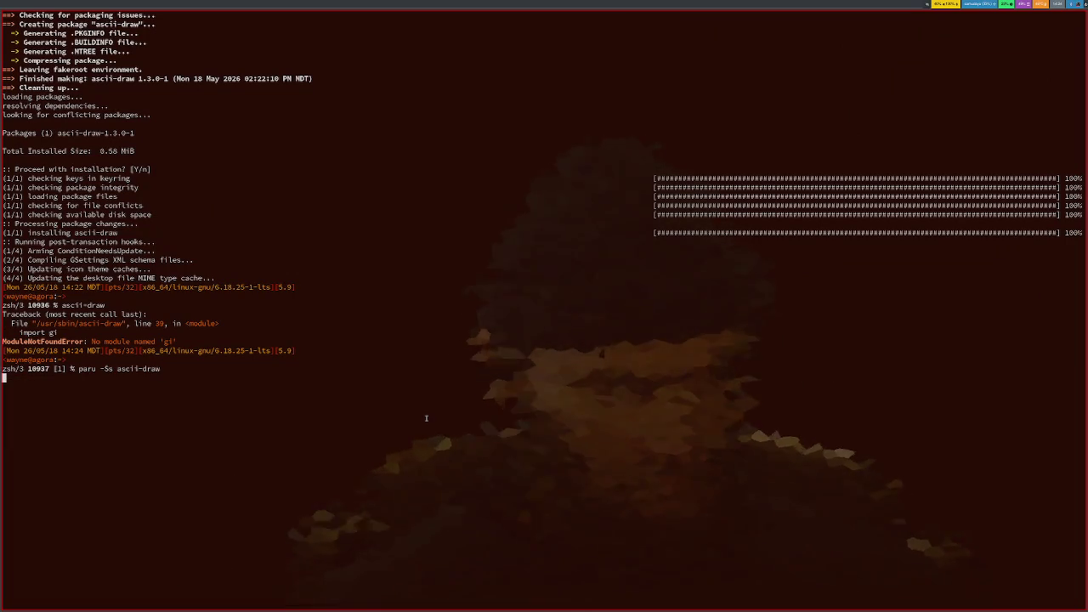
{"action": "key", "text": "Up"}
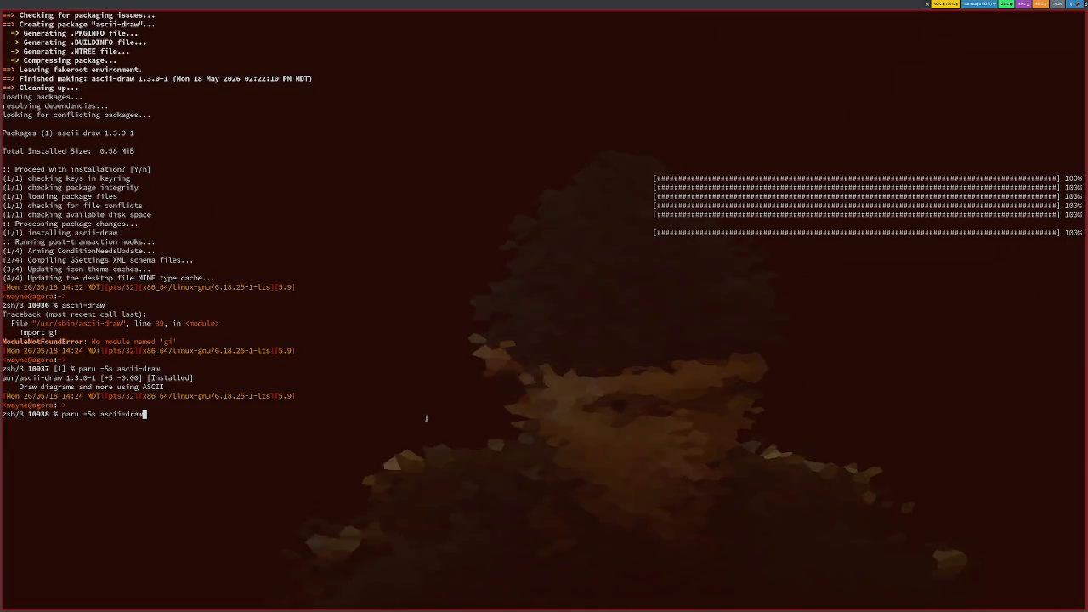
{"action": "key", "text": "BackSpace"}
{"action": "key", "text": "BackSpace"}
{"action": "key", "text": "BackSpace"}
{"action": "key", "text": "BackSpace"}
{"action": "key", "text": "BackSpace"}
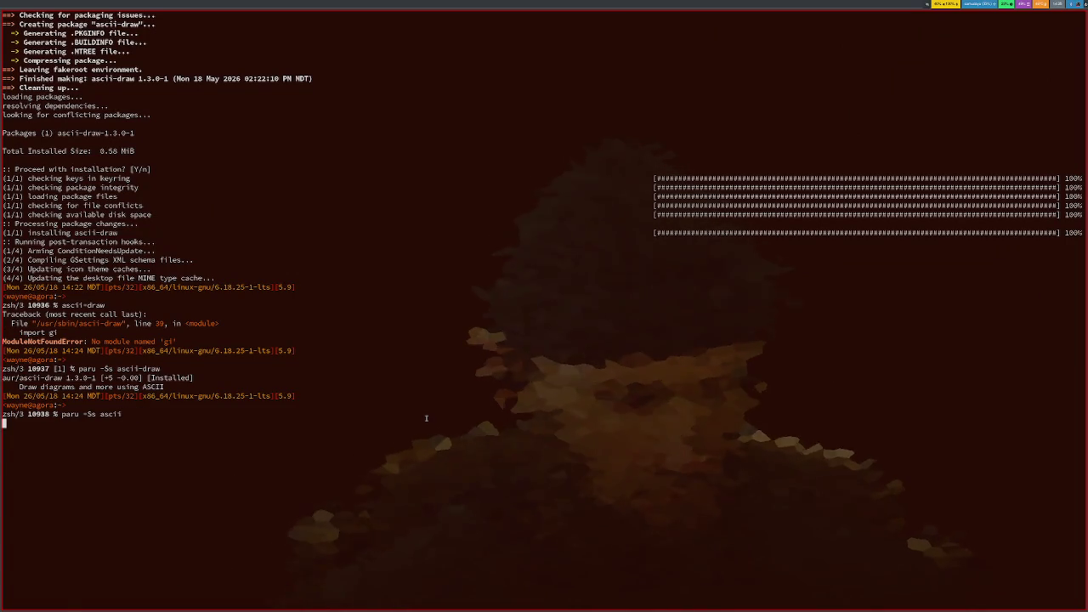
{"action": "key", "text": "Return"}
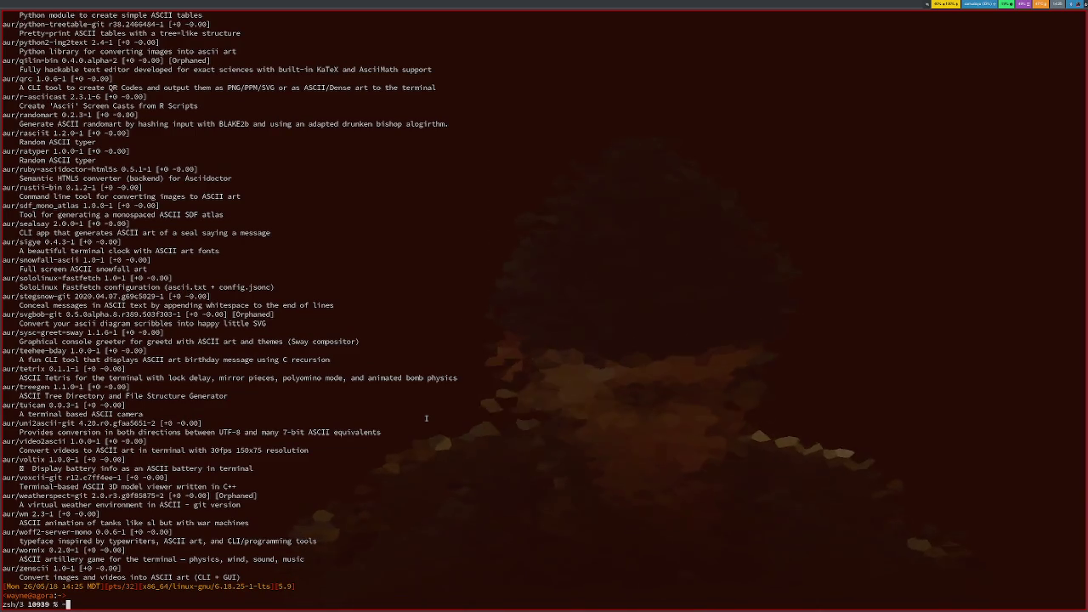
Step: Start a new tmux session and page back through the ASCII package results, like asciit 1.0.3-1
{"action": "type", "text": "tmux new"}
{"action": "key", "text": "Return"}
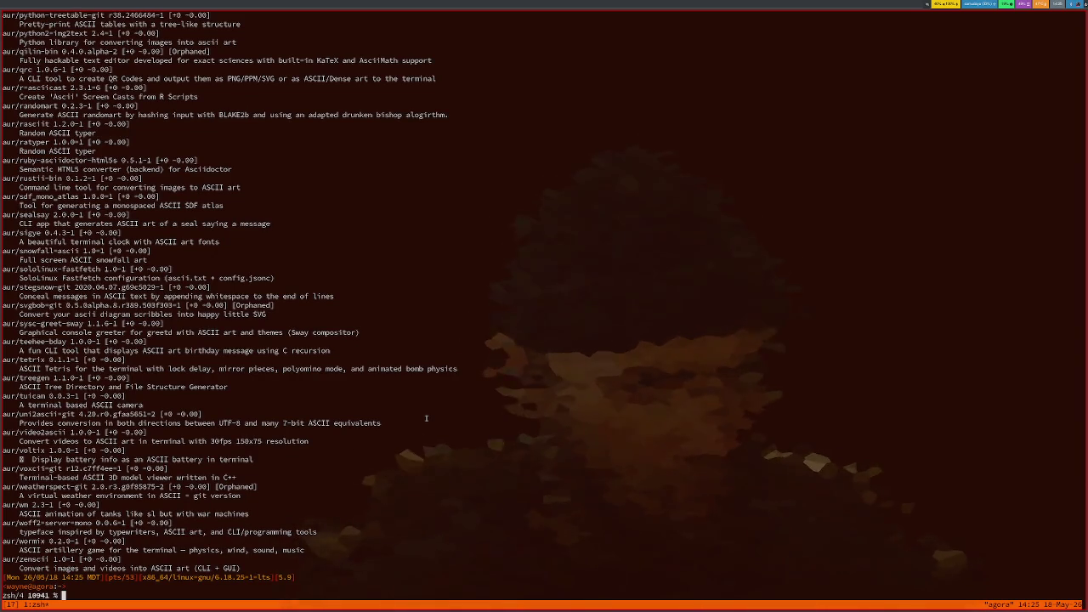
{"action": "key", "text": "ctrl+b"}
{"action": "key", "text": "Page_Up"}
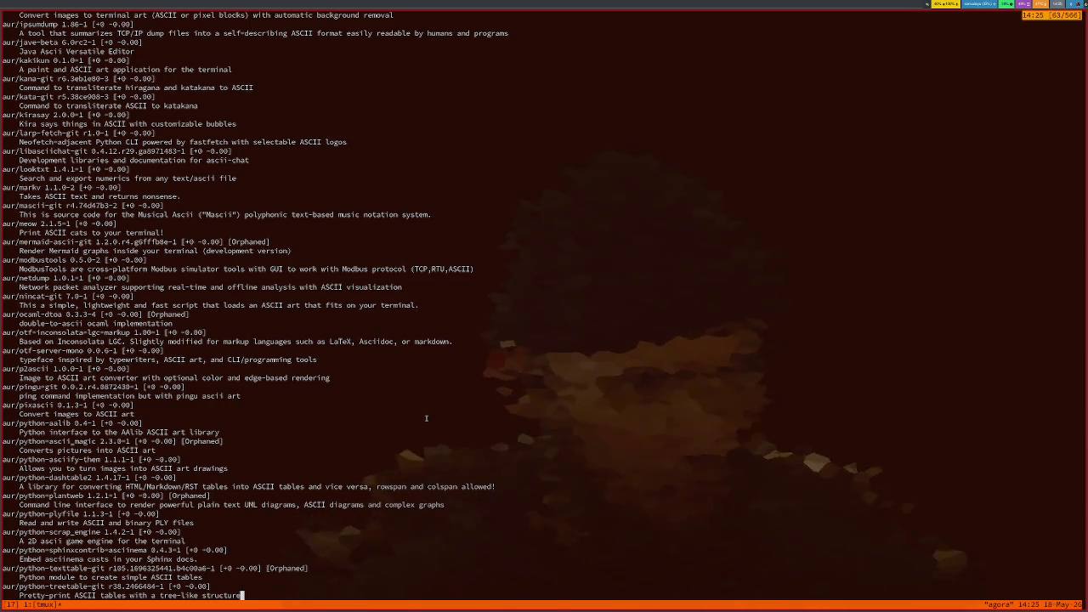
{"action": "key", "text": "Page_Up"}
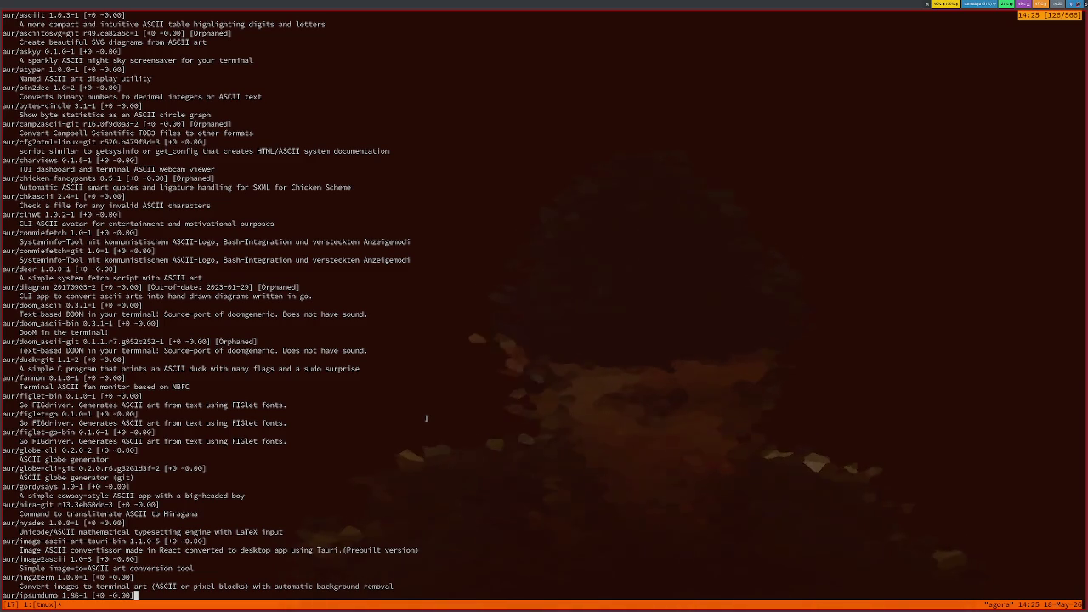
{"action": "key", "text": "Page_Up"}
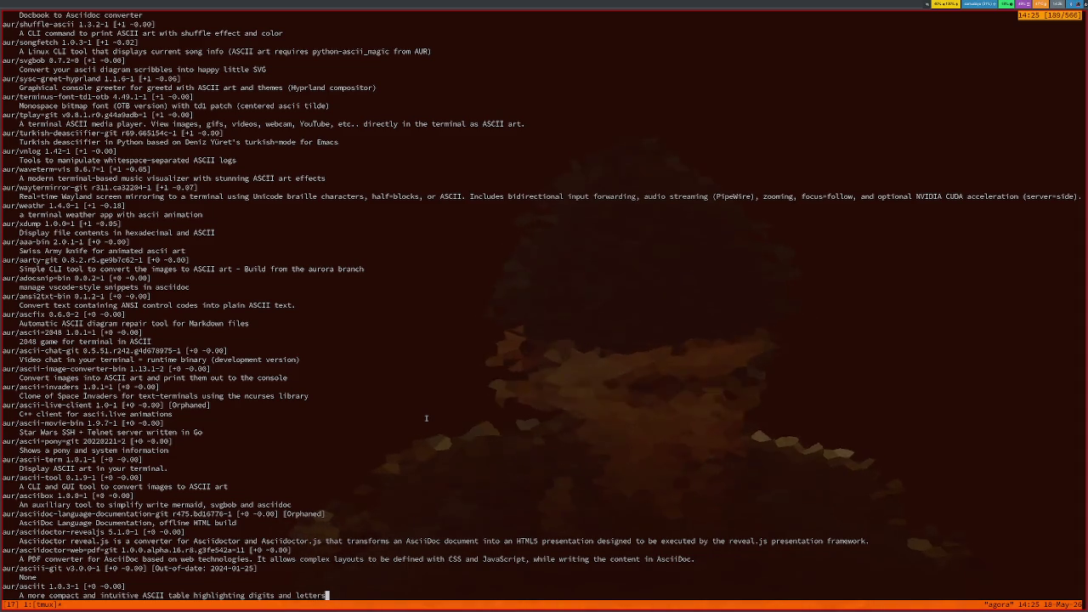
{"action": "key", "text": "q"}
Step: Return to Firefox and close the AUR and ArchWiki tabs, back on 'linux texel' results
{"action": "key", "text": "super+o"}
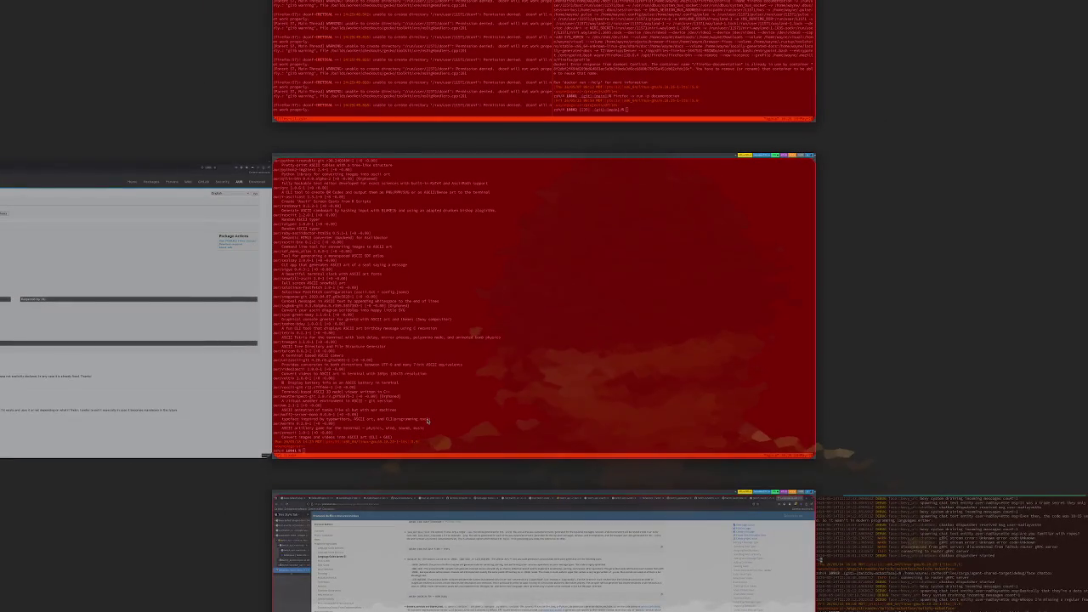
{"action": "key", "text": "super+Left"}
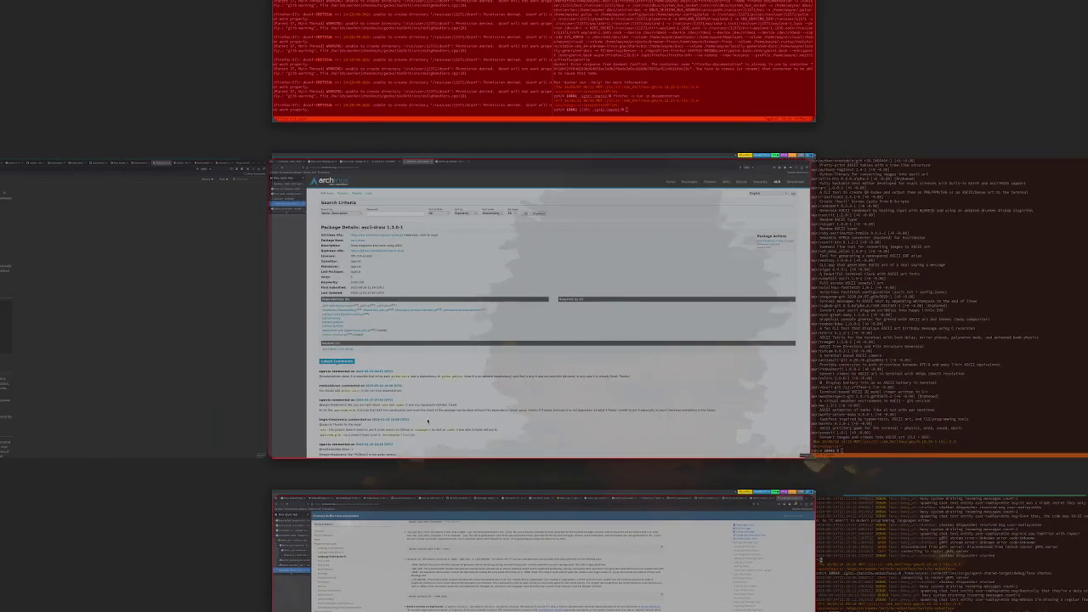
{"action": "key", "text": "super+o"}
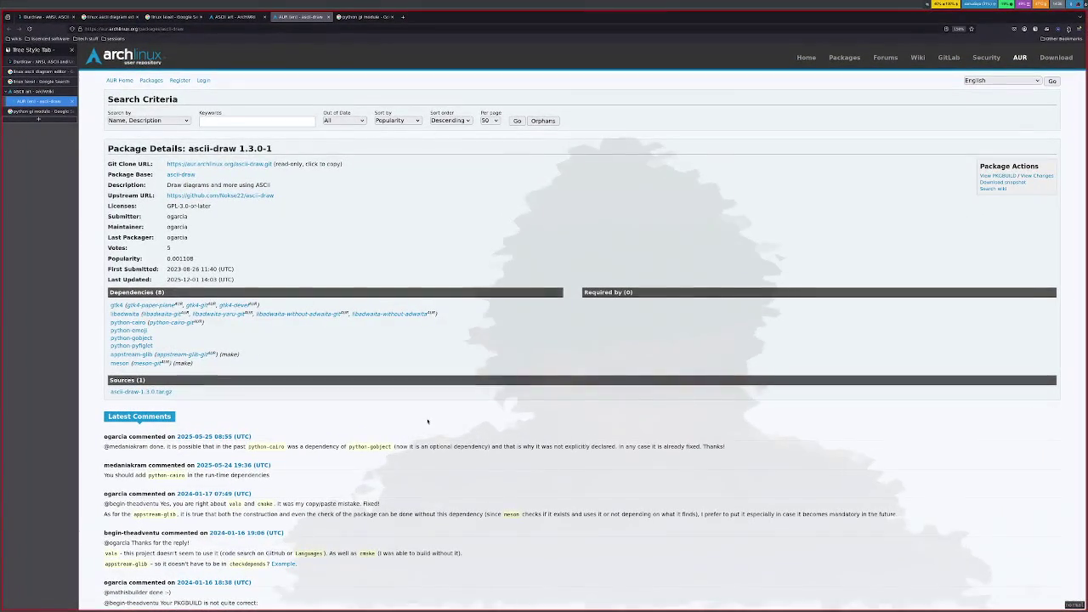
{"action": "key", "text": "ctrl+w"}
{"action": "key", "text": "ctrl+w"}
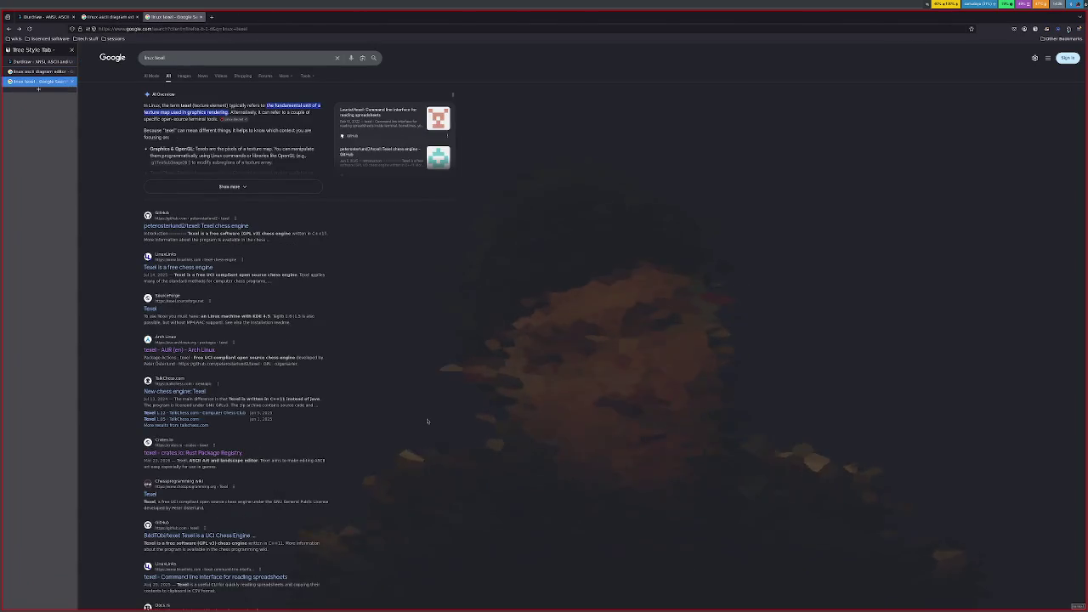
{"action": "key", "text": "ctrl+w"}
{"action": "key", "text": "ctrl+w"}
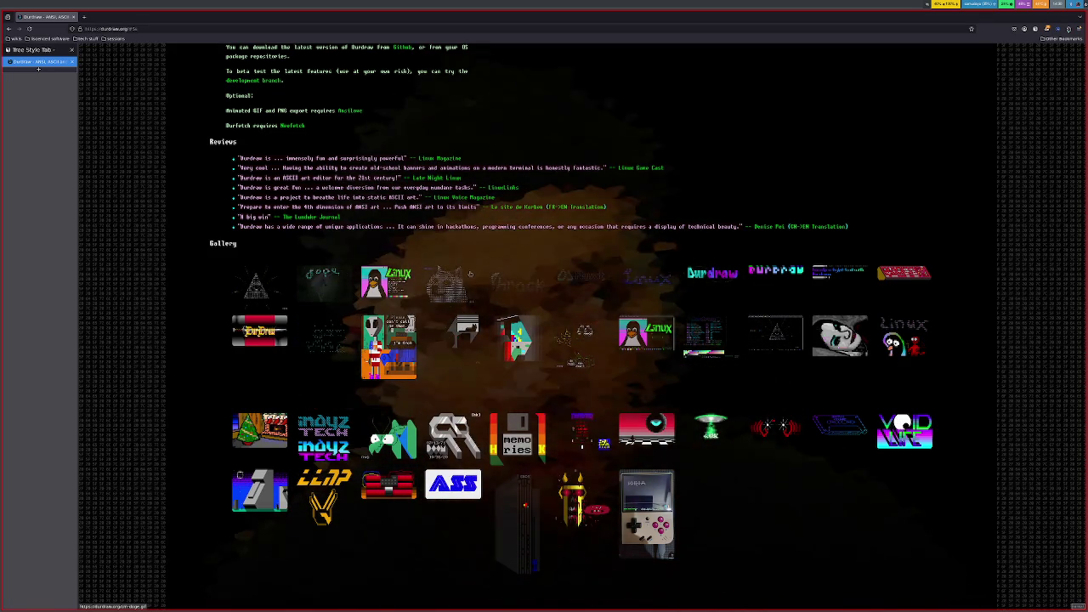
Step: Switch to the Firefox window showing ratatui 0.30.0's backend module docs
{"action": "key", "text": "alt+Tab"}
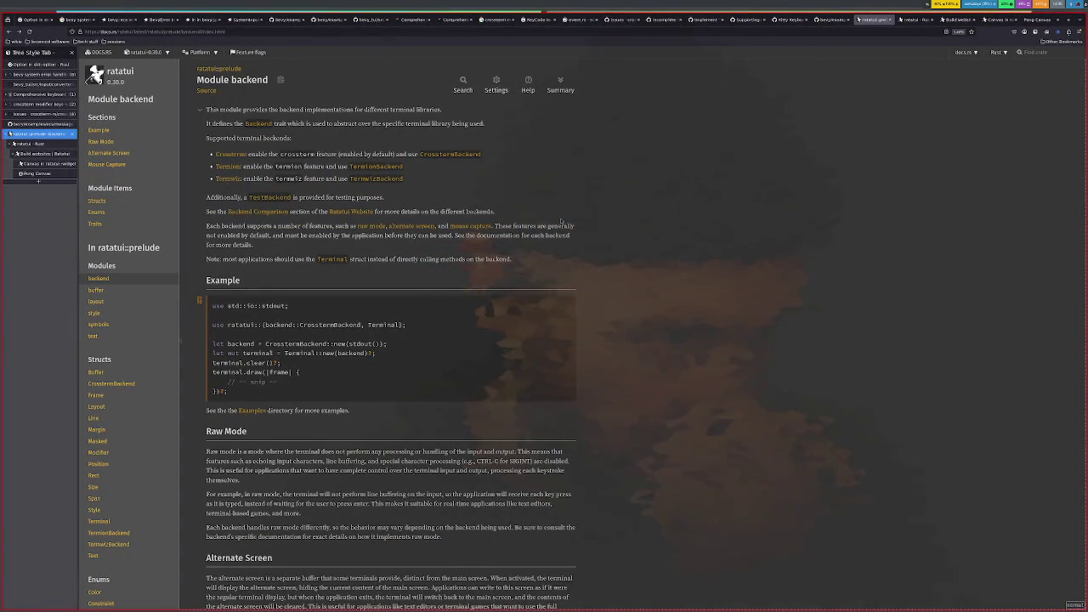
Step: Check the terminal's rg 'struct ' listing, then recentre a workspace from the overview
{"action": "key", "text": "alt+Tab"}
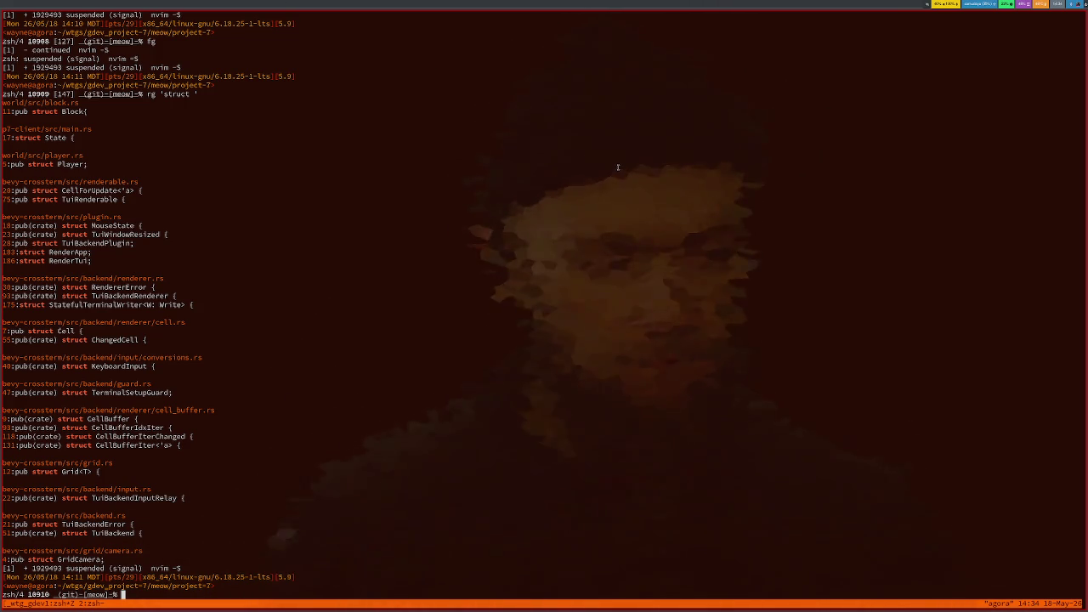
{"action": "key", "text": "super+o"}
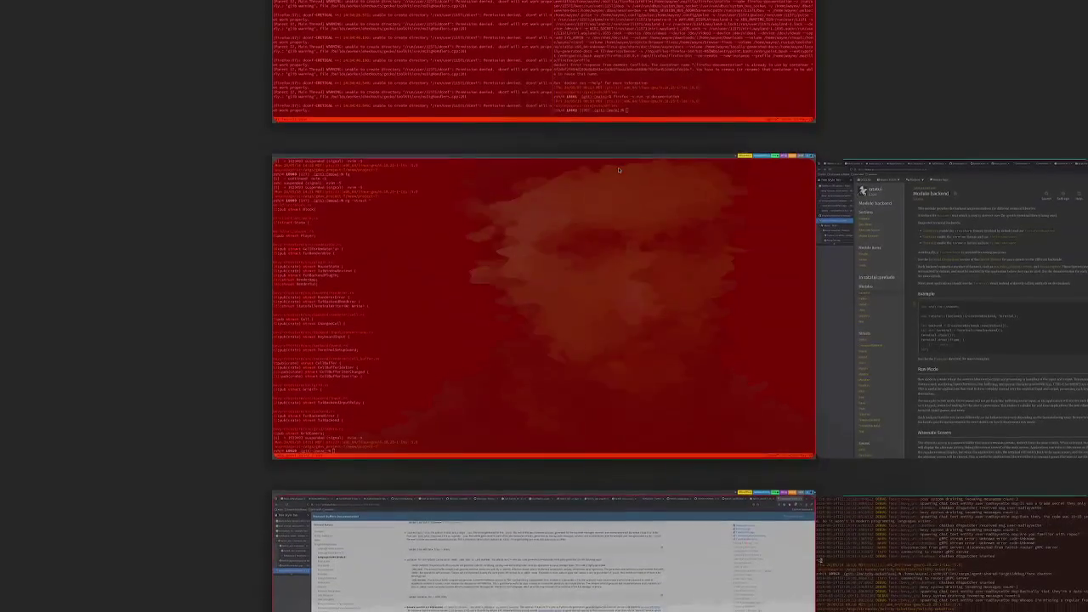
{"action": "scroll", "coordinate": [619, 170], "scroll_direction": "down", "scroll_amount": 1}
{"action": "scroll", "coordinate": [618, 170], "scroll_direction": "down", "scroll_amount": 1}
{"action": "scroll", "coordinate": [618, 170], "scroll_direction": "up", "scroll_amount": 1}
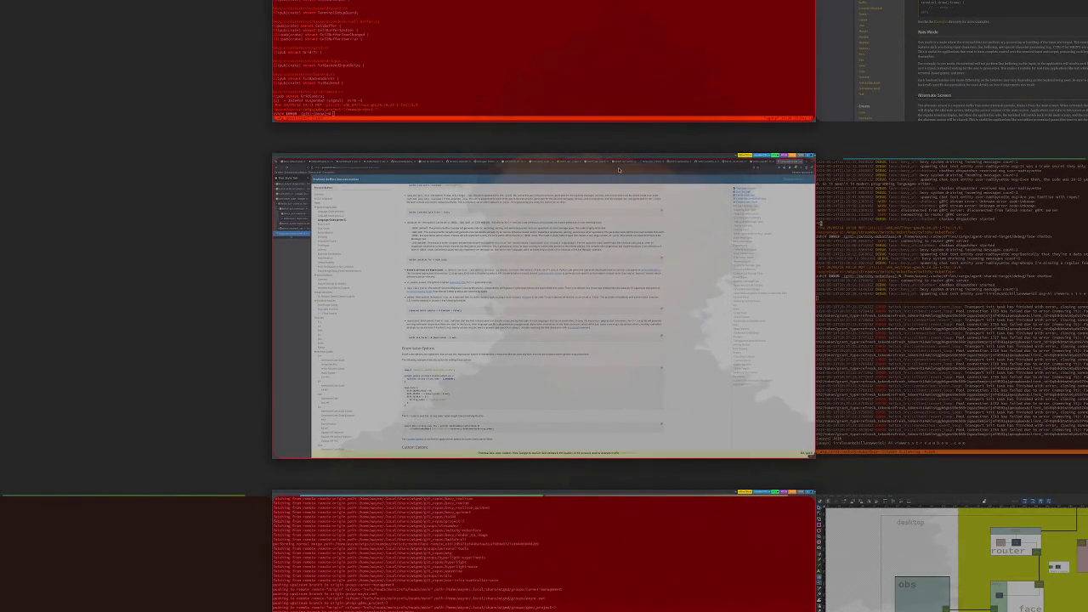
{"action": "scroll", "coordinate": [619, 170], "scroll_direction": "up", "scroll_amount": 1}
{"action": "left_click", "coordinate": [618, 170]}
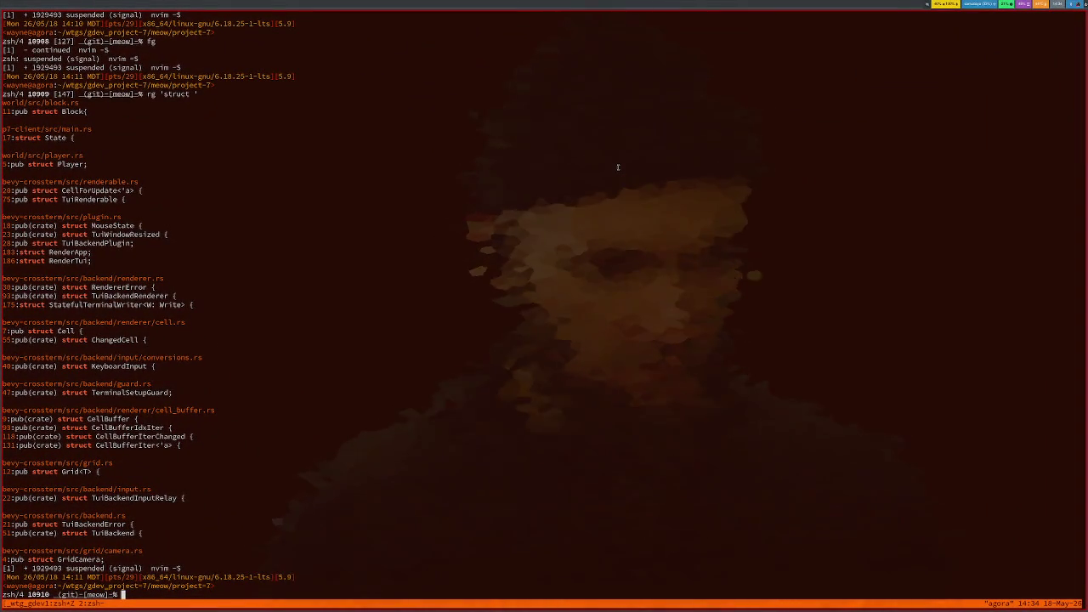
Step: Resume nvim with fg, split it with :vs, and open plan.md in a new tab
{"action": "type", "text": "fg"}
{"action": "key", "text": "Return"}
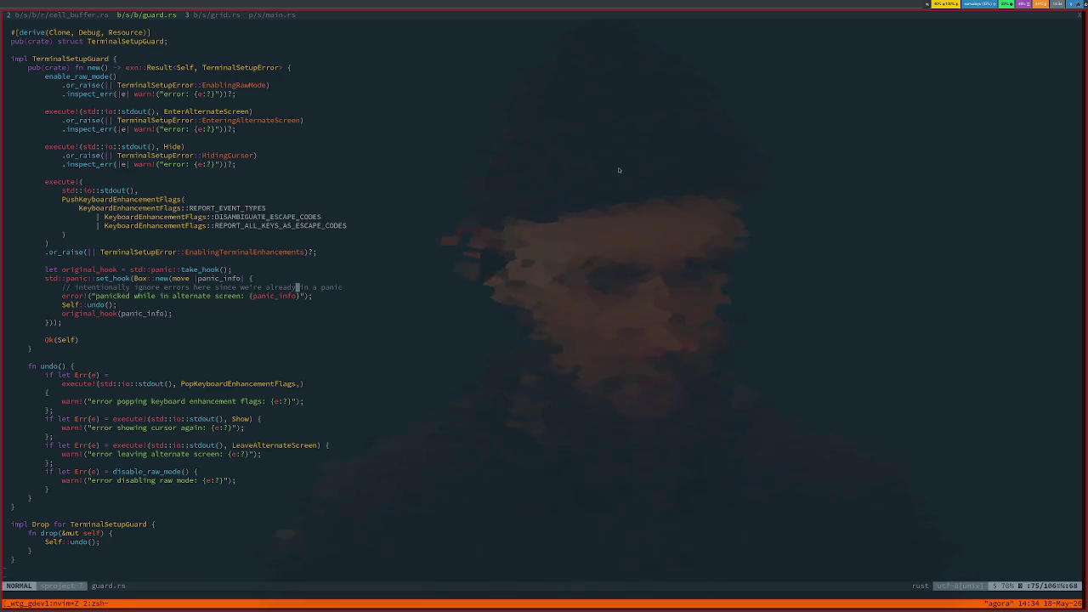
{"action": "type", "text": ":vs"}
{"action": "key", "text": "Return"}
{"action": "key", "text": "ctrl+p"}
{"action": "type", "text": "doc"}
{"action": "key", "text": "BackSpace"}
{"action": "key", "text": "BackSpace"}
{"action": "key", "text": "BackSpace"}
{"action": "type", "text": "plan"}
{"action": "key", "text": "ctrl+t"}
Step: Copy the Accomplished heading below the Cell checklist item onto a fresh line
{"action": "key", "text": "u"}
{"action": "key", "text": "u"}
{"action": "key", "text": "y"}
{"action": "key", "text": "j"}
{"action": "key", "text": "G"}
{"action": "key", "text": "p"}
{"action": "key", "text": "O"}
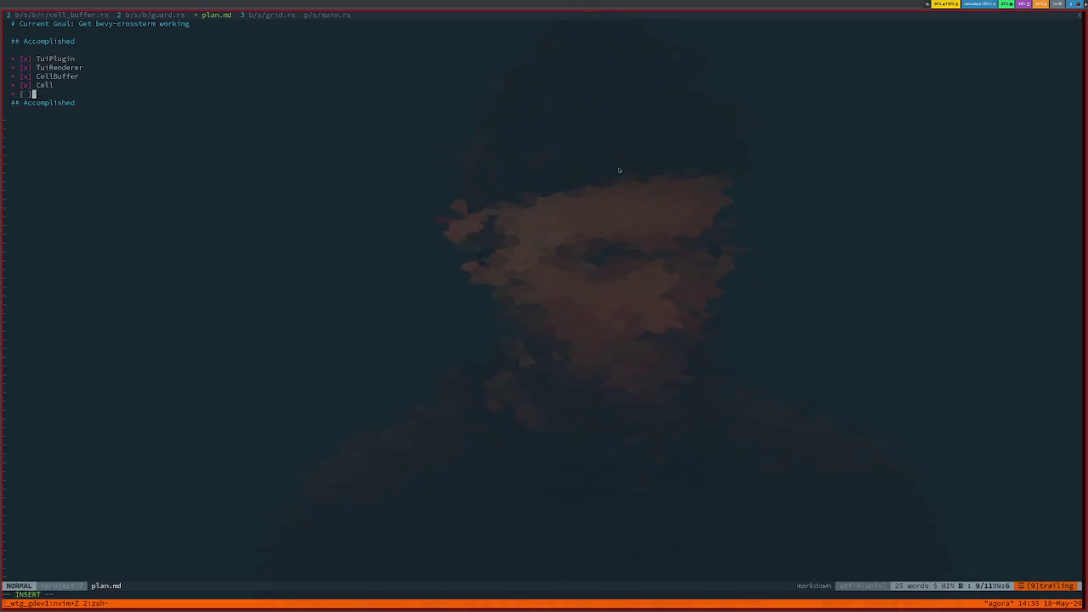
{"action": "key", "text": "Escape"}
{"action": "key", "text": "u"}
{"action": "key", "text": "o"}
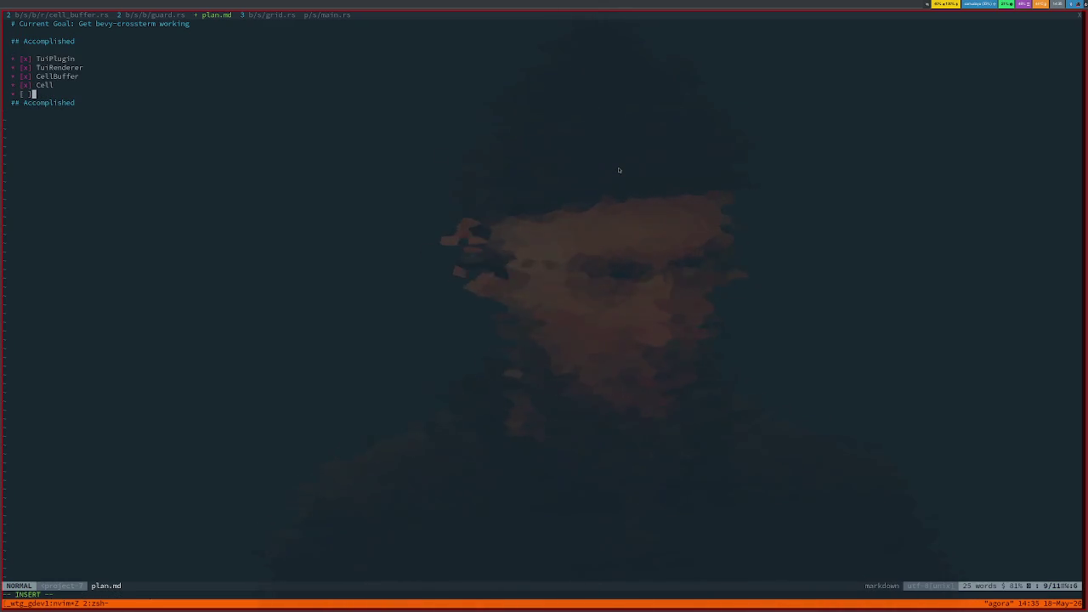
{"action": "key", "text": "BackSpace"}
{"action": "key", "text": "BackSpace"}
{"action": "key", "text": "BackSpace"}
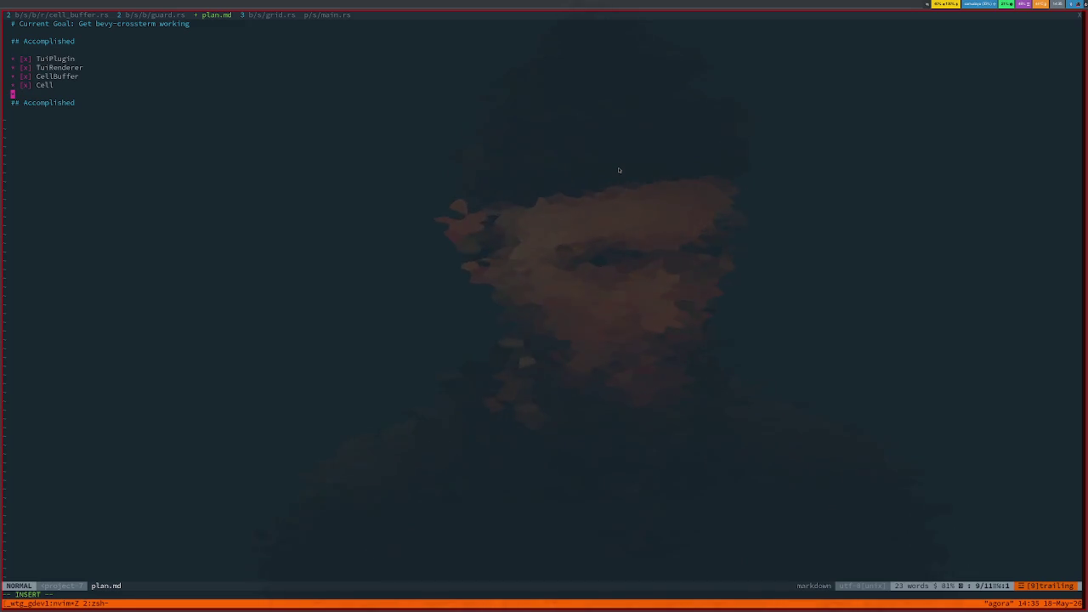
{"action": "type", "text": "jwcwT"}
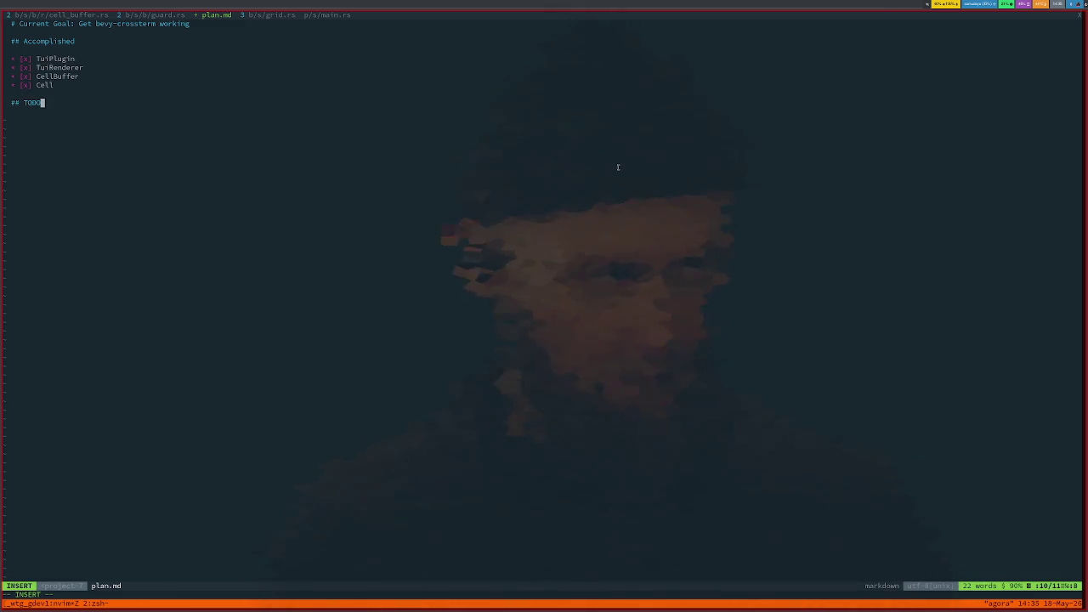
Step: Turn the copied heading into '## Plan' and add a '### TuiCamera' heading beneath it
{"action": "key", "text": "BackSpace"}
{"action": "key", "text": "BackSpace"}
{"action": "key", "text": "BackSpace"}
{"action": "key", "text": "BackSpace"}
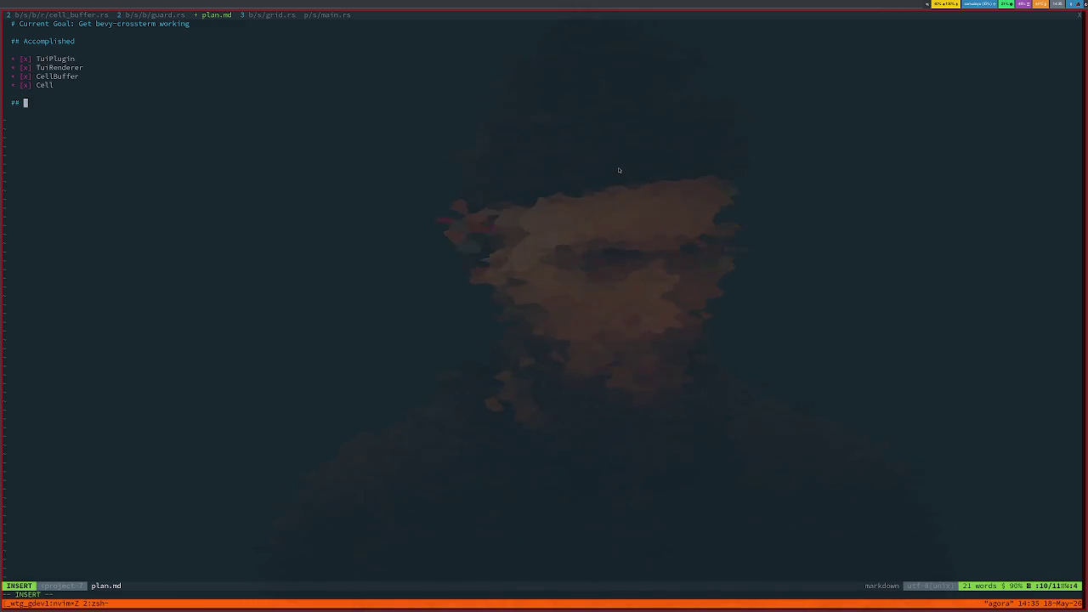
{"action": "type", "text": "Left"}
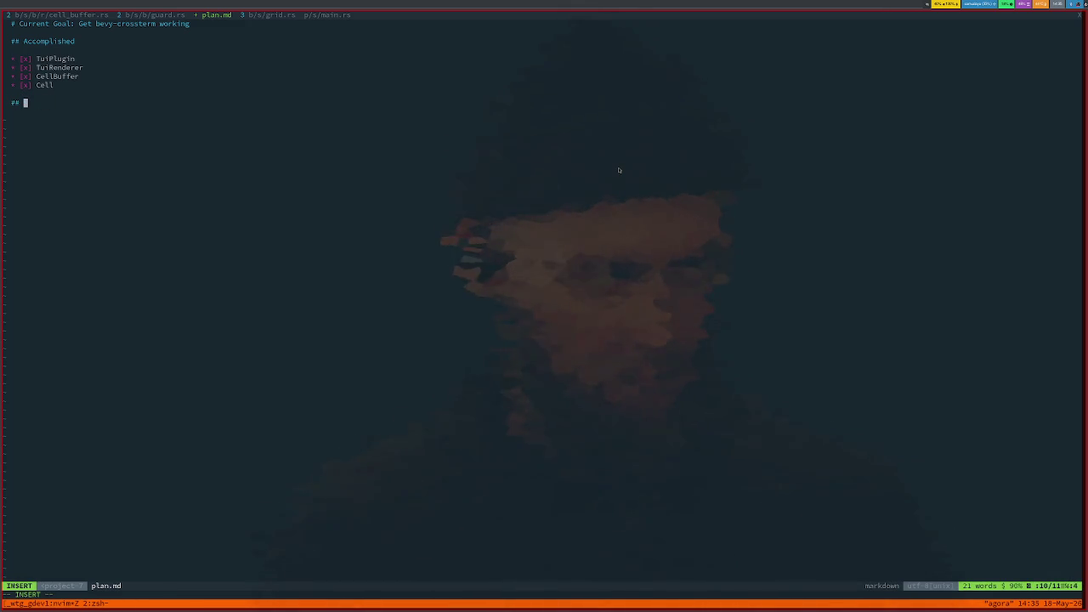
{"action": "type", "text": "n"}
{"action": "key", "text": "Down"}
{"action": "key", "text": "Return"}
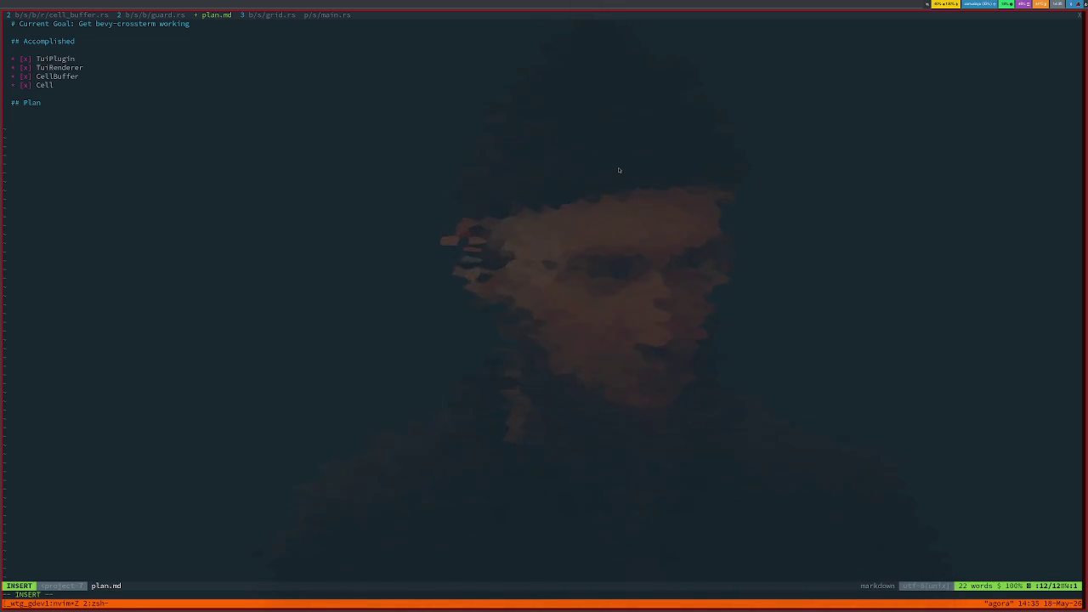
{"action": "type", "text": "###"}
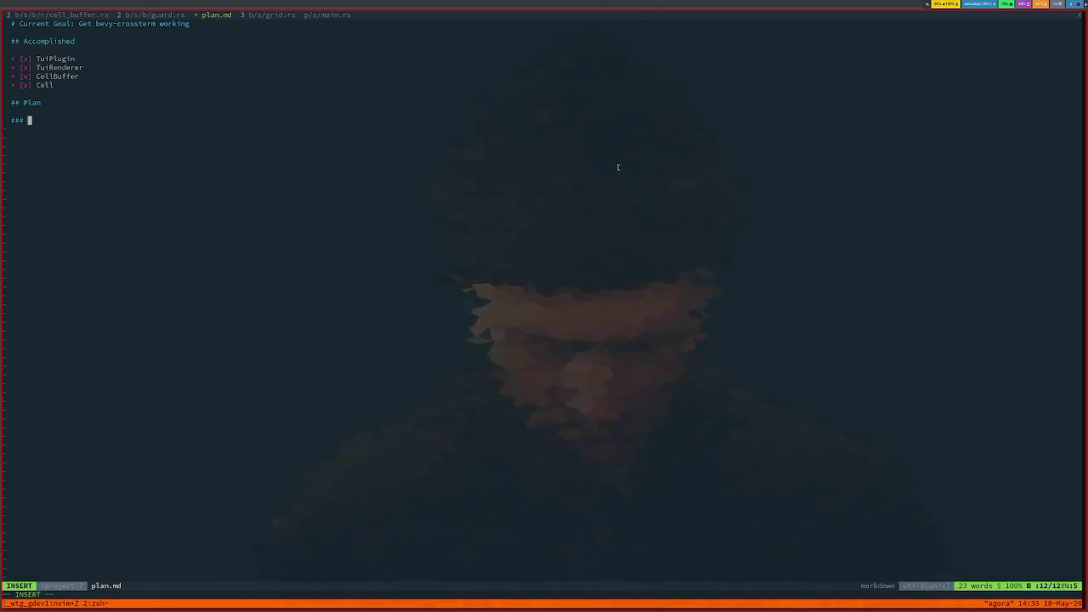
{"action": "type", "text": "TuiCamera"}
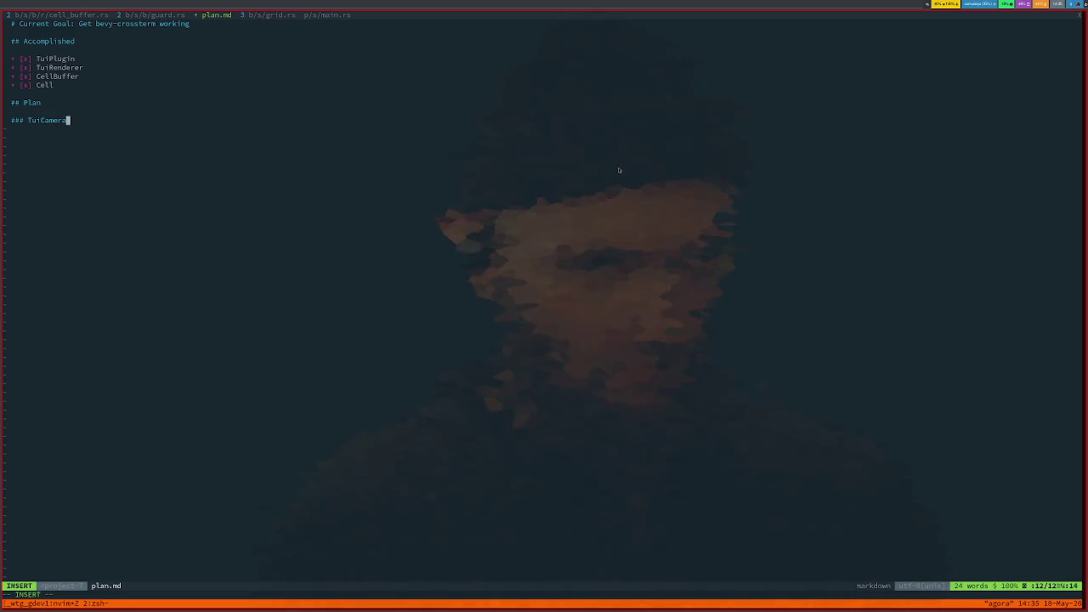
{"action": "key", "text": "Escape"}
Step: Duplicate the '### TuiCamera' line, then go back to the ratatui backend docs in Firefox
{"action": "key", "text": "y"}
{"action": "key", "text": "y"}
{"action": "key", "text": "p"}
{"action": "key", "text": "w"}
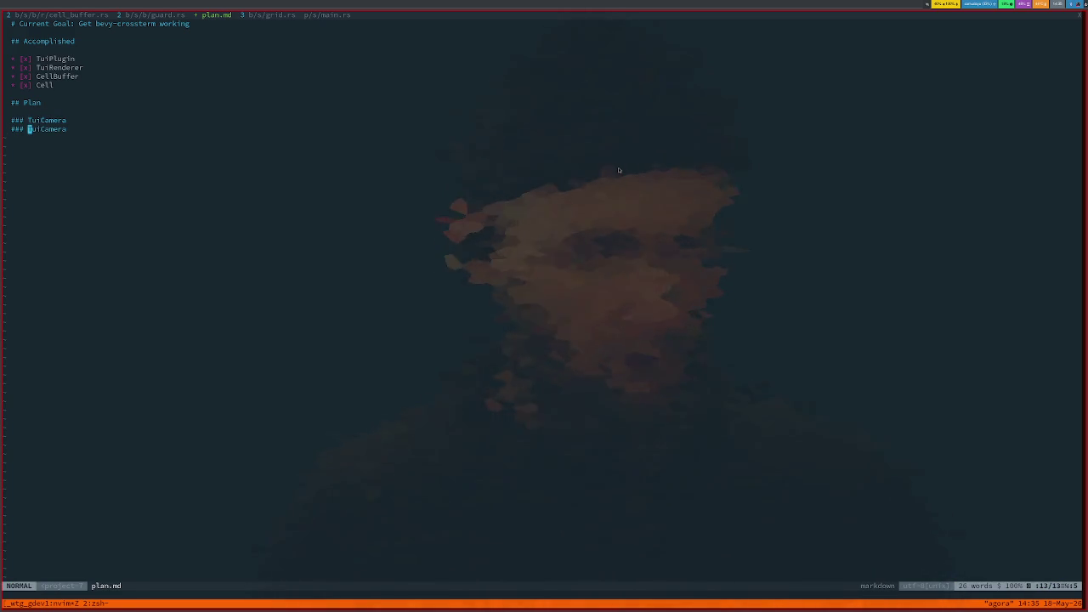
{"action": "key", "text": "alt+Tab"}
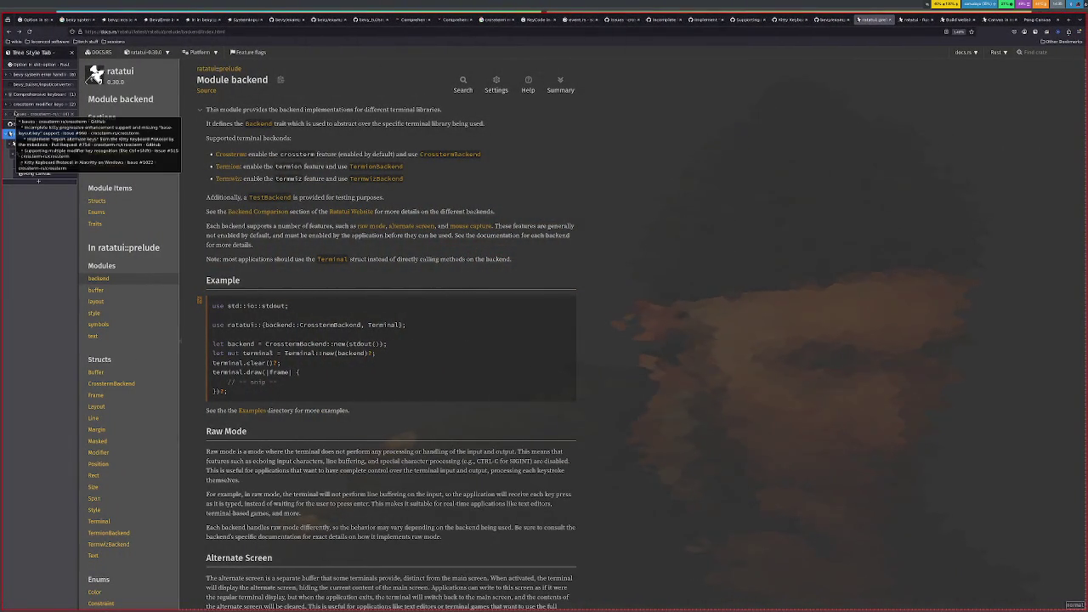
Step: Close the crossterm modifier-keys, issues, keyboard and bevy error-handling tabs in the sidebar
{"action": "left_click", "coordinate": [72, 114]}
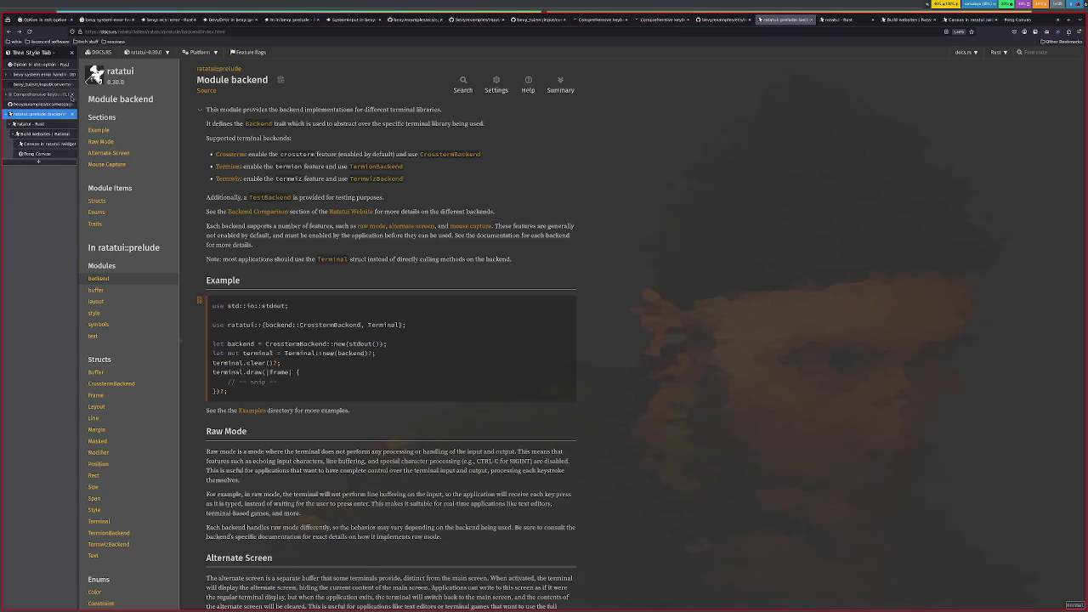
{"action": "left_click", "coordinate": [72, 94]}
{"action": "left_click", "coordinate": [73, 74]}
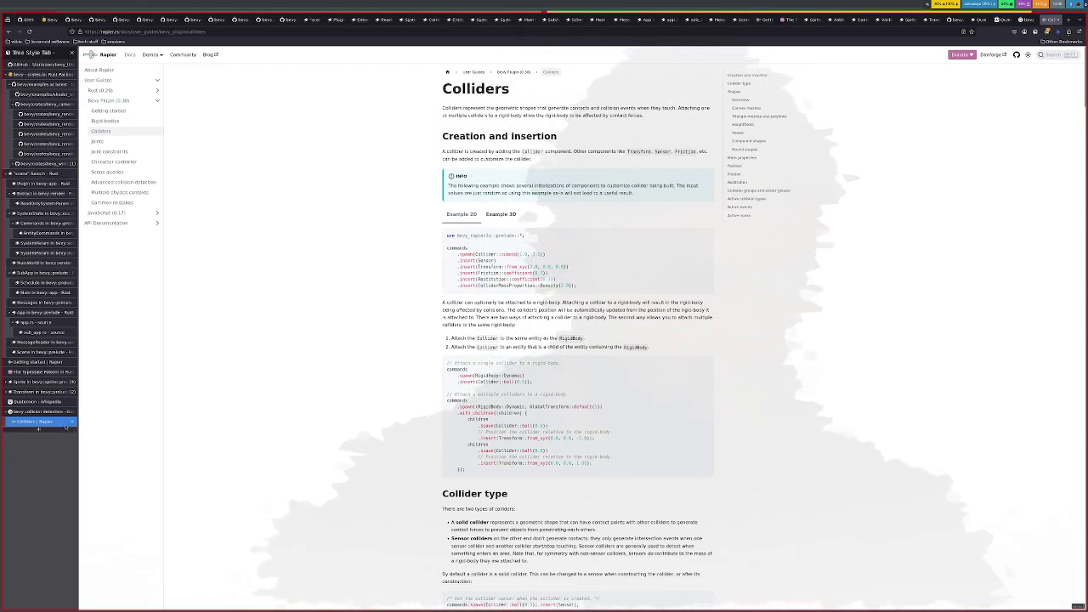
Step: Revisit the Rapier Colliders guide, expand the Transform group, and view transform.rs and the Quat docs
{"action": "left_click", "coordinate": [60, 413]}
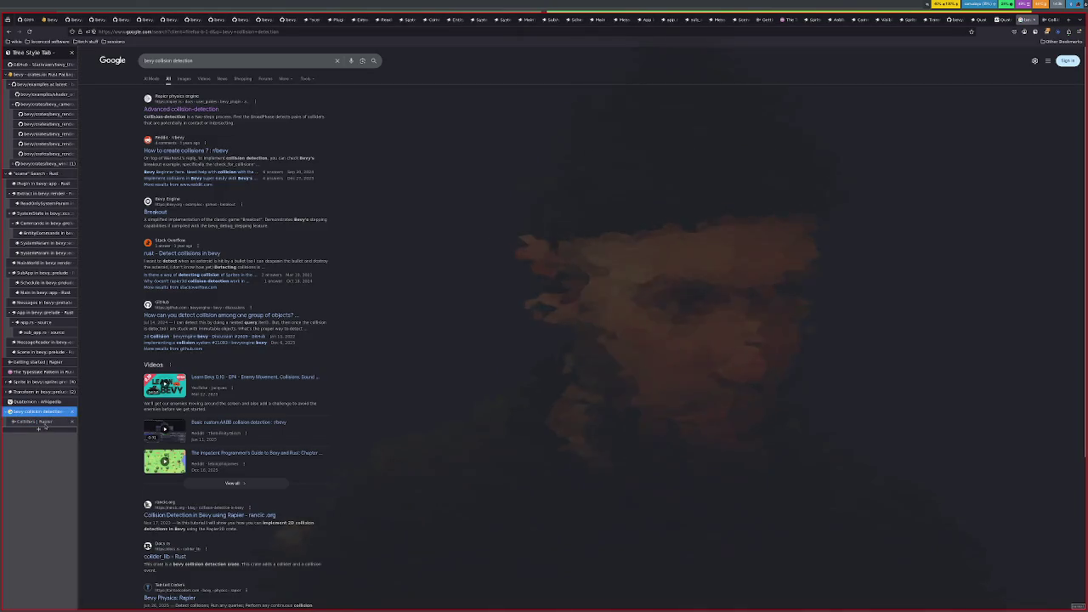
{"action": "left_click", "coordinate": [51, 421]}
{"action": "left_click", "coordinate": [8, 392]}
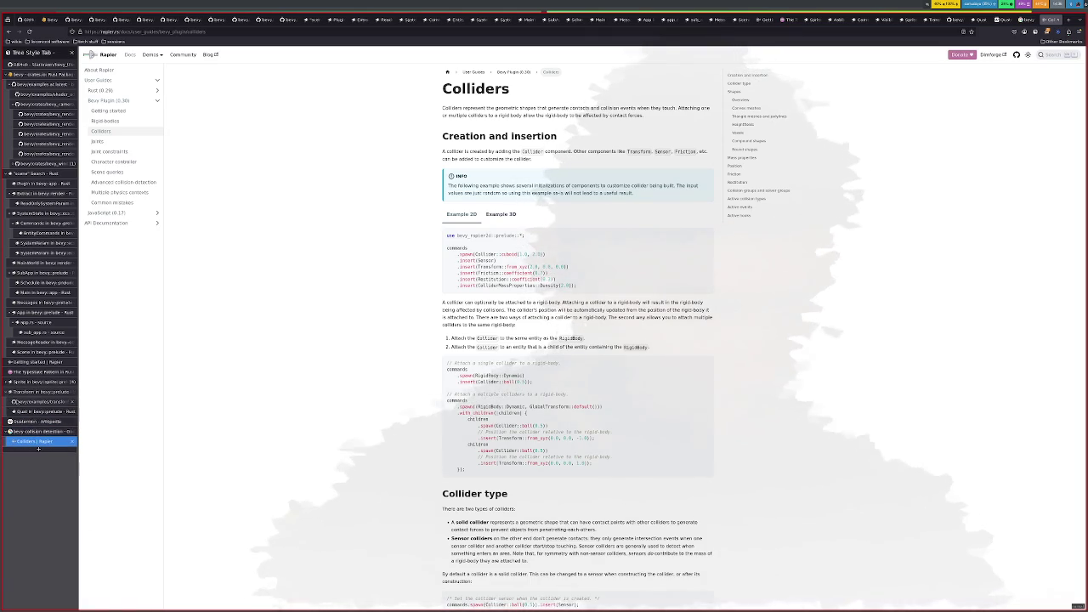
{"action": "left_click", "coordinate": [42, 401]}
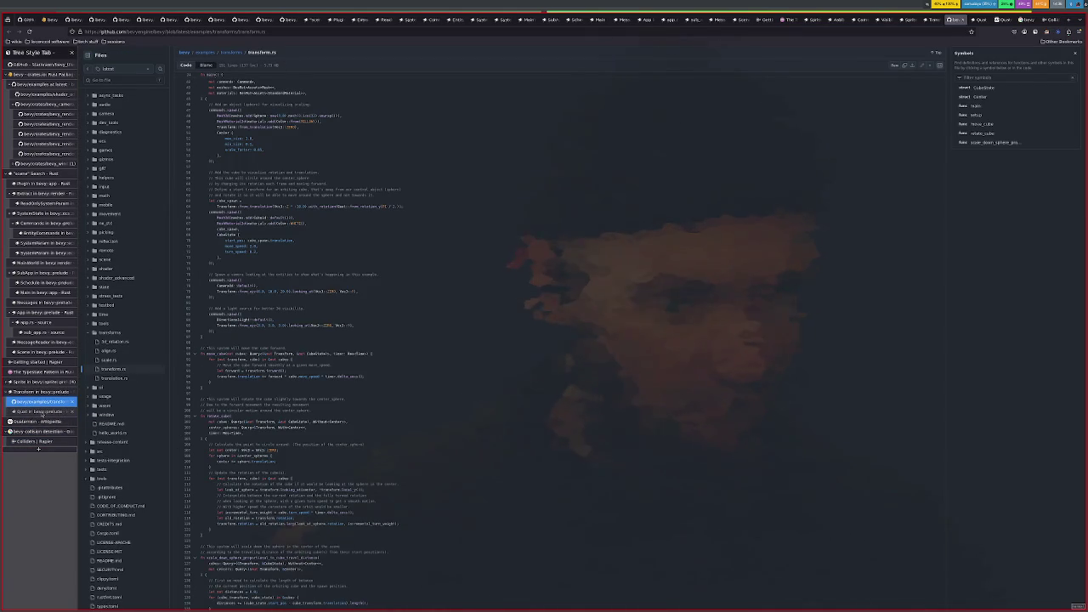
{"action": "left_click", "coordinate": [41, 412]}
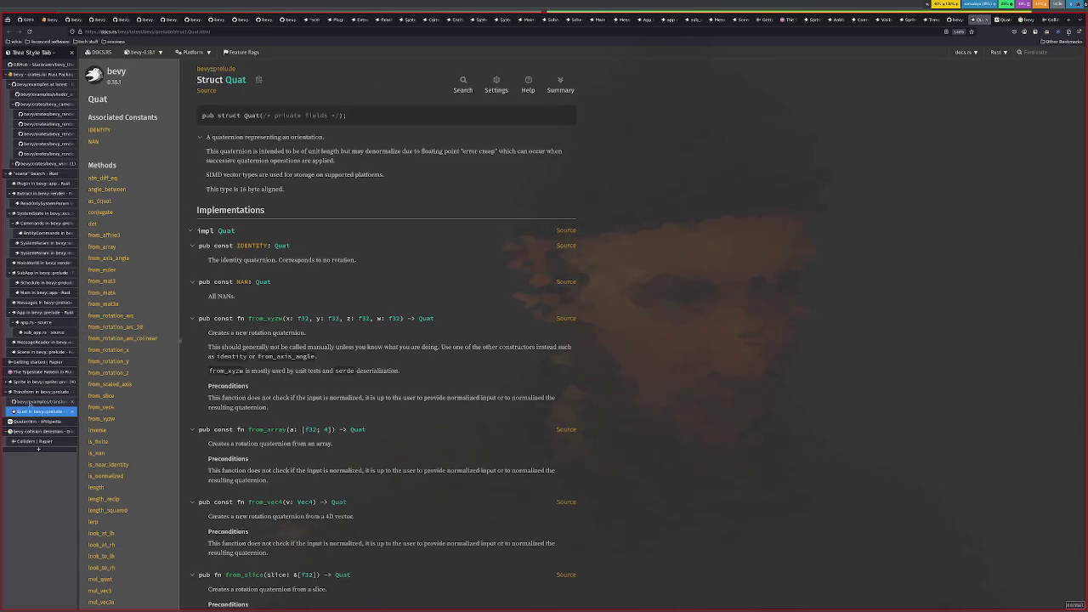
Step: Move from Quat through the Transform and Sprite docs tabs to the bevy Camera2d struct page
{"action": "key", "text": "ctrl+Page_Up"}
{"action": "key", "text": "ctrl+Page_Up"}
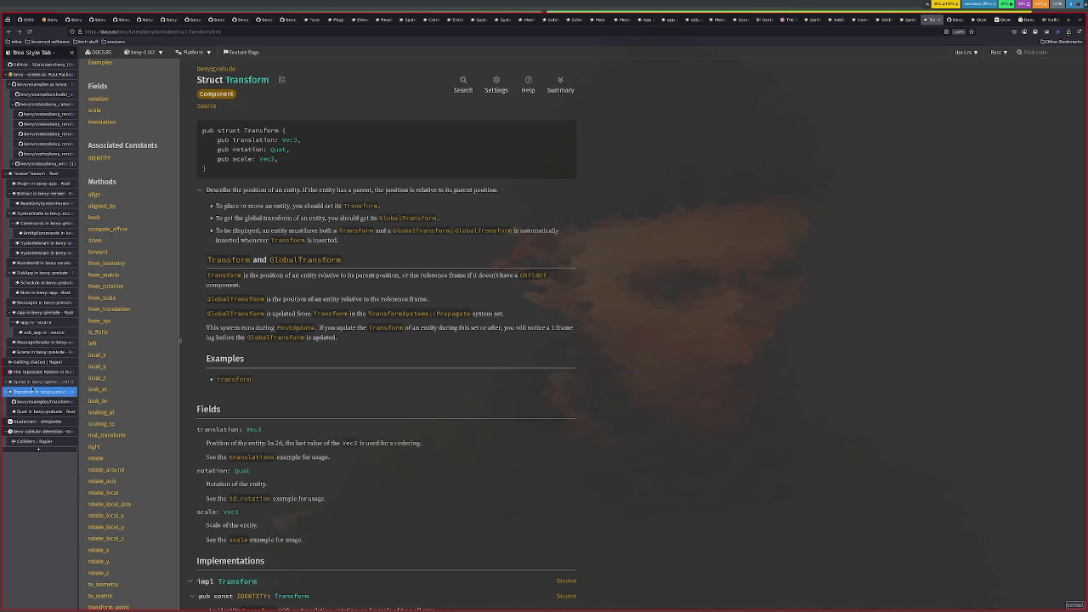
{"action": "left_click", "coordinate": [7, 382]}
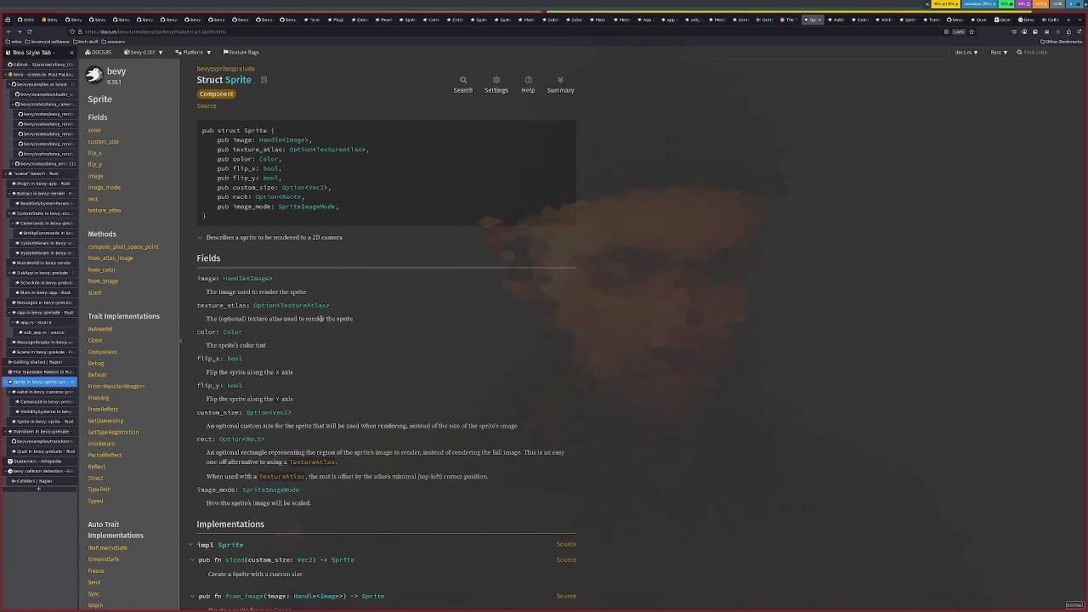
{"action": "key", "text": "ctrl+Tab"}
{"action": "key", "text": "ctrl+Tab"}
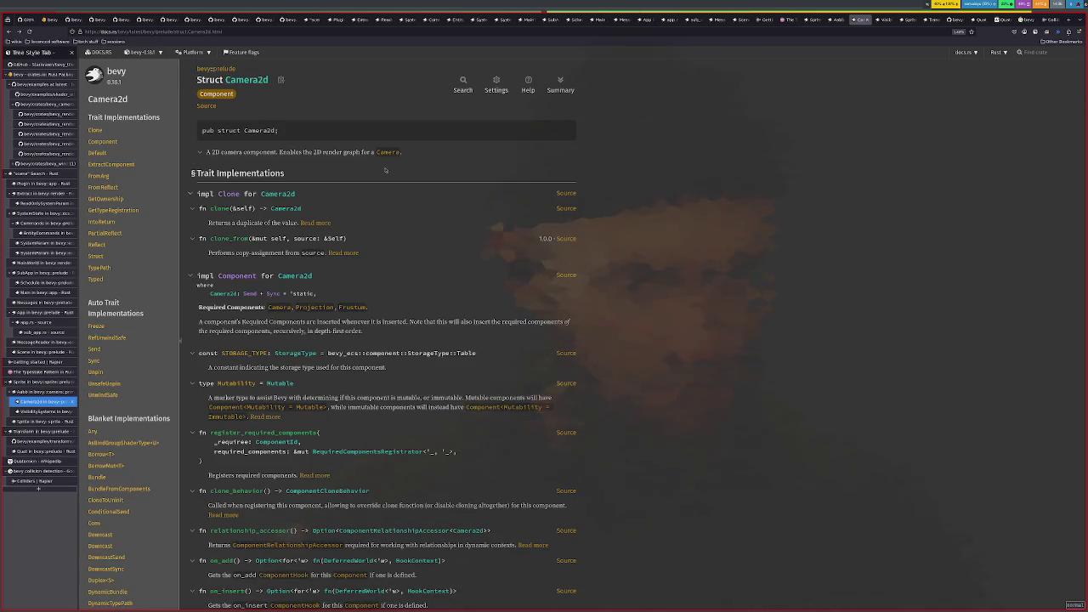
Step: Open the bevy Camera struct docs in a new tab and read CameraOutputMode and ComputedCameraValues
{"action": "right_click", "coordinate": [387, 152]}
{"action": "left_click", "coordinate": [416, 158]}
{"action": "left_click", "coordinate": [42, 411]}
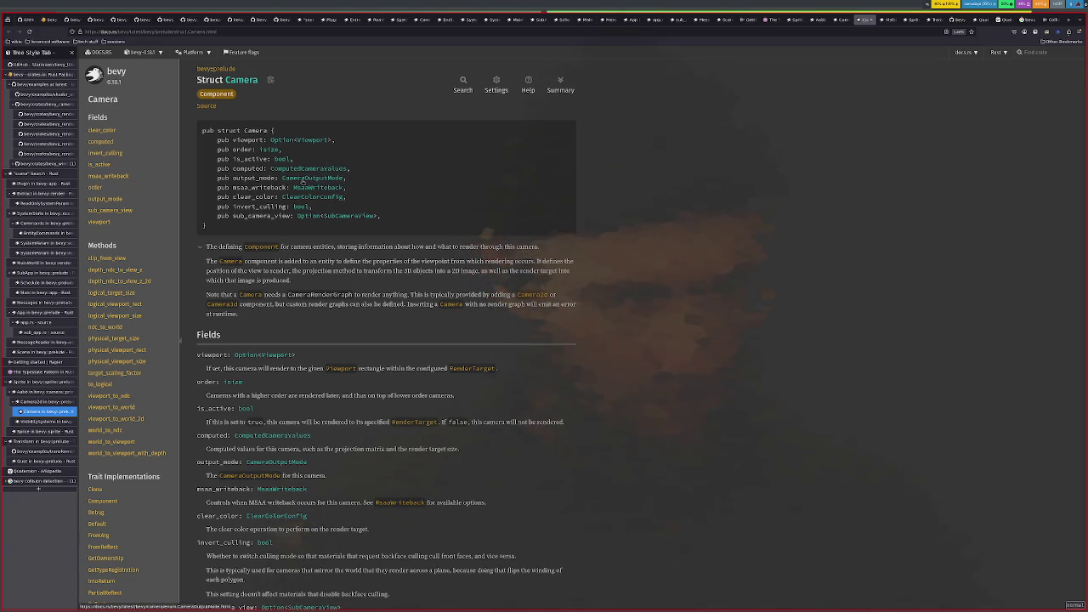
{"action": "left_click", "coordinate": [320, 179]}
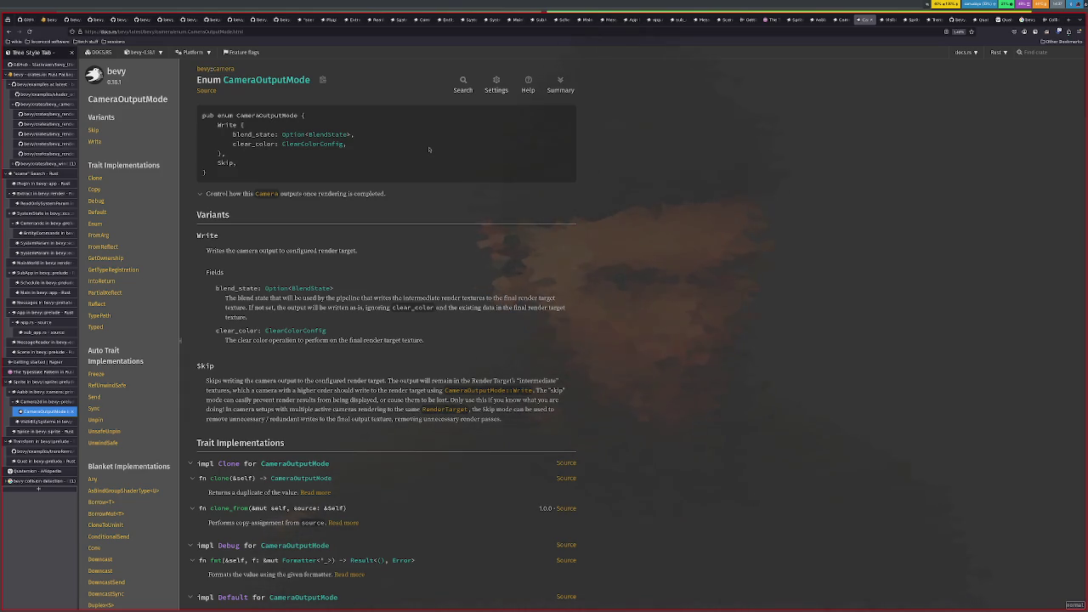
{"action": "key", "text": "alt+Left"}
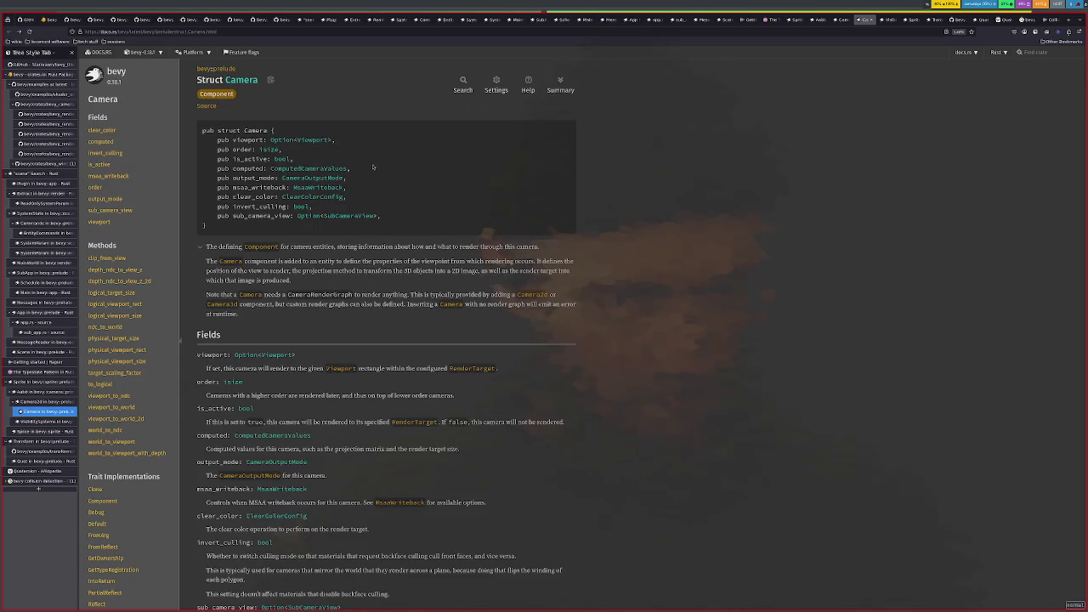
{"action": "left_click", "coordinate": [293, 168]}
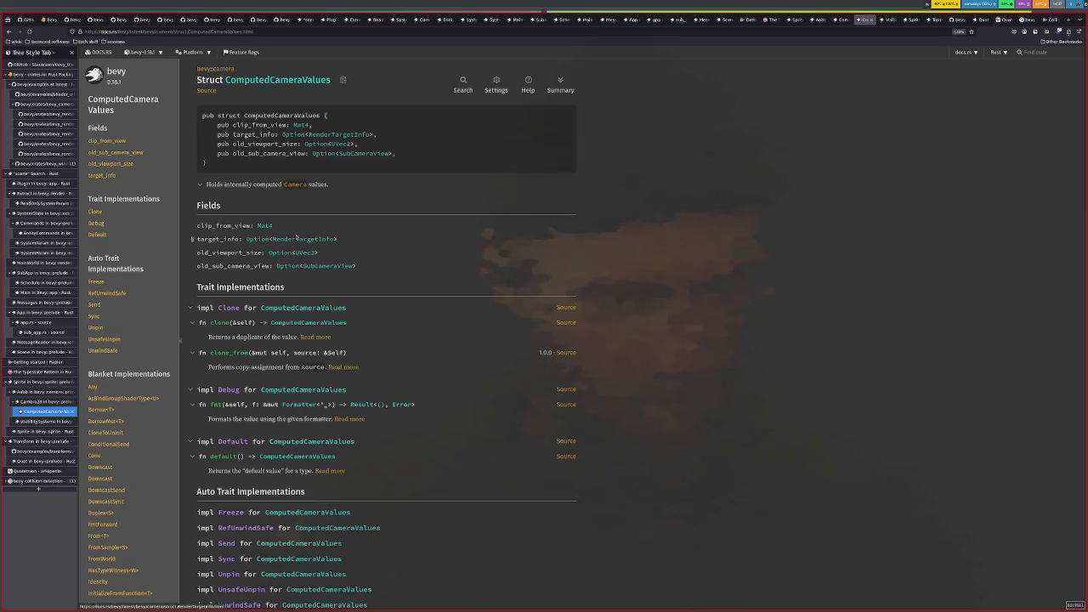
{"action": "key", "text": "alt+Left"}
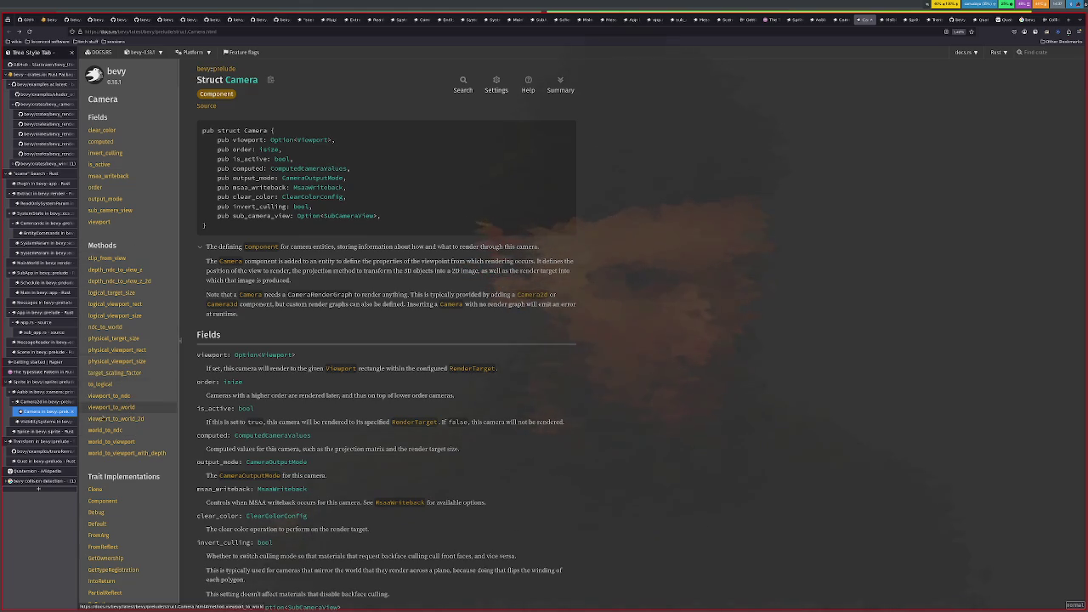
Step: Check the world_to_viewport method, open Camera2d in a background tab, and return to Neovim
{"action": "left_click", "coordinate": [127, 441]}
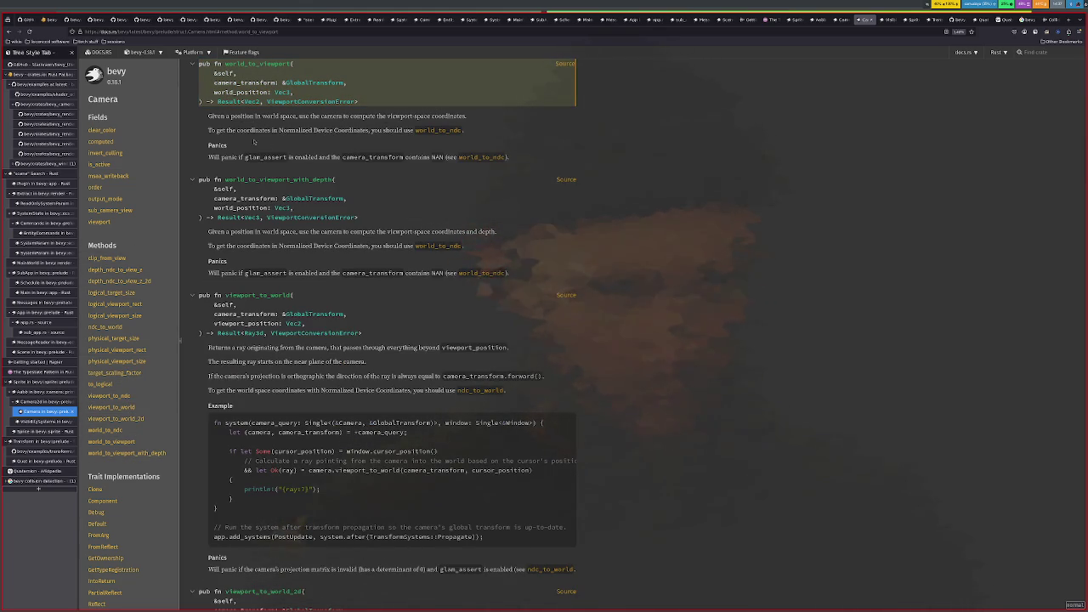
{"action": "key", "text": "alt+Left"}
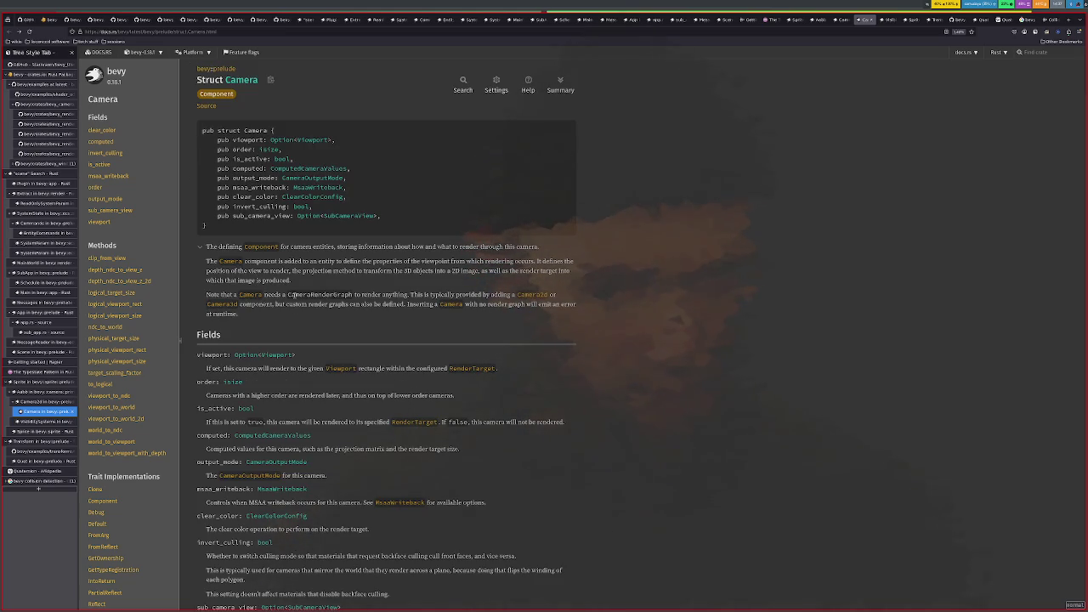
{"action": "right_click", "coordinate": [540, 298]}
{"action": "left_click", "coordinate": [578, 304]}
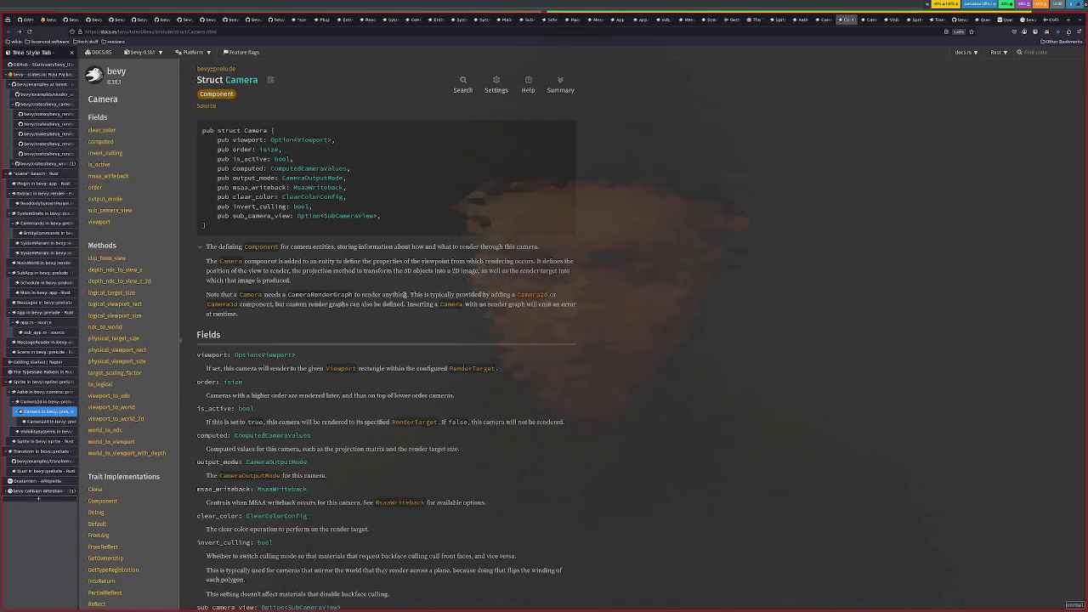
{"action": "key", "text": "alt+Tab"}
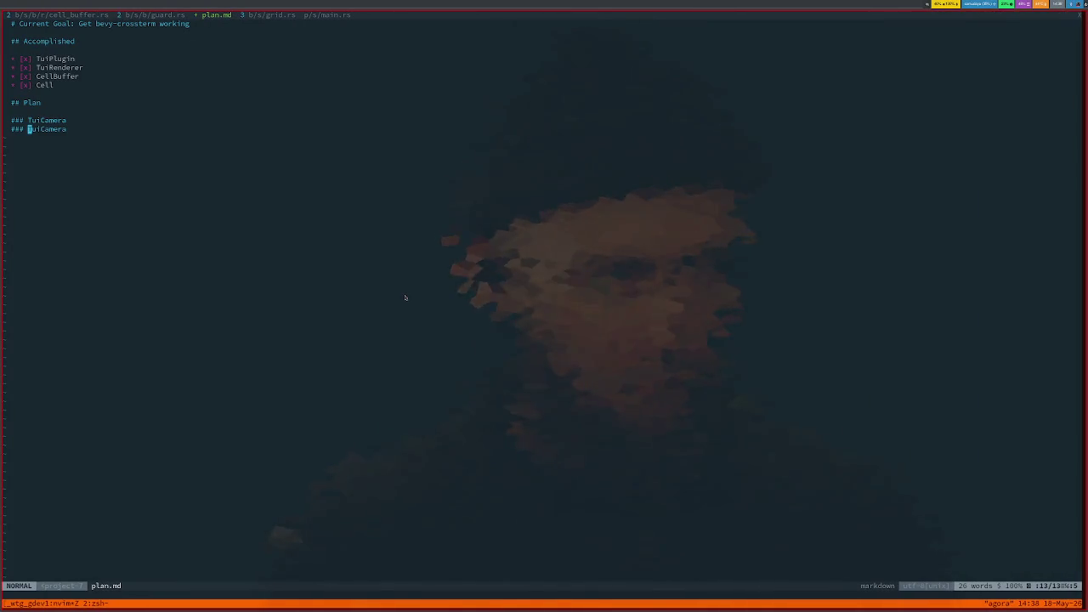
Step: Browse the workspace overview and settle on the plan.md workspace
{"action": "key", "text": "super+o"}
{"action": "key", "text": "super+o"}
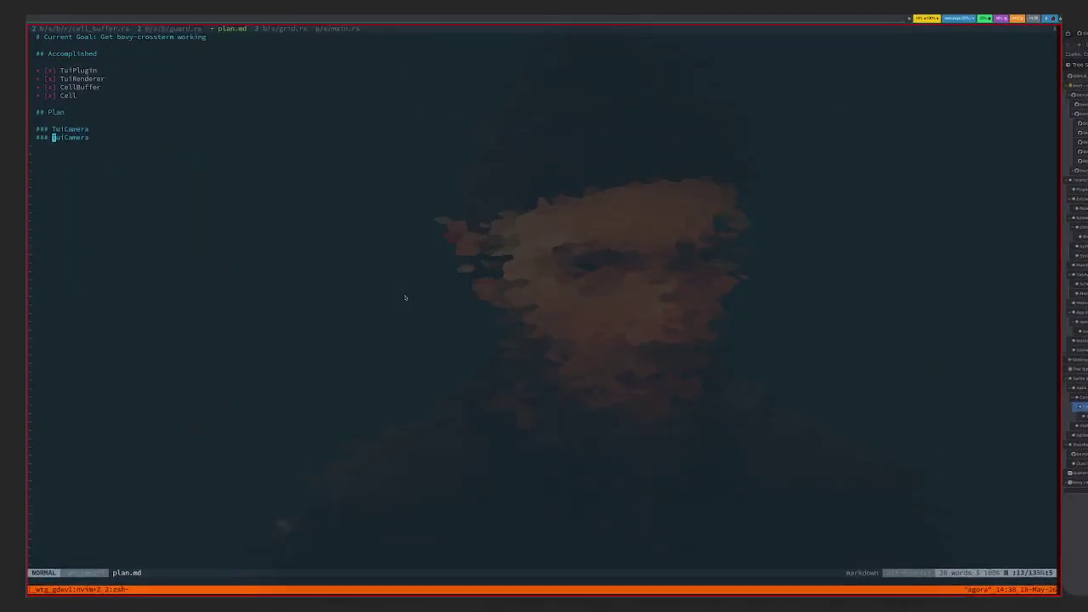
{"action": "key", "text": "super+o"}
{"action": "scroll", "coordinate": [405, 297], "scroll_direction": "up", "scroll_amount": 1}
{"action": "scroll", "coordinate": [406, 297], "scroll_direction": "up", "scroll_amount": 1}
{"action": "scroll", "coordinate": [406, 297], "scroll_direction": "down", "scroll_amount": 1}
{"action": "scroll", "coordinate": [406, 298], "scroll_direction": "down", "scroll_amount": 1}
{"action": "scroll", "coordinate": [405, 297], "scroll_direction": "down", "scroll_amount": 1}
{"action": "scroll", "coordinate": [405, 297], "scroll_direction": "left", "scroll_amount": 1}
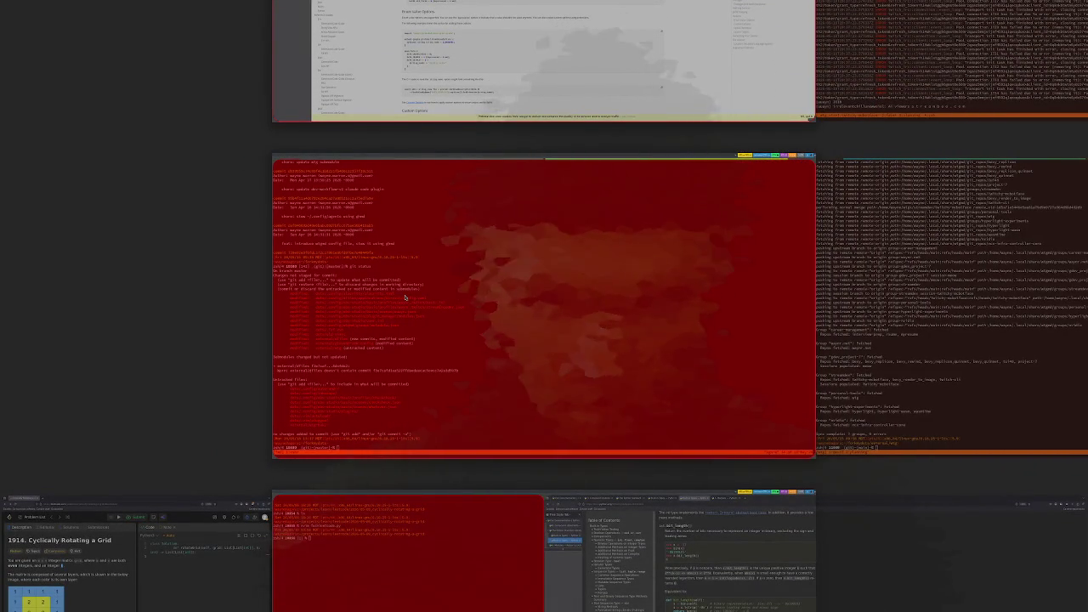
{"action": "scroll", "coordinate": [405, 298], "scroll_direction": "down", "scroll_amount": 1}
{"action": "scroll", "coordinate": [405, 297], "scroll_direction": "down", "scroll_amount": 1}
{"action": "scroll", "coordinate": [405, 297], "scroll_direction": "up", "scroll_amount": 1}
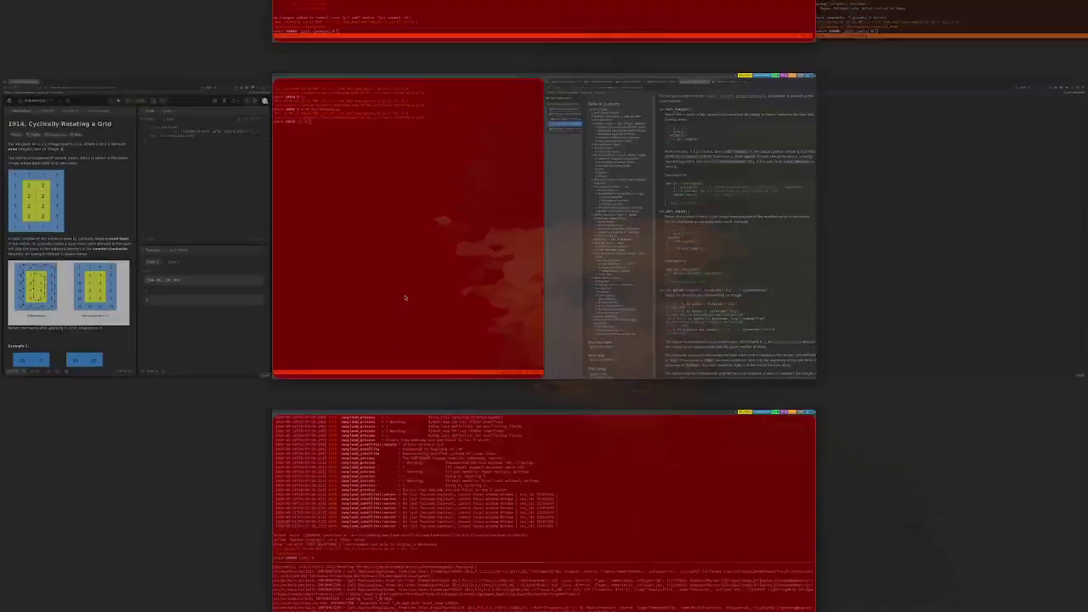
{"action": "scroll", "coordinate": [406, 297], "scroll_direction": "up", "scroll_amount": 1}
{"action": "scroll", "coordinate": [405, 298], "scroll_direction": "up", "scroll_amount": 1}
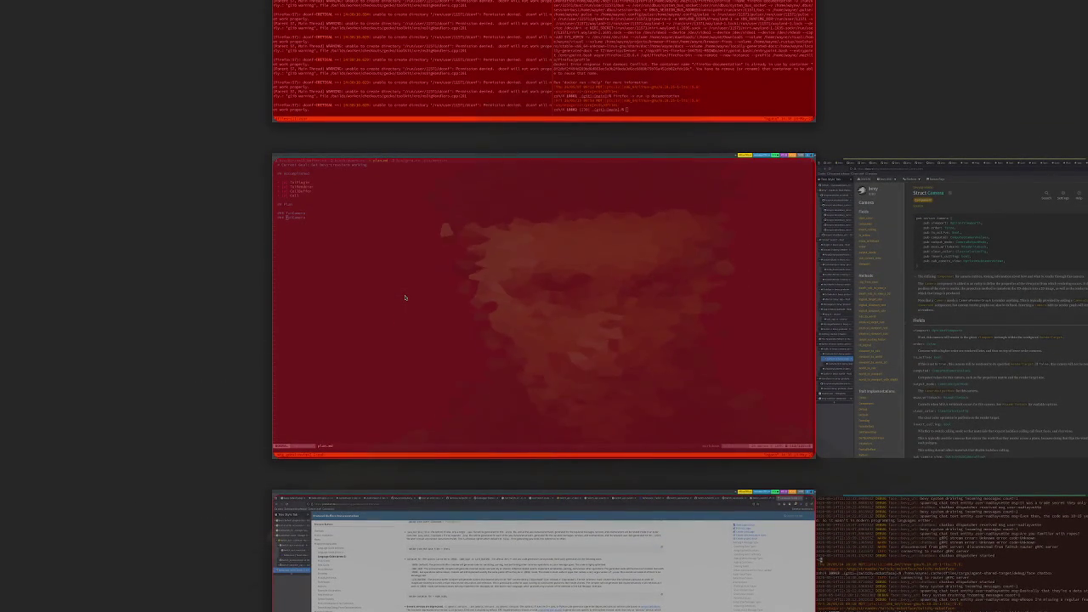
Step: Spawn a new zsh terminal there and make it fill the screen
{"action": "key", "text": "super+Return"}
{"action": "key", "text": "super+f"}
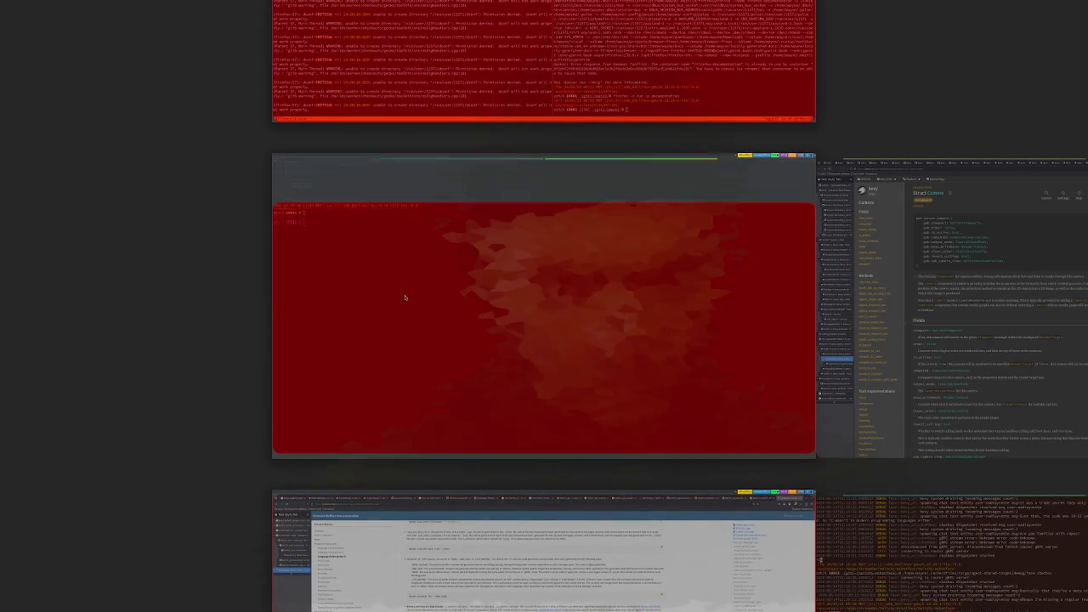
{"action": "left_click", "coordinate": [406, 297]}
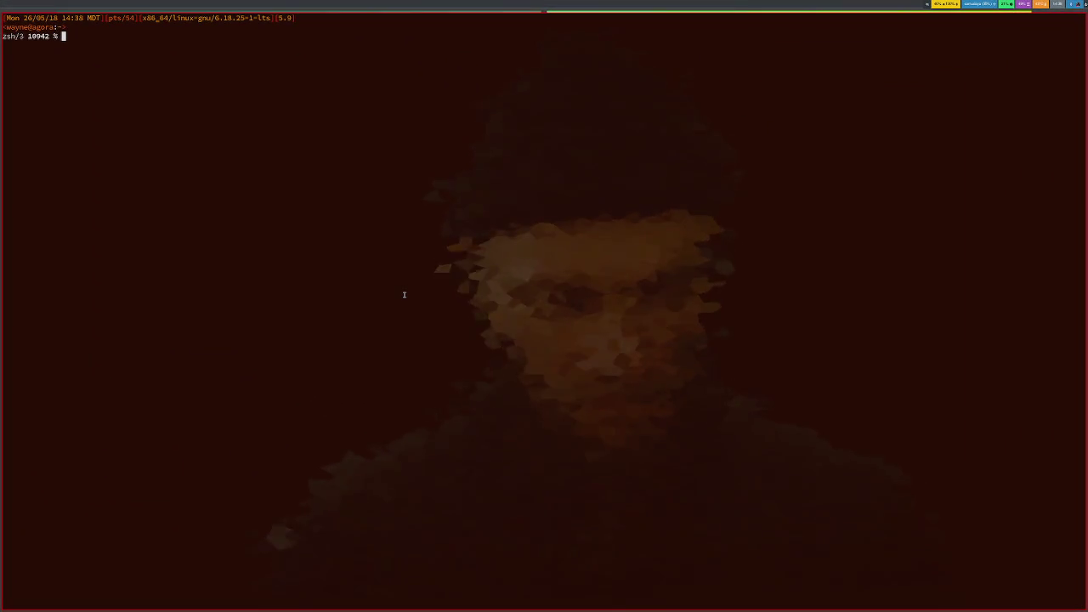
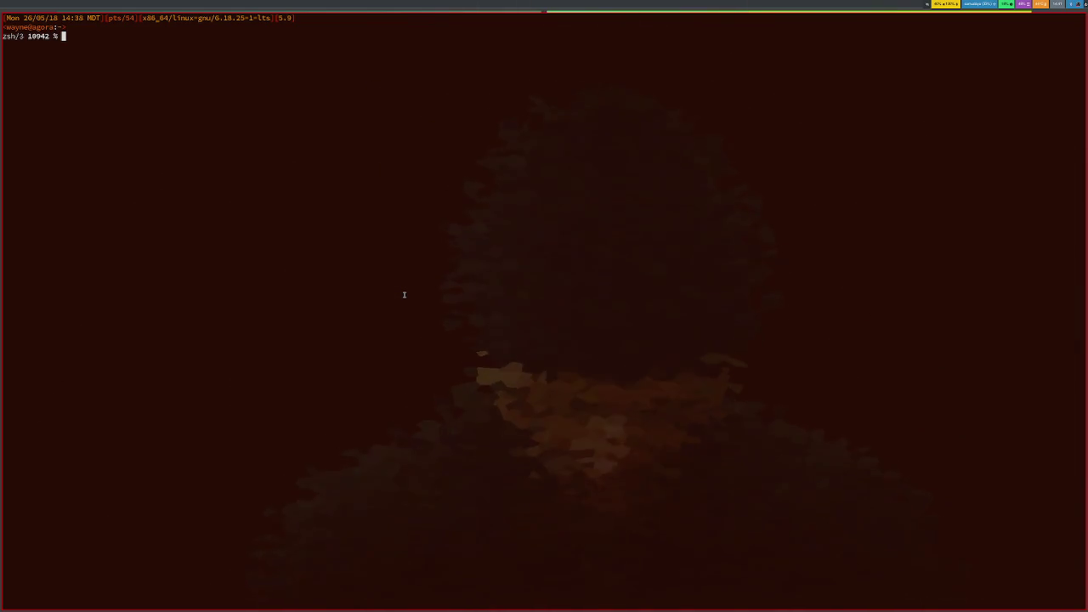
Step: Rename the second TuiCamera heading in plan.md to Grid<T>, with a blank line above it
{"action": "key", "text": "super+o"}
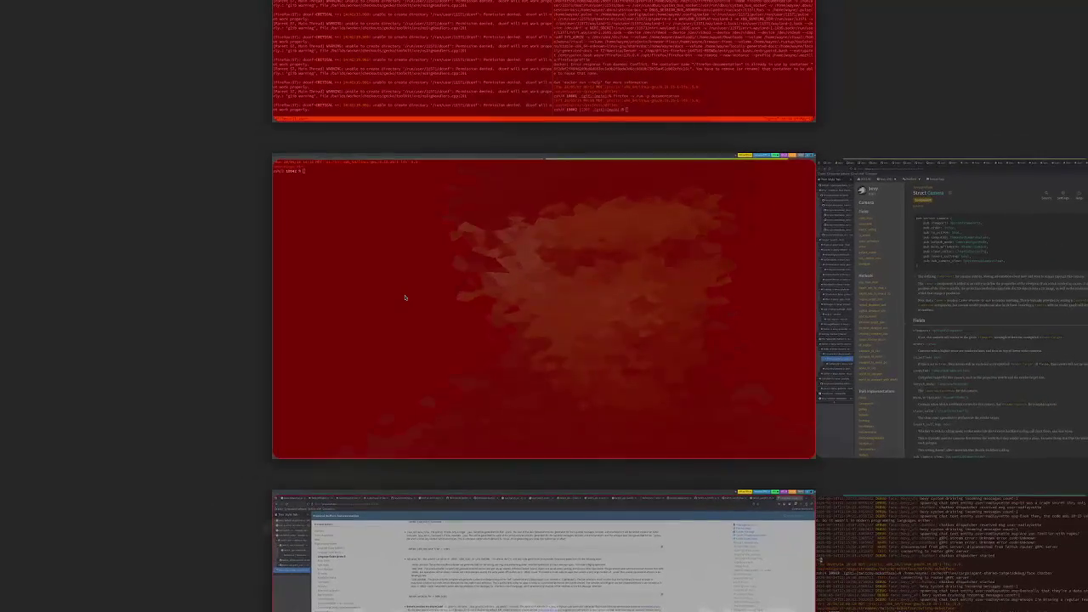
{"action": "left_click", "coordinate": [405, 297]}
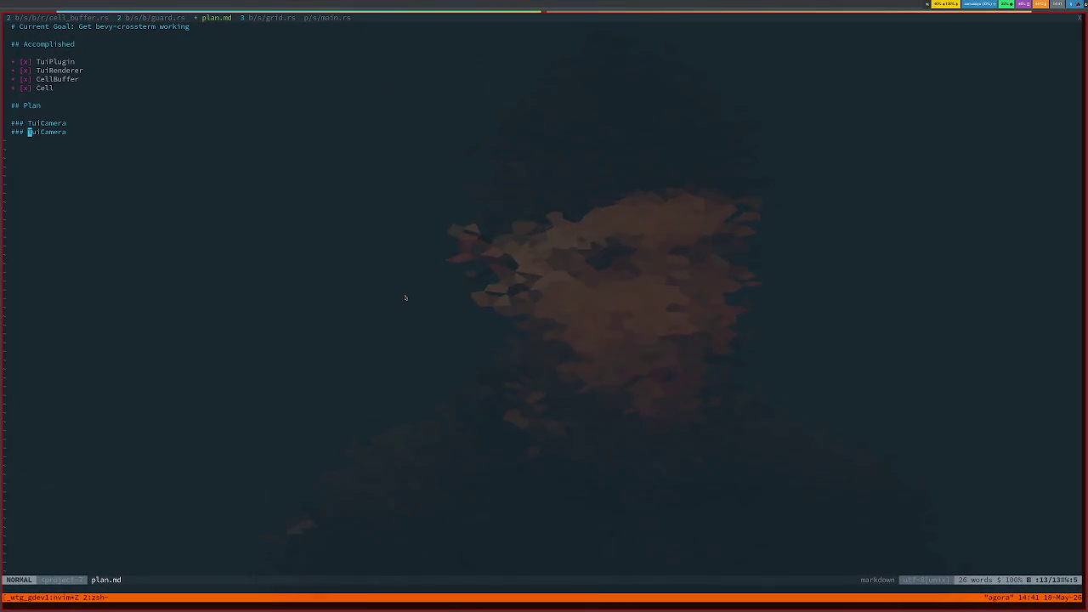
{"action": "type", "text": "cwGri"}
{"action": "type", "text": "d<T>"}
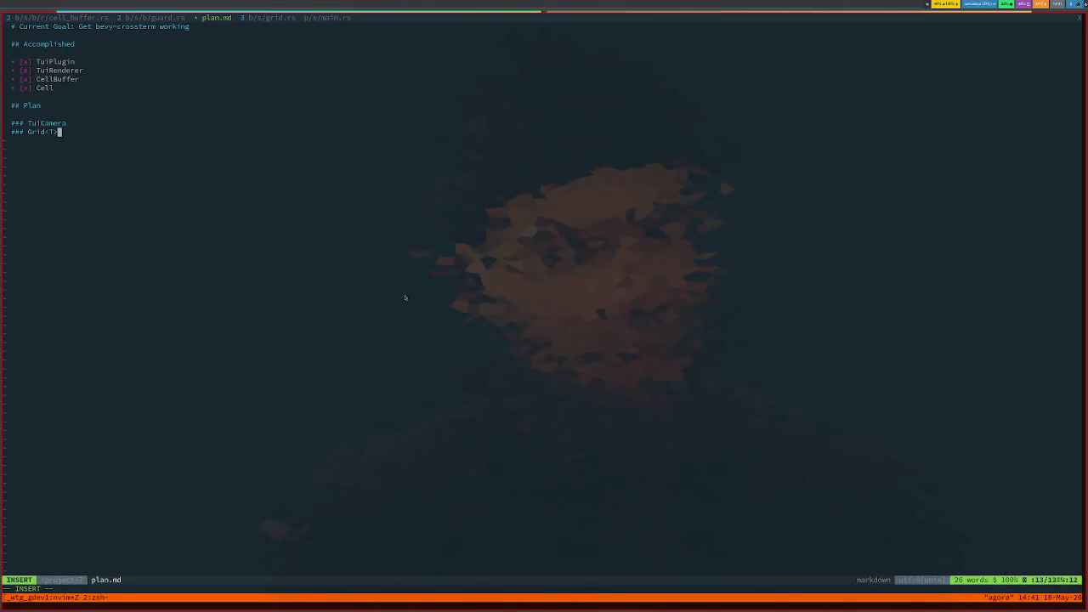
{"action": "key", "text": "Escape"}
{"action": "key", "text": "O"}
{"action": "key", "text": "Escape"}
{"action": "key", "text": "k"}
{"action": "key", "text": "i"}
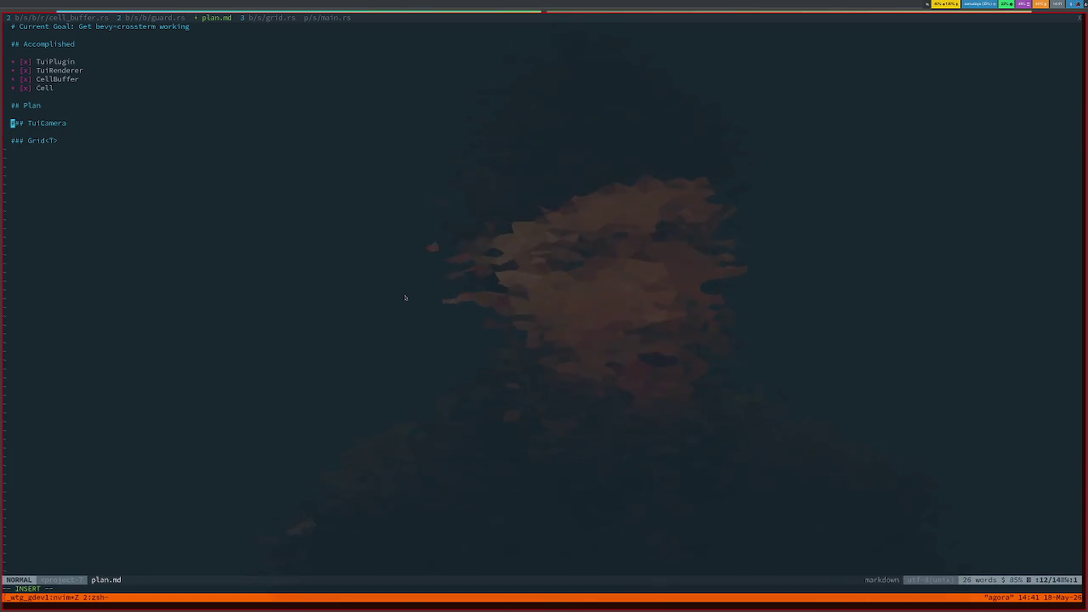
Step: Duplicate the Grid<T> heading below itself and rename the copy to Renderable
{"action": "key", "text": "j"}
{"action": "key", "text": "V"}
{"action": "key", "text": "y"}
{"action": "key", "text": "p"}
{"action": "key", "text": "O"}
{"action": "key", "text": "Escape"}
{"action": "type", "text": "jwC"}
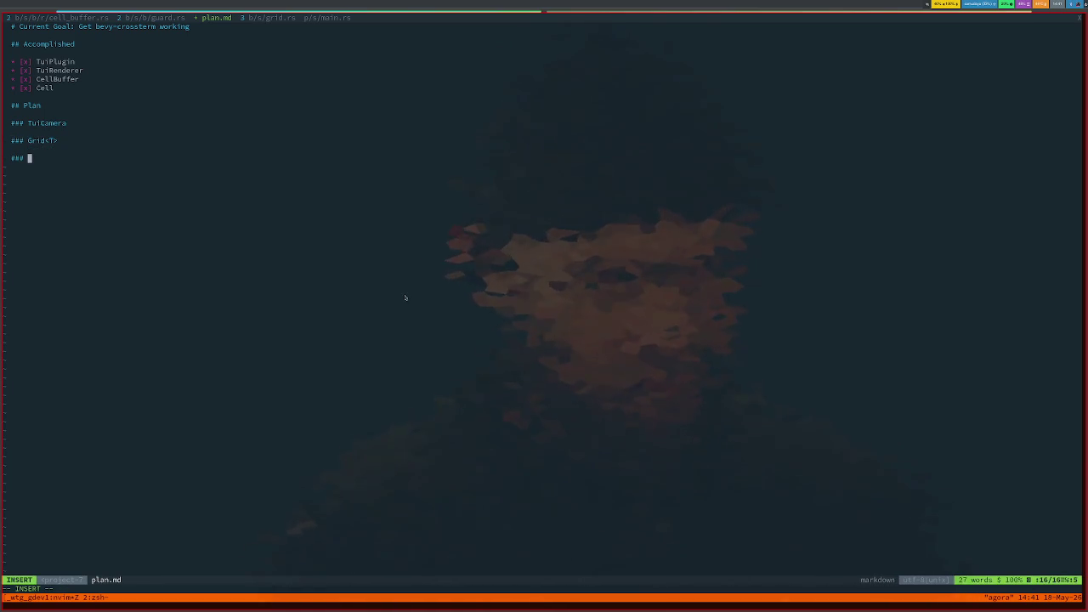
{"action": "type", "text": "enderable"}
{"action": "key", "text": "Escape"}
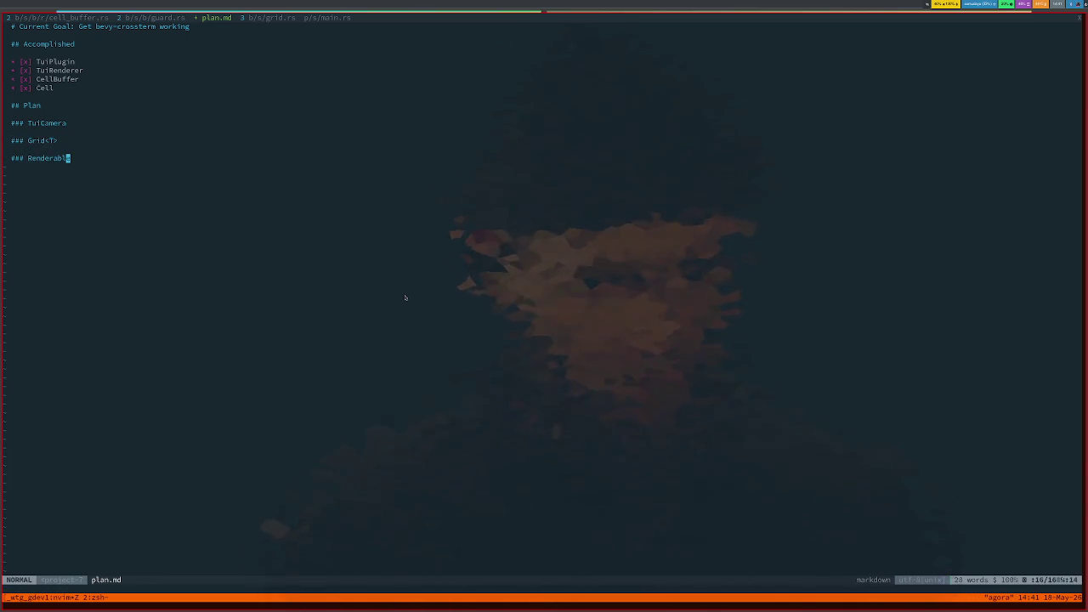
{"action": "key", "text": "k"}
{"action": "key", "text": "j"}
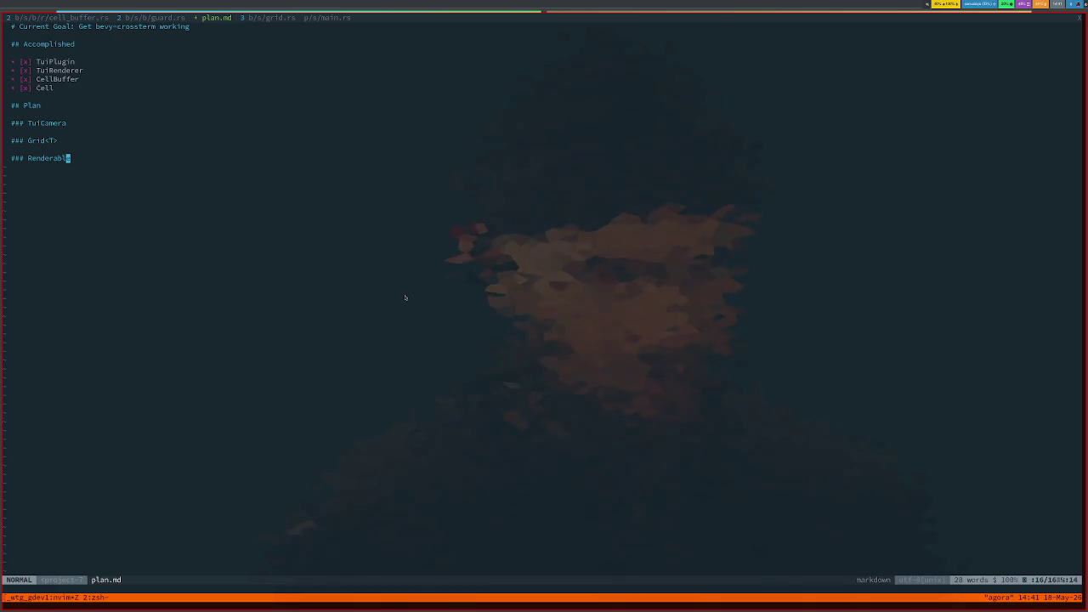
Step: Start a '#### Reference' subheading under the TuiCamera heading
{"action": "key", "text": "k"}
{"action": "key", "text": "k"}
{"action": "key", "text": "k"}
{"action": "key", "text": "k"}
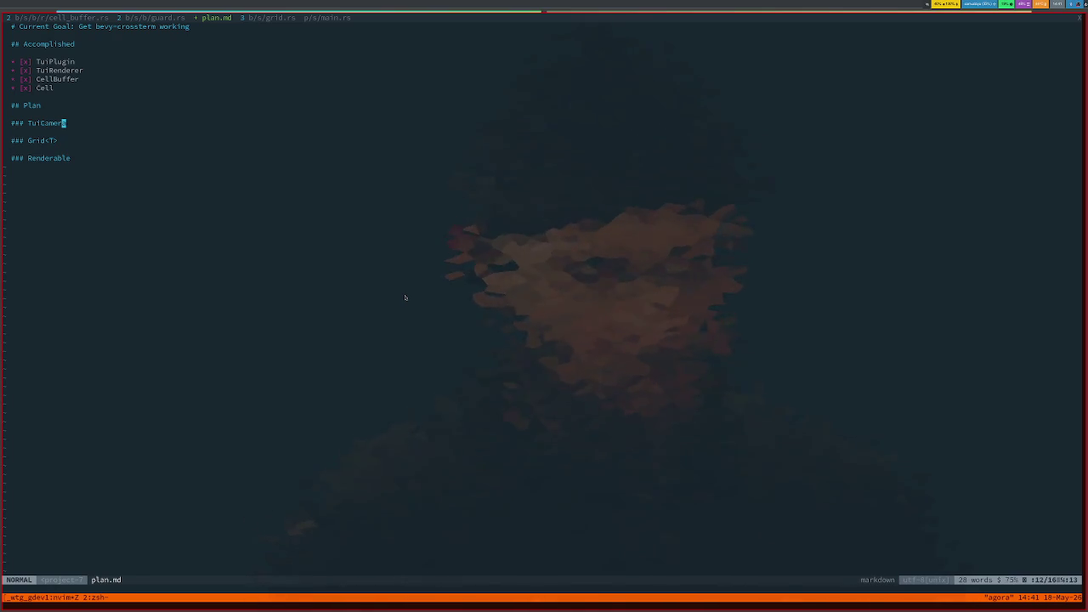
{"action": "key", "text": "o"}
{"action": "key", "text": "Return"}
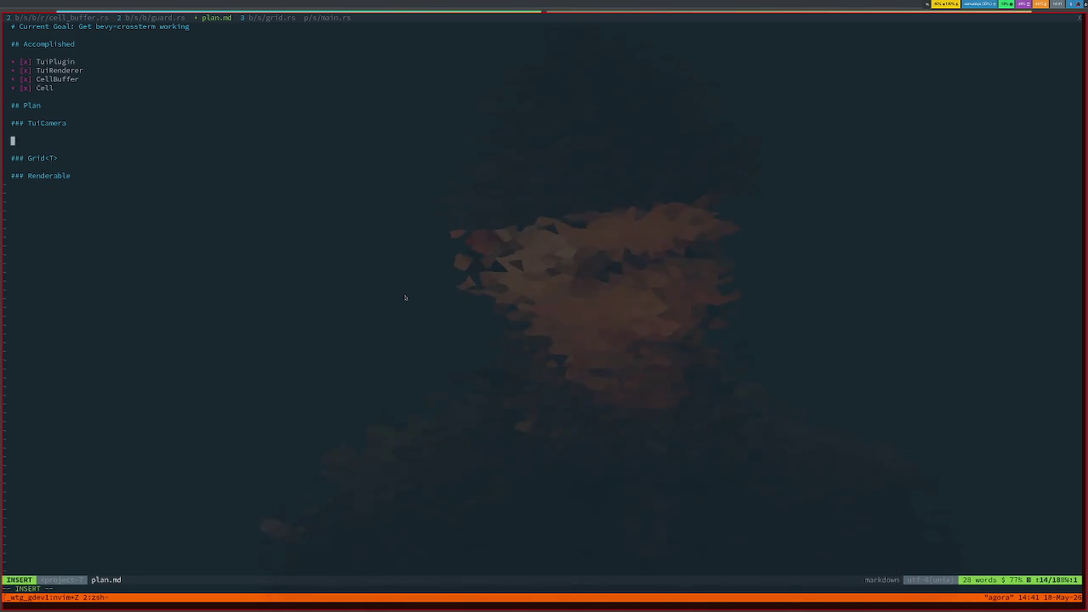
{"action": "type", "text": "S"}
{"action": "key", "text": "BackSpace"}
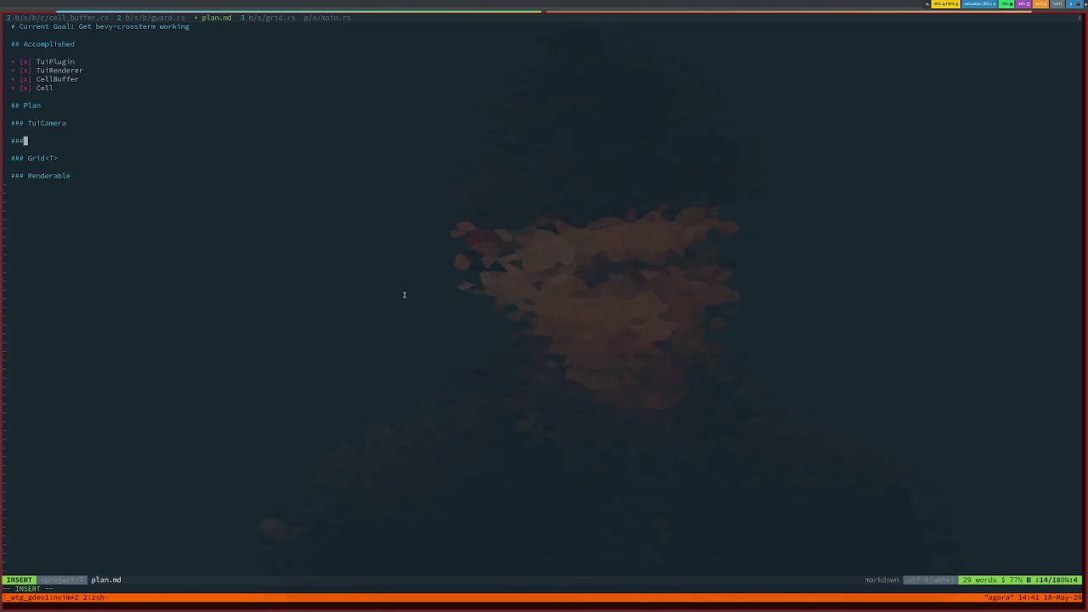
{"action": "type", "text": "Refe"}
{"action": "type", "text": "enc"}
{"action": "key", "text": "super+2"}
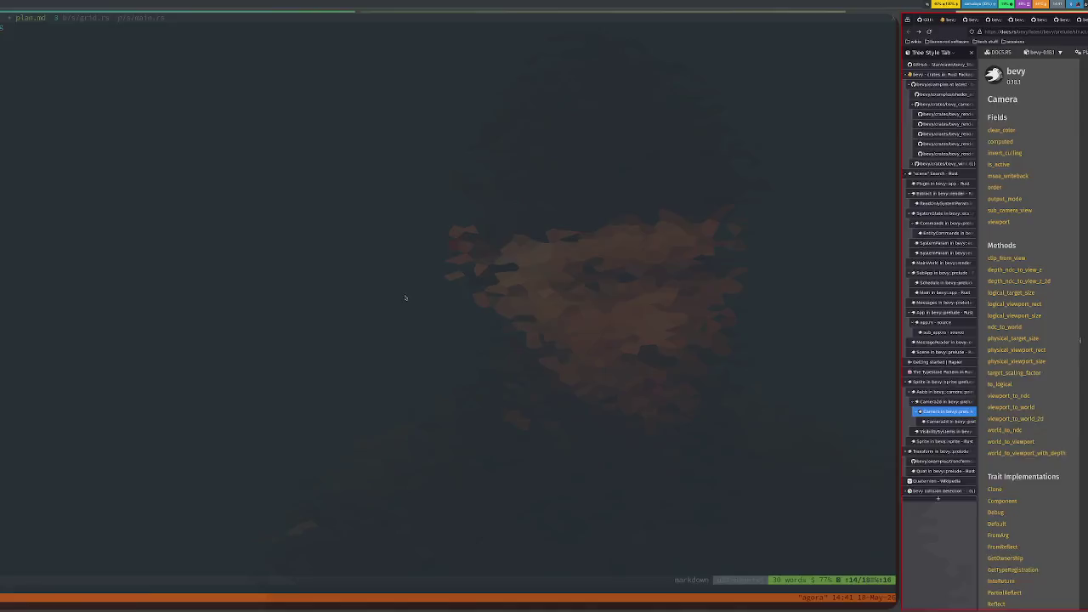
Step: Paste the Bevy Camera docs URL on a new line under TuiCamera's Reference heading
{"action": "key", "text": "ctrl+l"}
{"action": "key", "text": "super+1"}
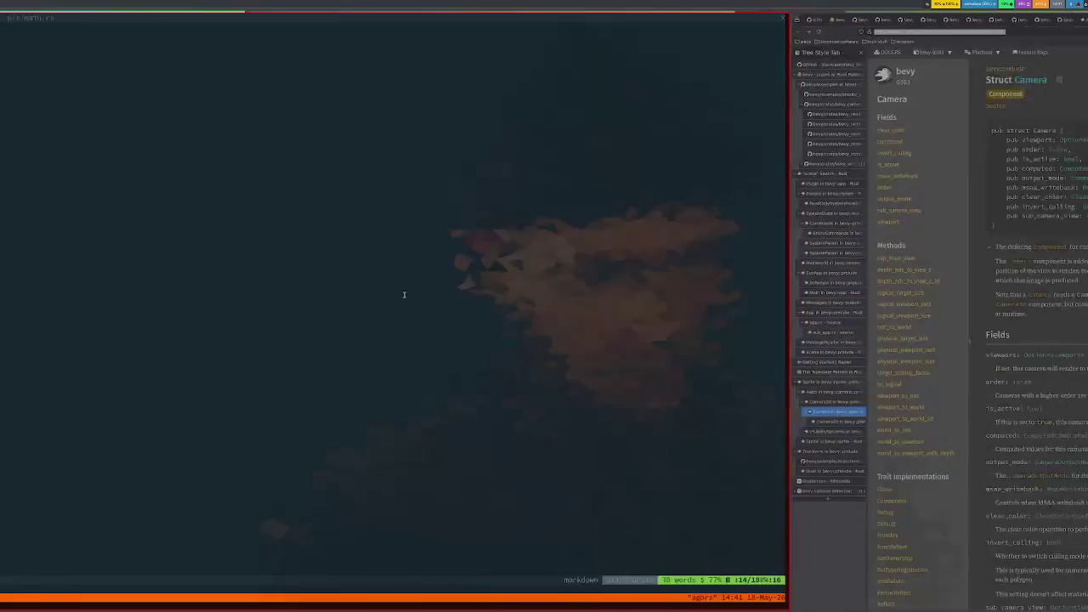
{"action": "type", "text": "so"}
{"action": "key", "text": "Return"}
{"action": "key", "text": "Return"}
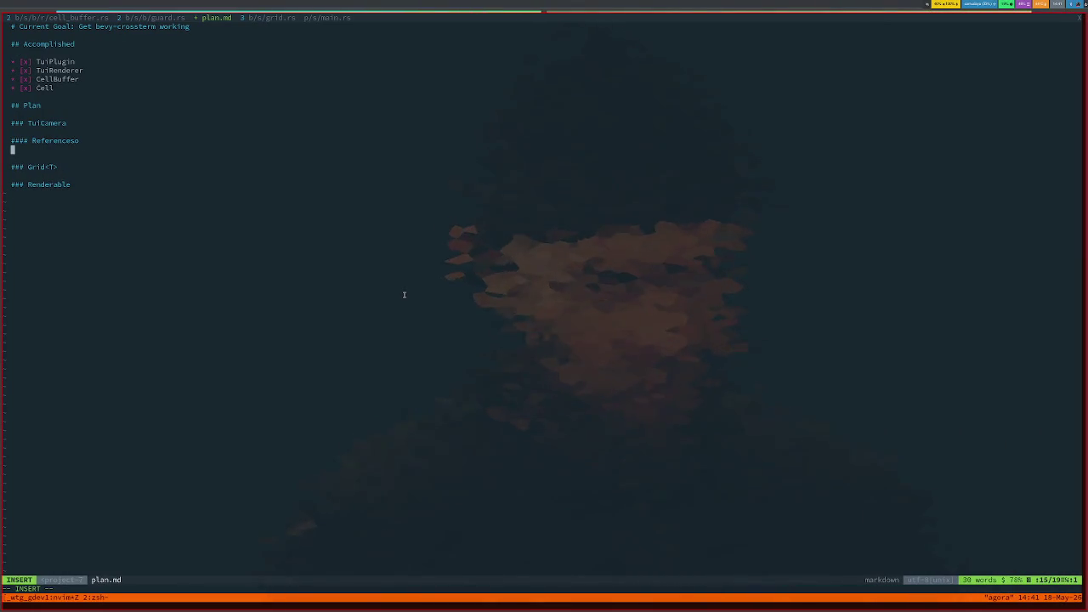
{"action": "type", "text": "https://docs.rs/bevy/latest/bevy/prelude/struct.Camera.html"}
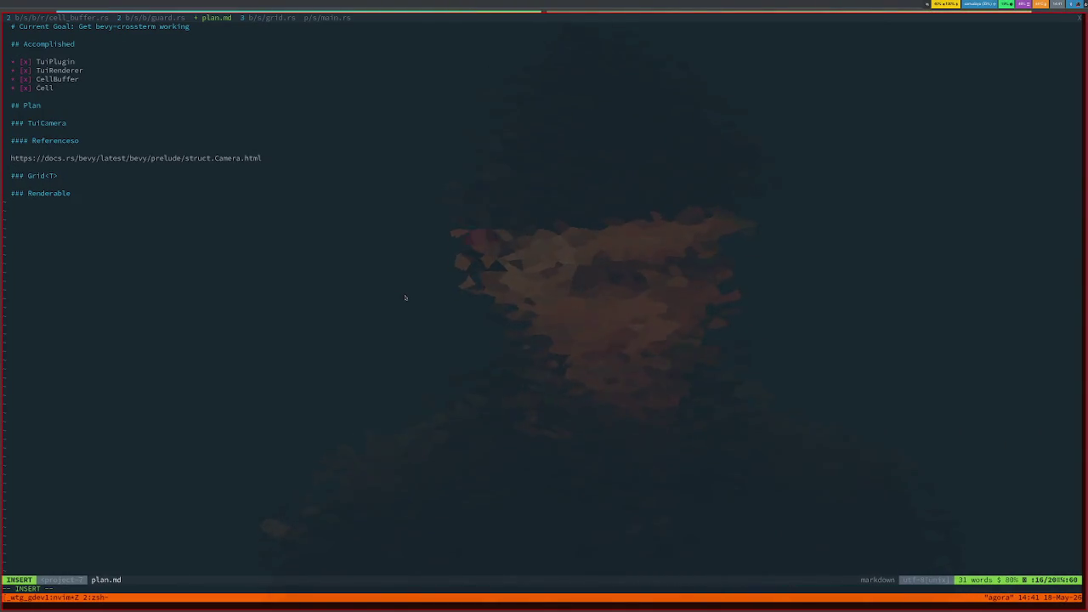
Step: Make the URL a '- ' bullet and add the copied Camera summary sentence as another bullet
{"action": "key", "text": "super+2"}
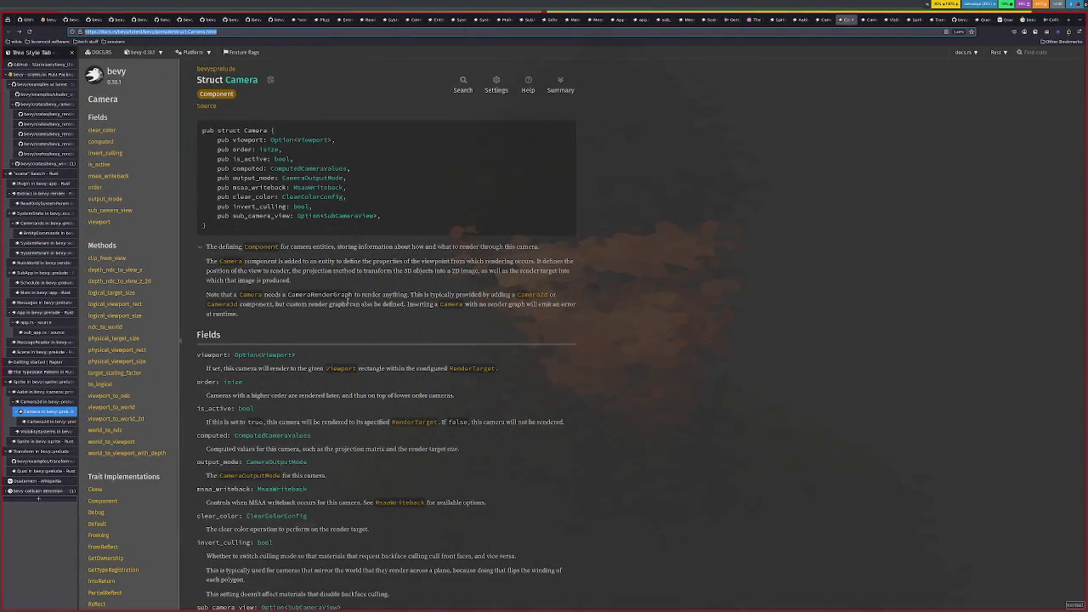
{"action": "triple_click", "coordinate": [346, 246]}
{"action": "key", "text": "ctrl+c"}
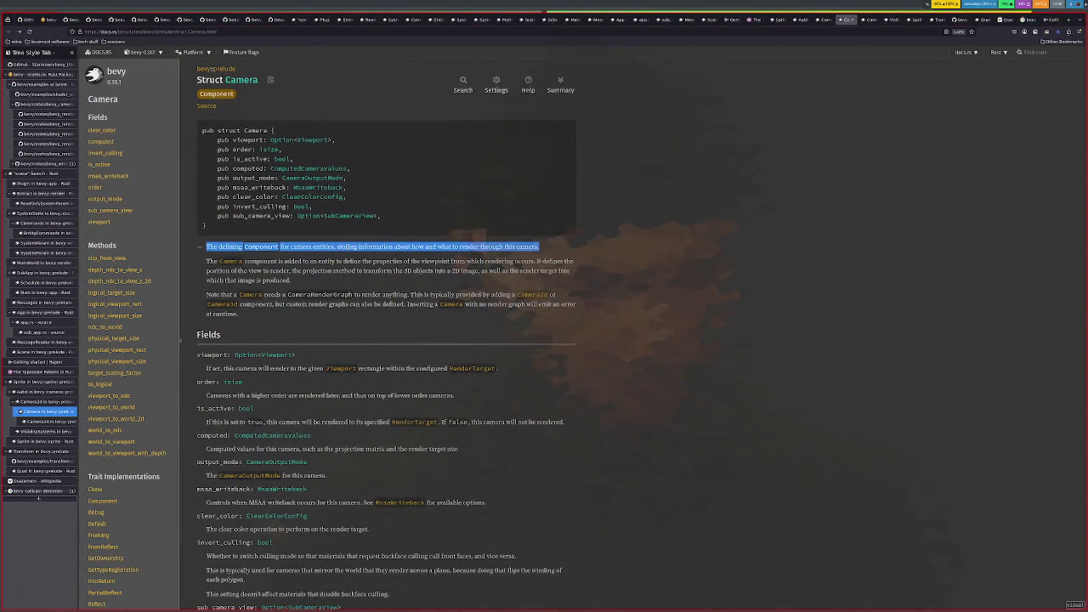
{"action": "key", "text": "super+1"}
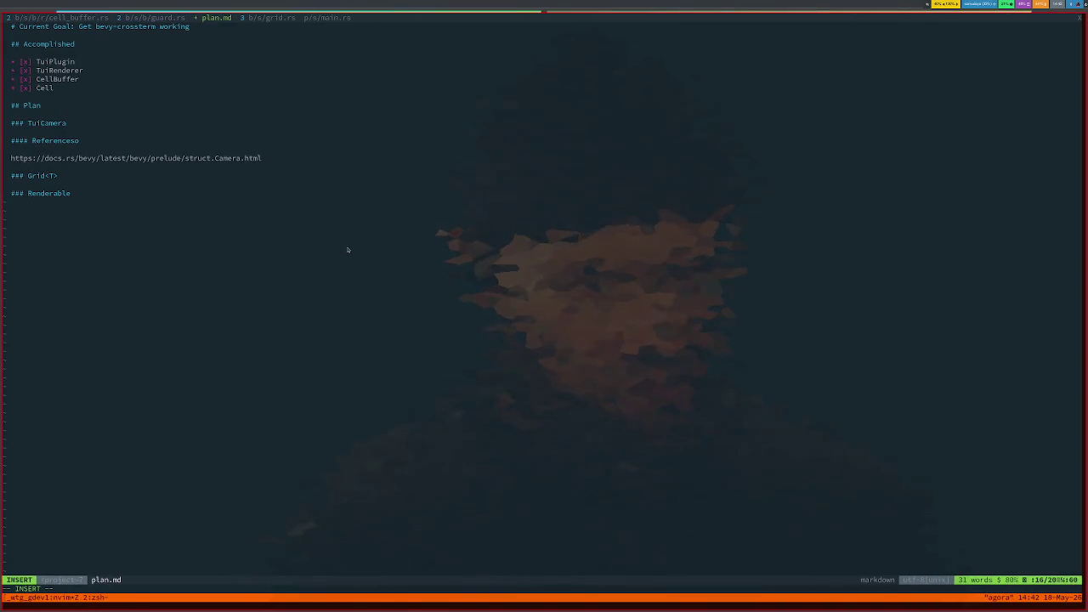
{"action": "key", "text": "Escape"}
{"action": "type", "text": "I-"}
{"action": "key", "text": "Escape"}
{"action": "type", "text": "o-"}
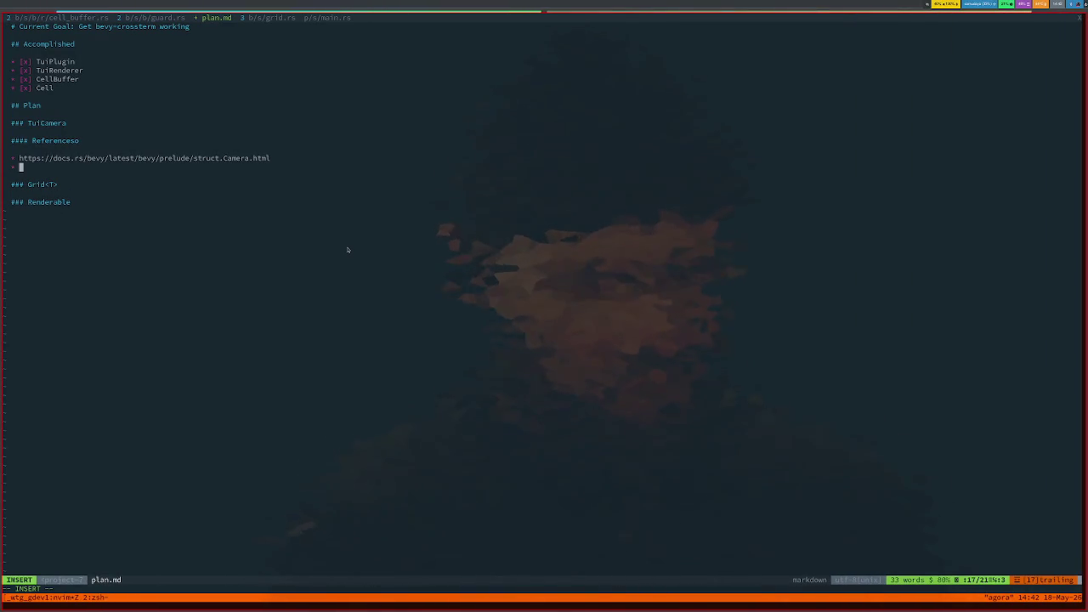
{"action": "key", "text": "ctrl+shift+v"}
Step: Reopen the Camera docs page from the link in the notes
{"action": "key", "text": "Escape"}
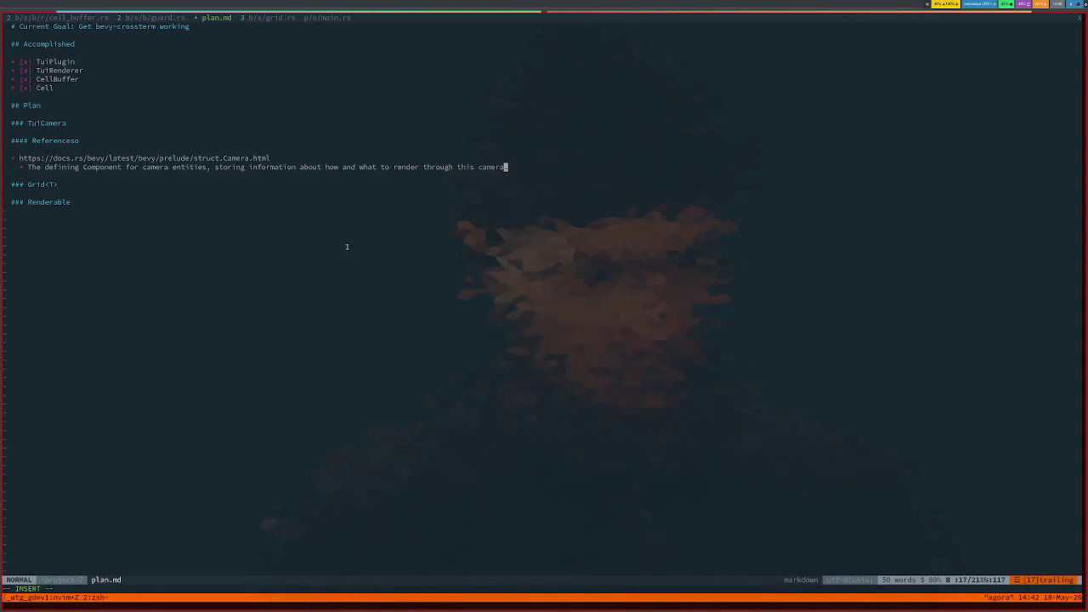
{"action": "key", "text": "b"}
{"action": "key", "text": "b"}
{"action": "key", "text": "b"}
{"action": "key", "text": "b"}
{"action": "key", "text": "b"}
{"action": "key", "text": "b"}
{"action": "key", "text": "b"}
{"action": "key", "text": "b"}
{"action": "key", "text": "b"}
{"action": "key", "text": "b"}
{"action": "key", "text": "b"}
{"action": "key", "text": "b"}
{"action": "key", "text": "b"}
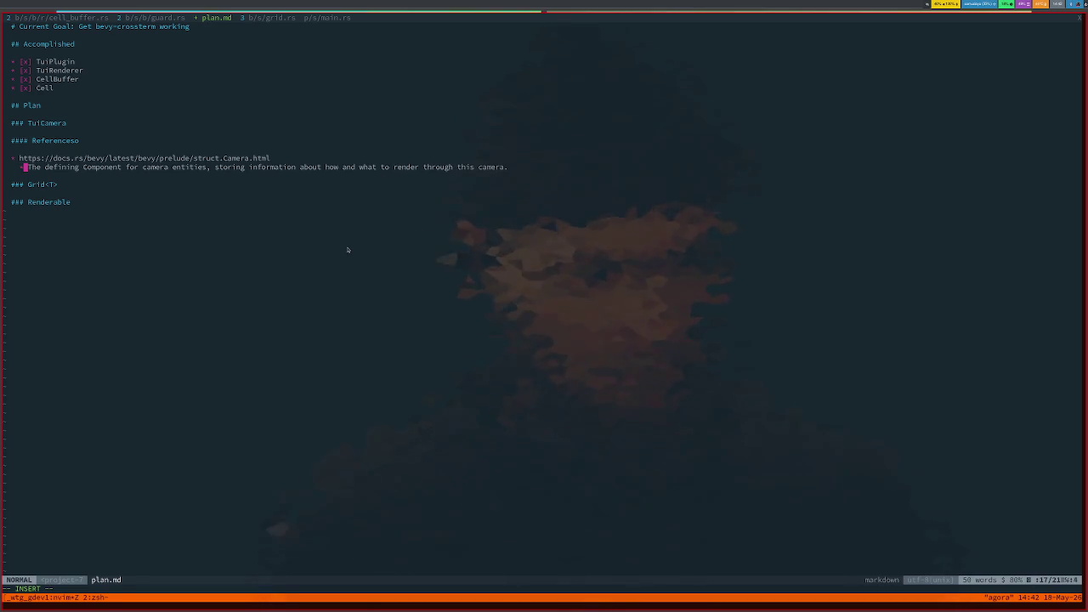
{"action": "key", "text": "g"}
{"action": "key", "text": "x"}
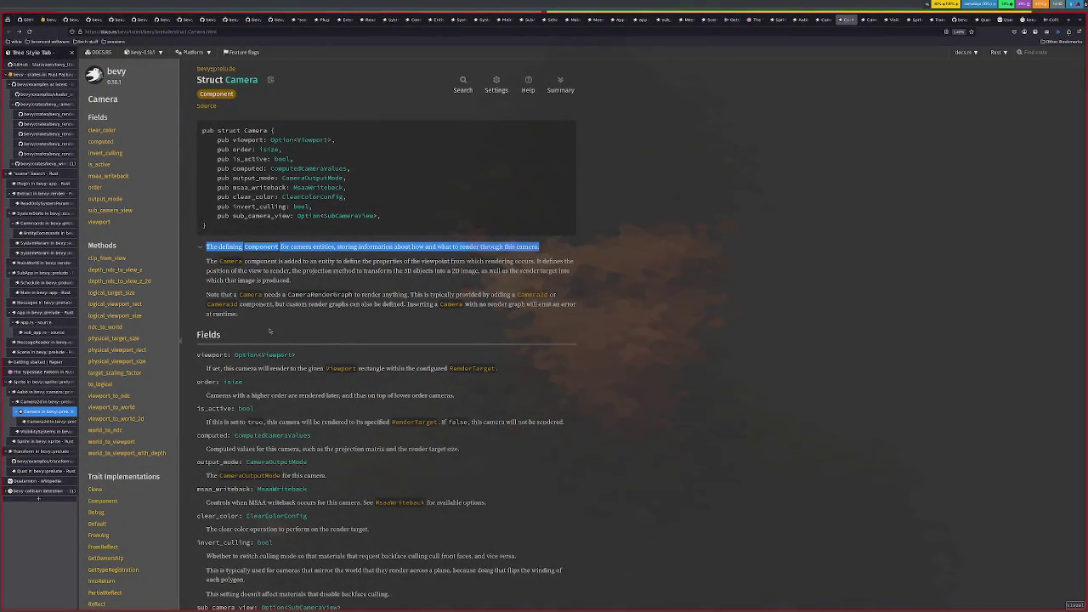
Step: On the Camera2d docs, open the Projection and Frustum required components in new tabs
{"action": "left_click", "coordinate": [48, 422]}
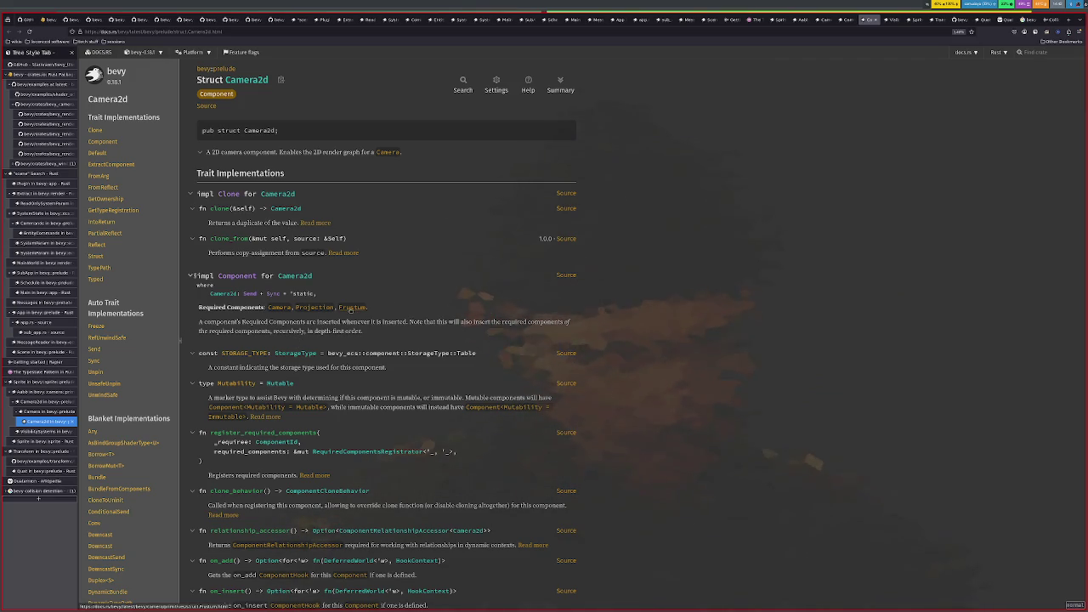
{"action": "right_click", "coordinate": [349, 309]}
{"action": "left_click", "coordinate": [357, 317]}
{"action": "right_click", "coordinate": [343, 311]}
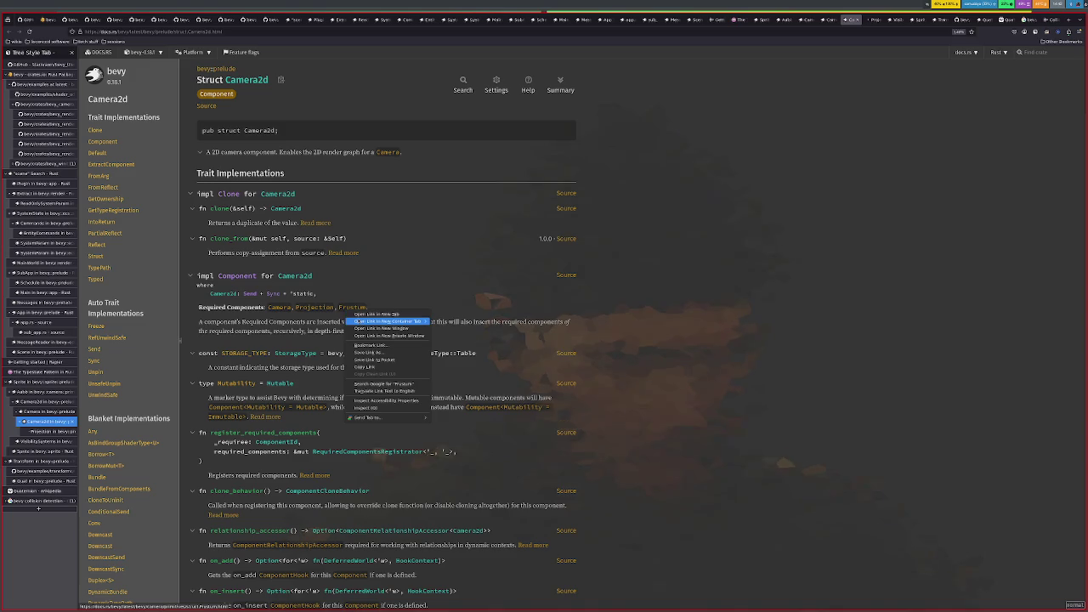
{"action": "left_click", "coordinate": [350, 318]}
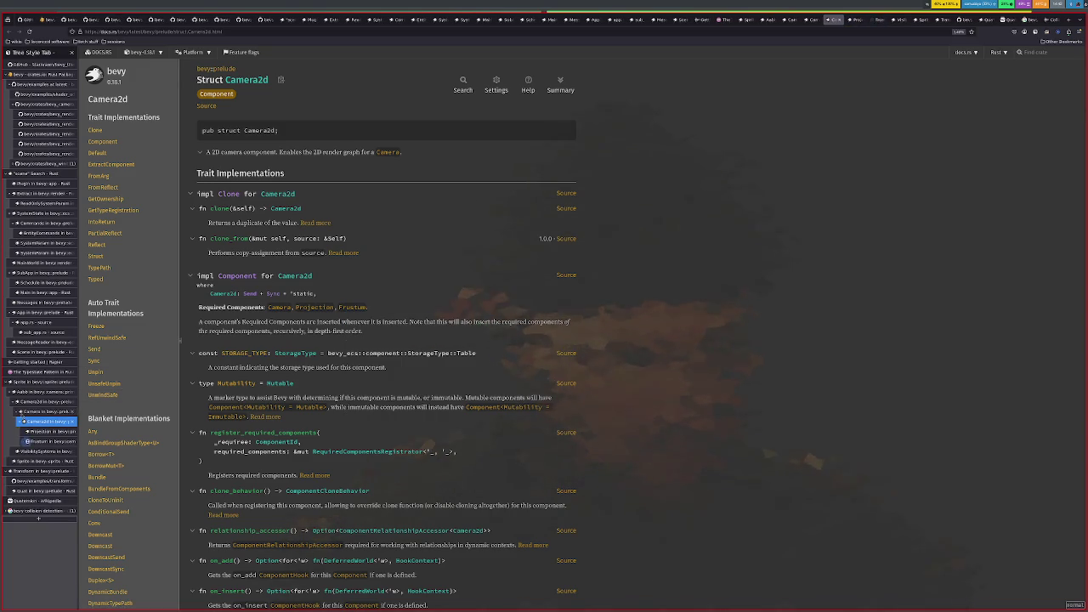
Step: Read and close the Projection docs, then open HalfSpace from the Frustum page
{"action": "key", "text": "ctrl+Tab"}
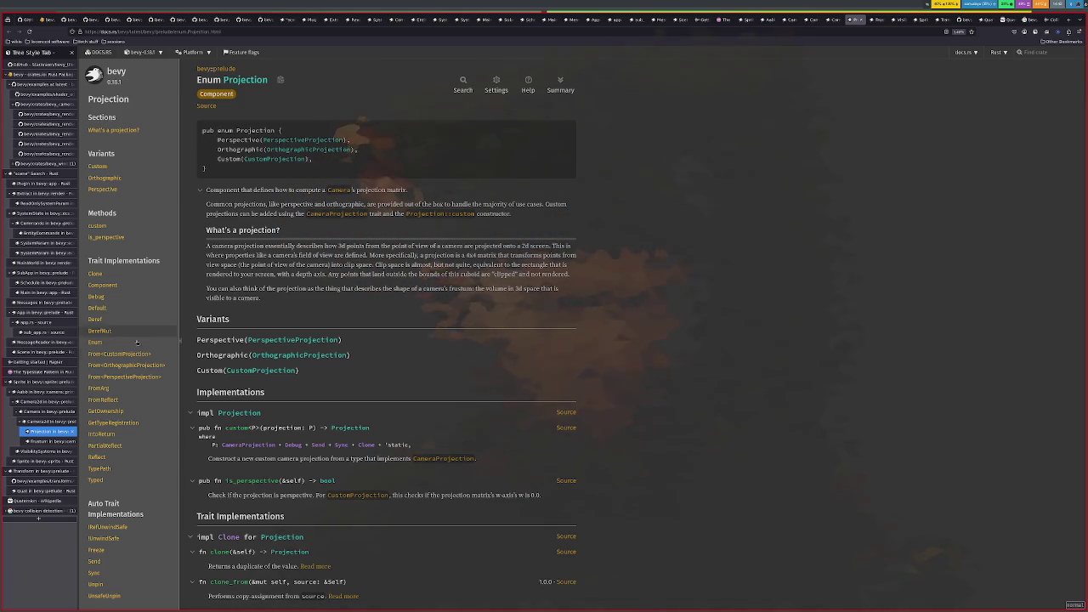
{"action": "left_click", "coordinate": [73, 432]}
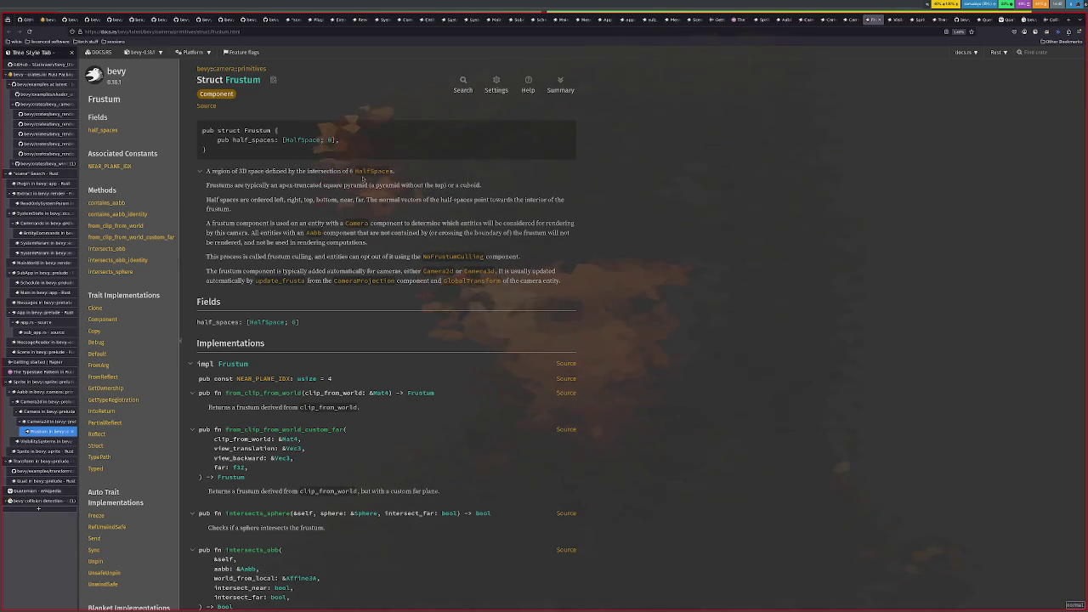
{"action": "middle_click", "coordinate": [374, 171]}
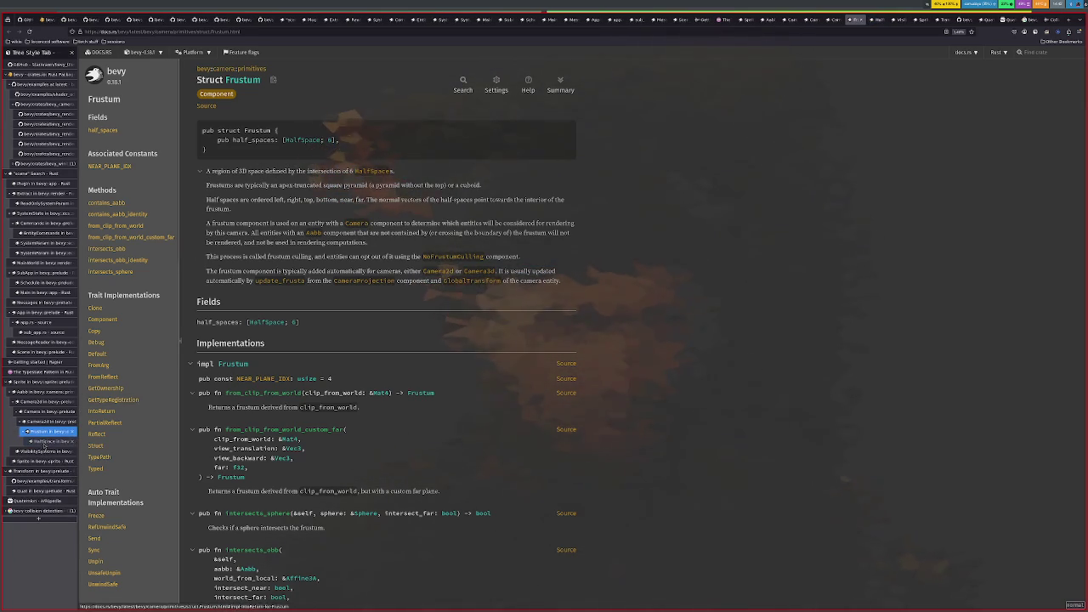
{"action": "left_click", "coordinate": [47, 441]}
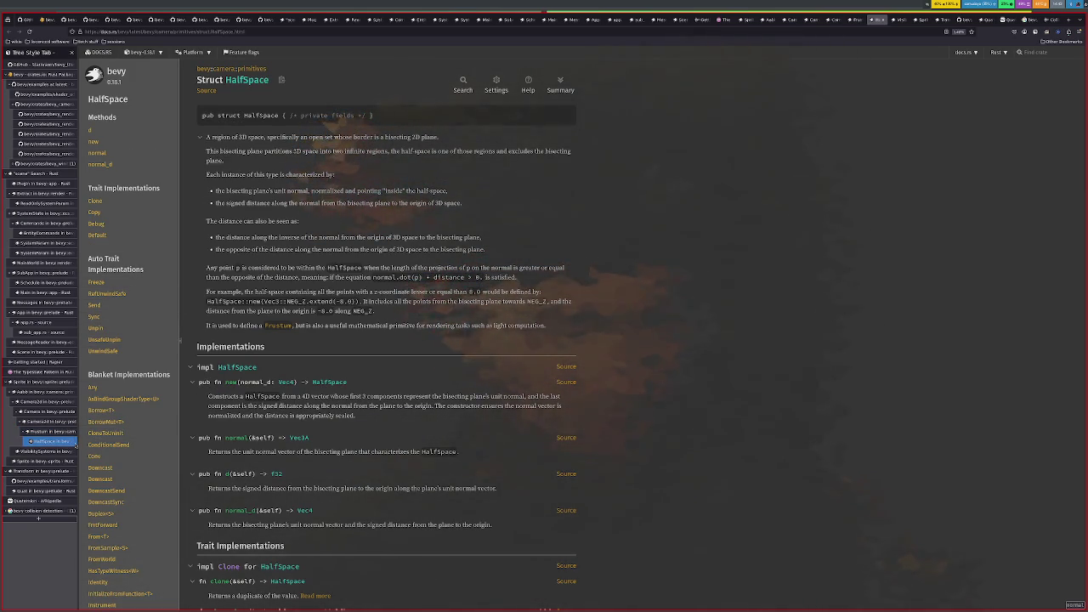
Step: Close HalfSpace, open Aabb from Frustum in a new tab, reposition it in the tab tree, and view it
{"action": "left_click", "coordinate": [73, 441]}
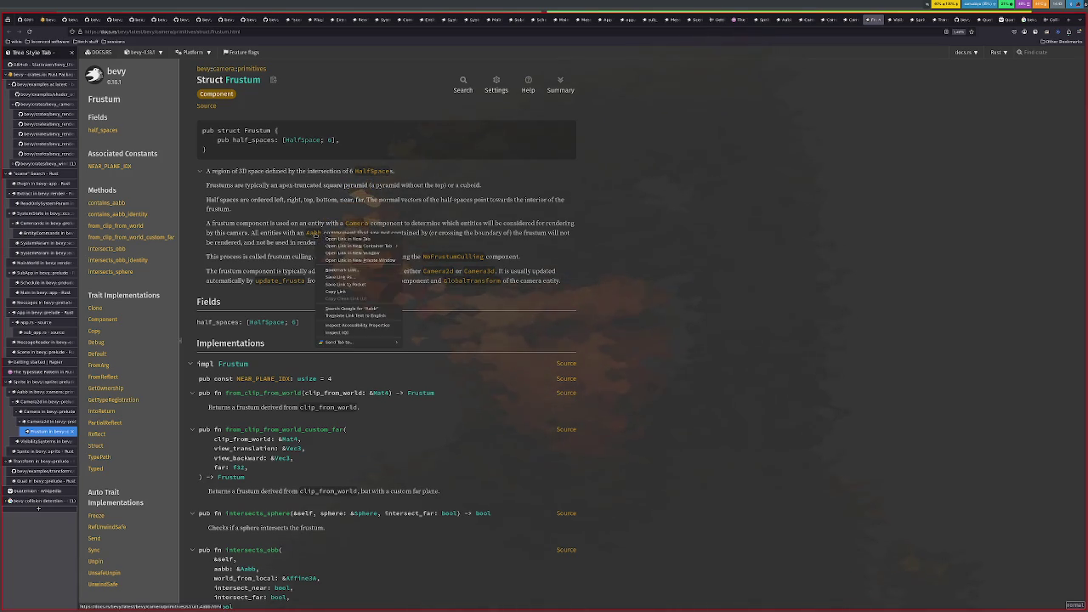
{"action": "middle_click", "coordinate": [315, 233]}
{"action": "mouse_move", "coordinate": [51, 441]}
{"action": "left_click_drag", "start_coordinate": [71, 444], "coordinate": [51, 392]}
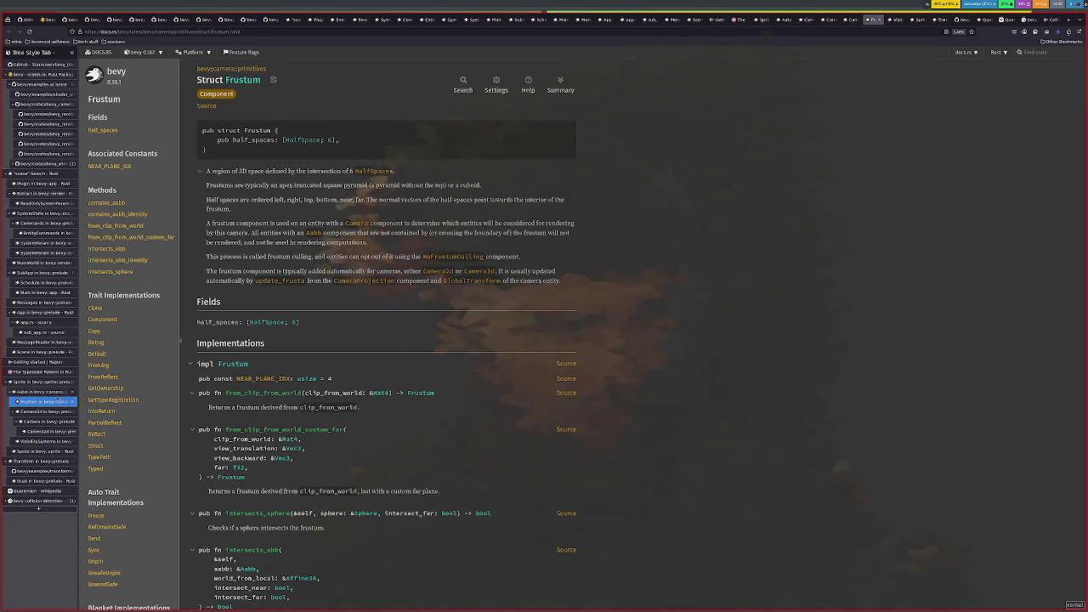
{"action": "left_click", "coordinate": [43, 391]}
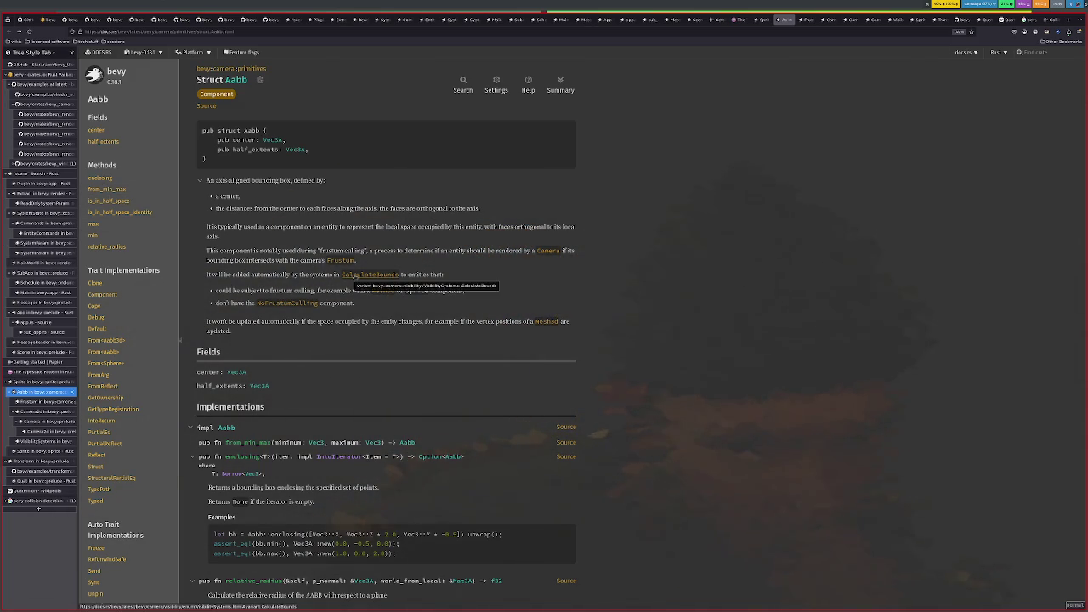
Step: Open the CalculateBounds (VisibilitySystems) docs and the visibility module in new tabs
{"action": "right_click", "coordinate": [359, 278]}
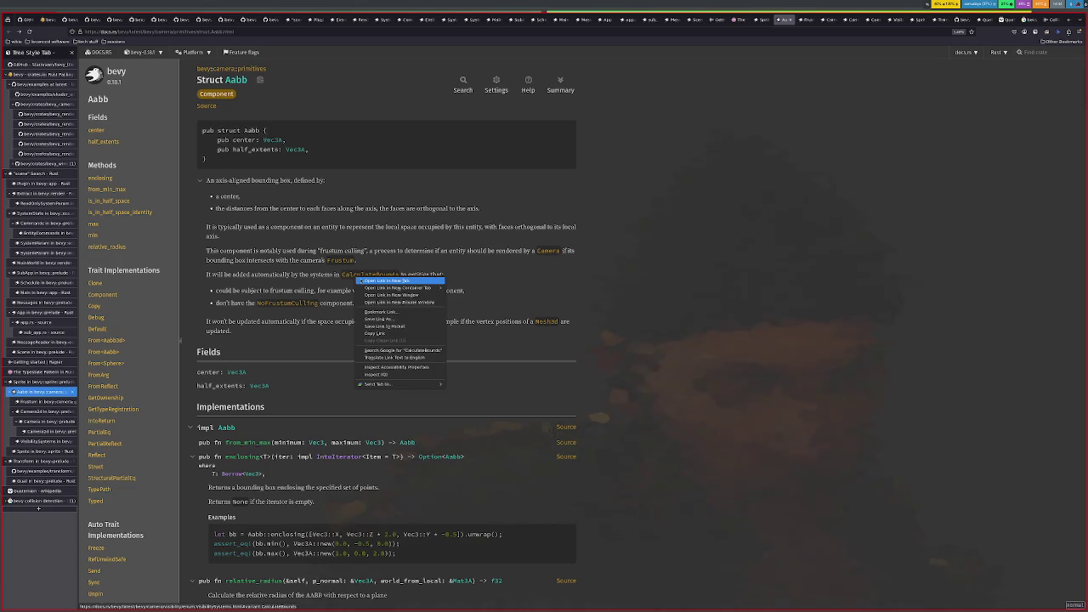
{"action": "left_click", "coordinate": [374, 280]}
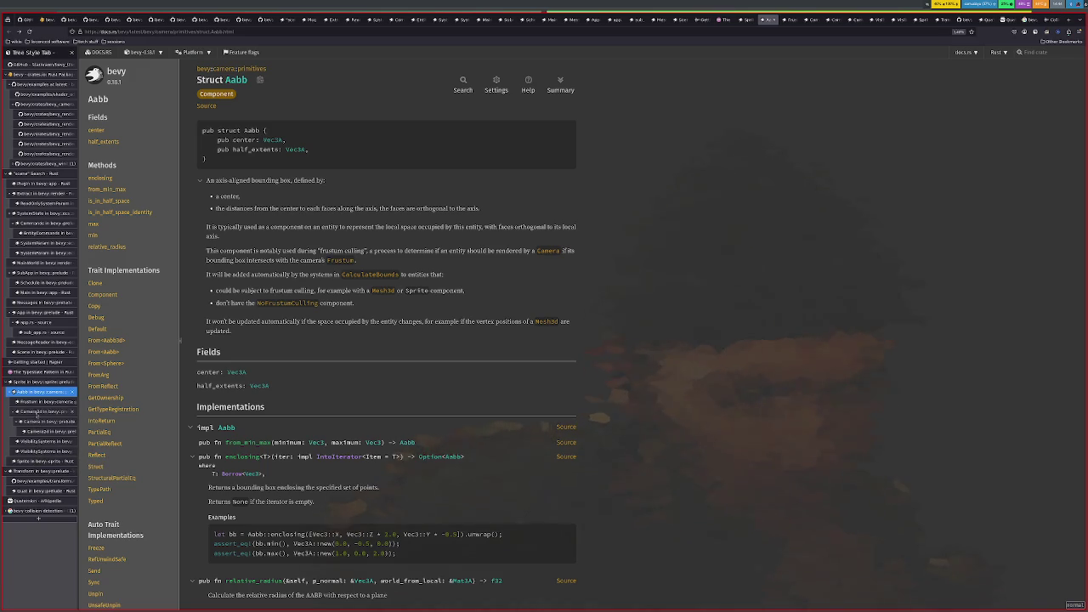
{"action": "left_click", "coordinate": [38, 441]}
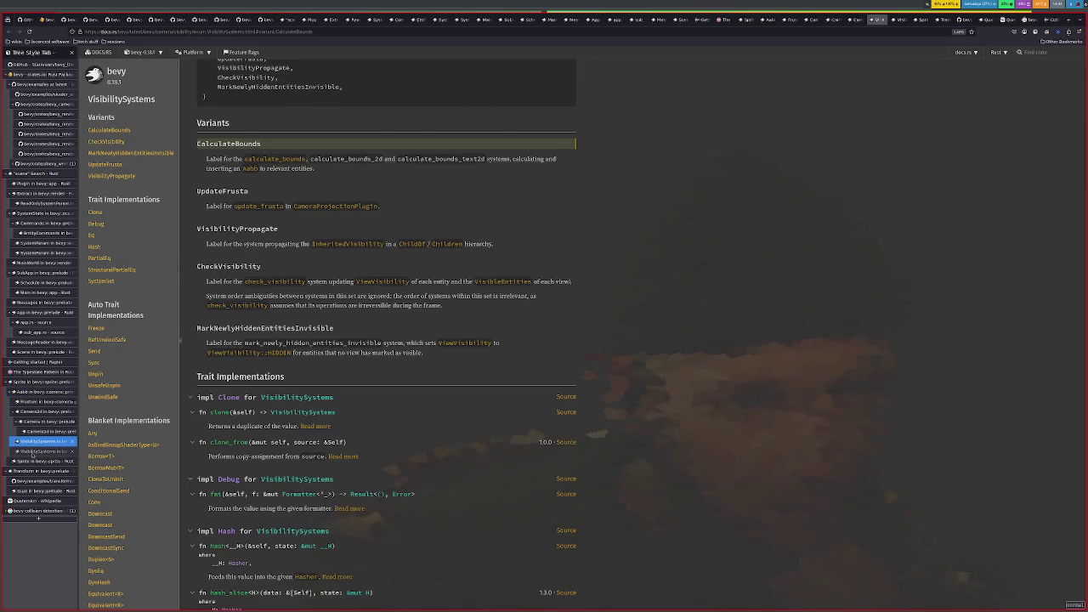
{"action": "middle_click", "coordinate": [32, 451]}
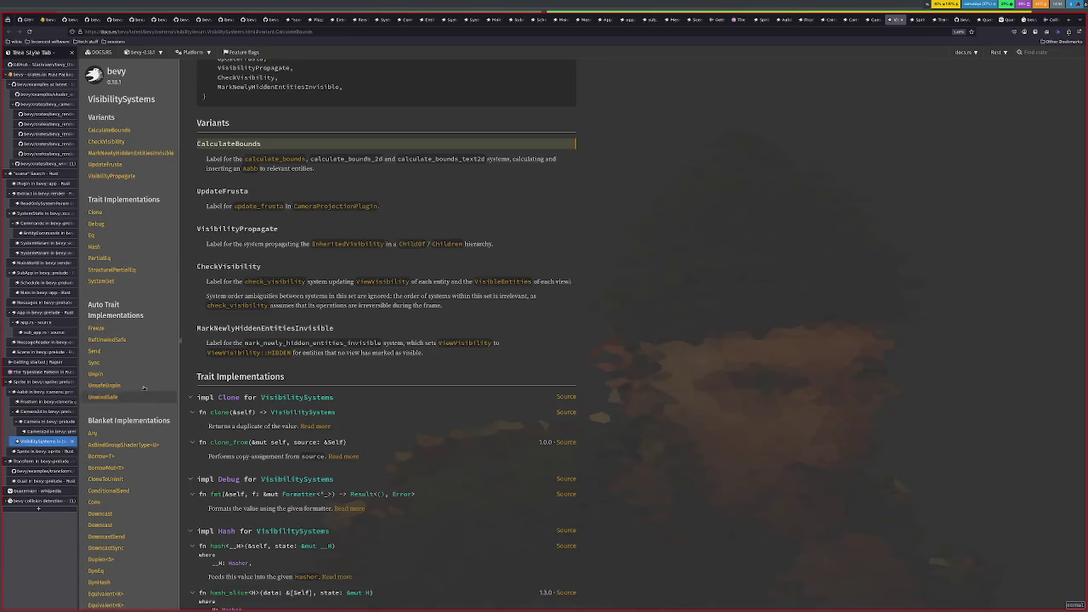
{"action": "scroll", "coordinate": [281, 356], "scroll_direction": "up", "scroll_amount": 2}
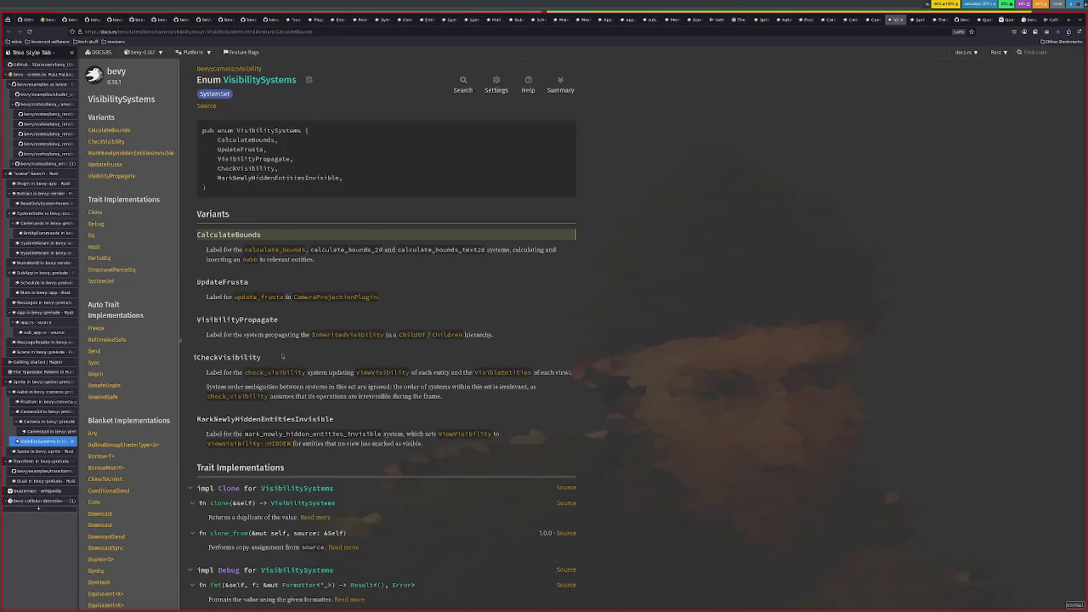
{"action": "right_click", "coordinate": [253, 71]}
{"action": "left_click", "coordinate": [280, 78]}
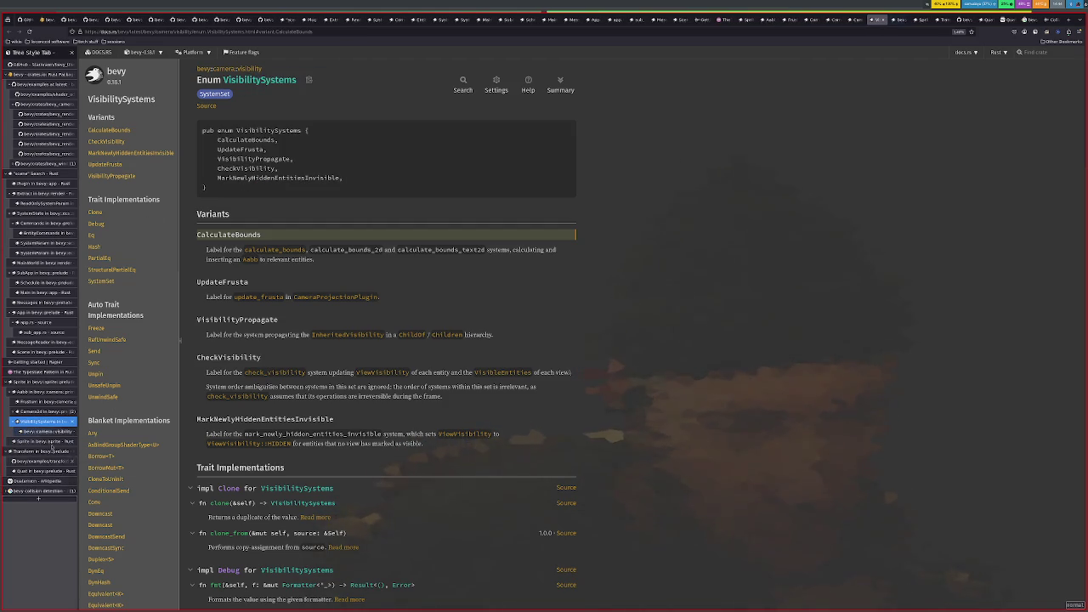
{"action": "left_click", "coordinate": [49, 431]}
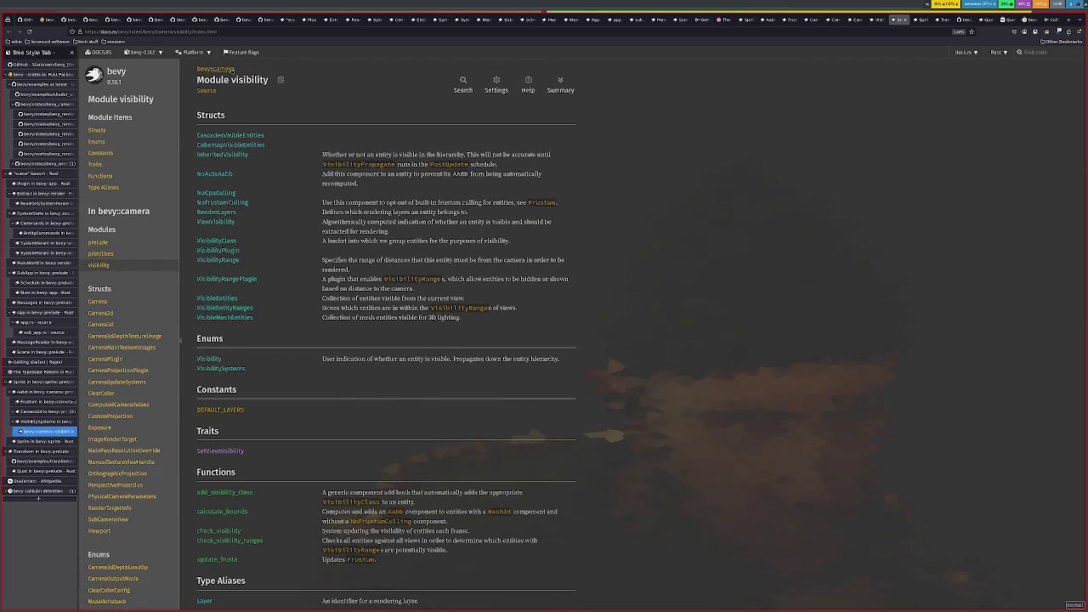
Step: Browse the camera crate overview and its visibility and primitives module pages
{"action": "left_click", "coordinate": [224, 68]}
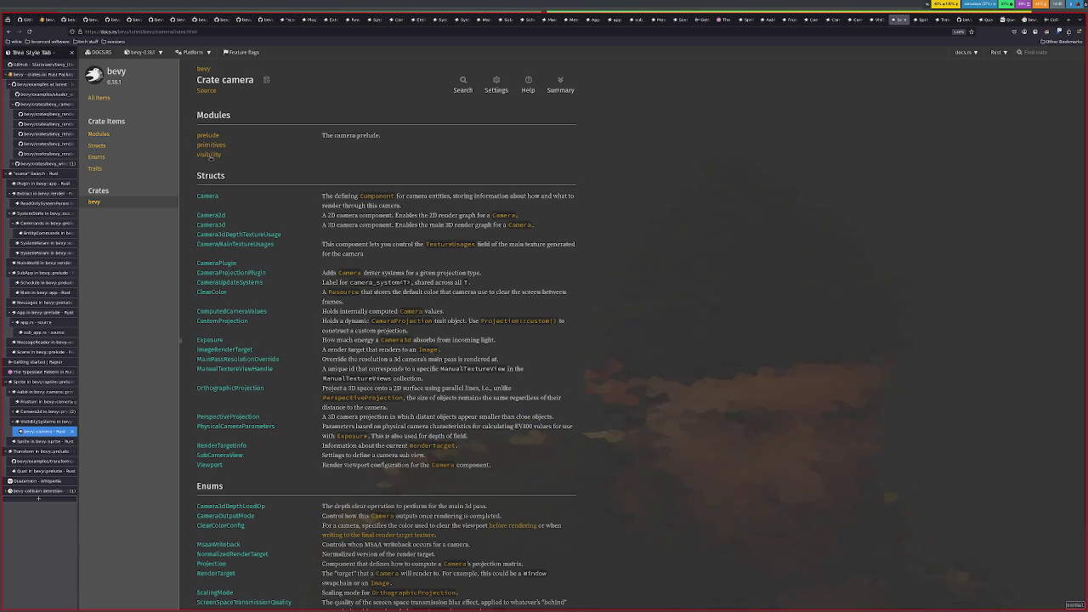
{"action": "scroll", "coordinate": [299, 226], "scroll_direction": "down", "scroll_amount": 2}
{"action": "scroll", "coordinate": [299, 226], "scroll_direction": "up", "scroll_amount": 2}
{"action": "left_click", "coordinate": [212, 154]}
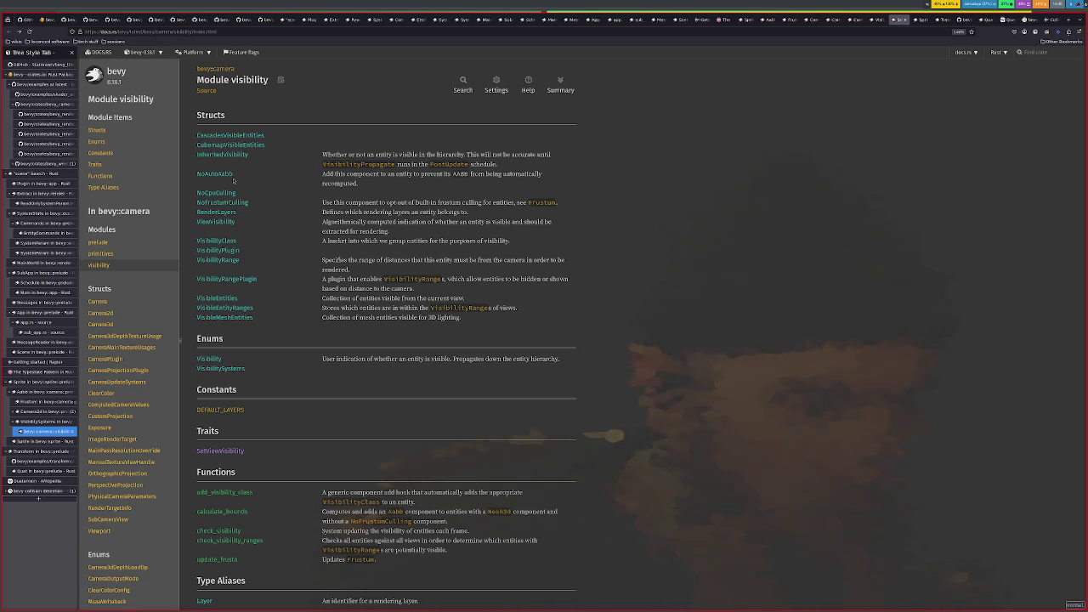
{"action": "key", "text": "alt+Left"}
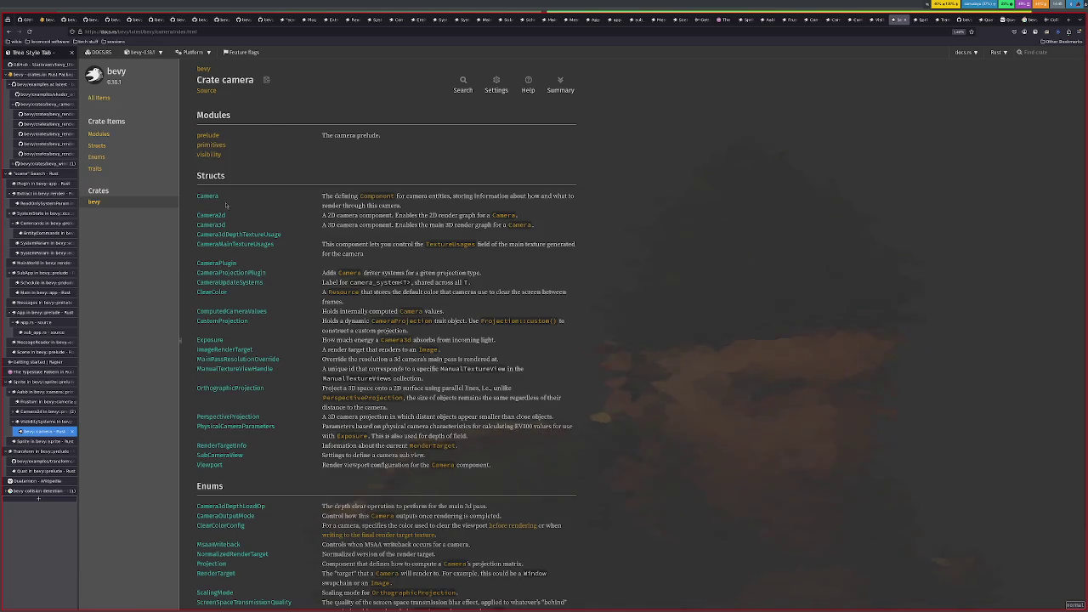
{"action": "left_click", "coordinate": [210, 145]}
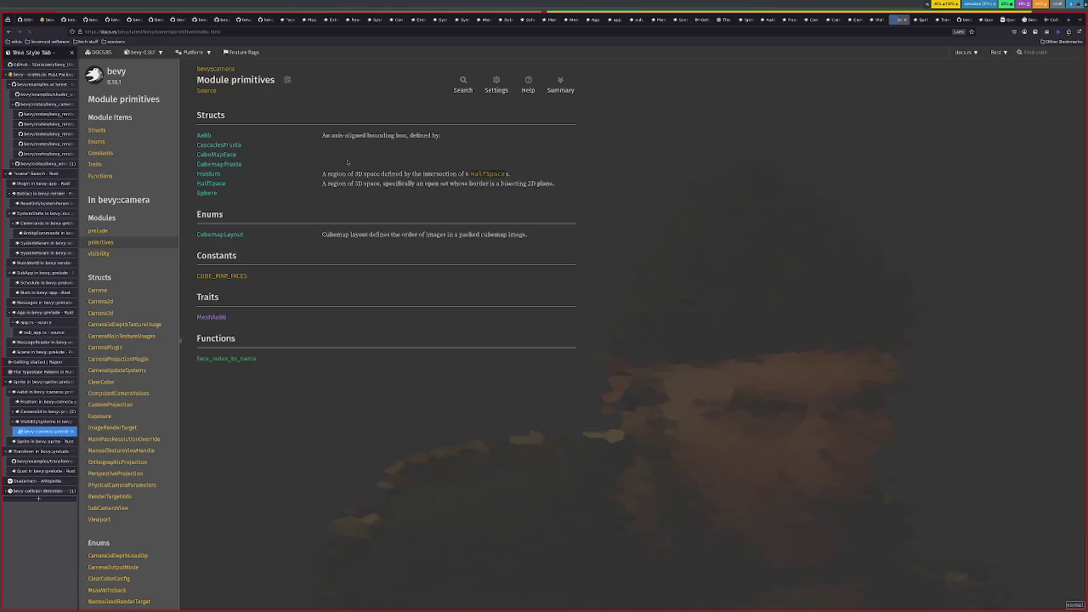
{"action": "key", "text": "alt+Left"}
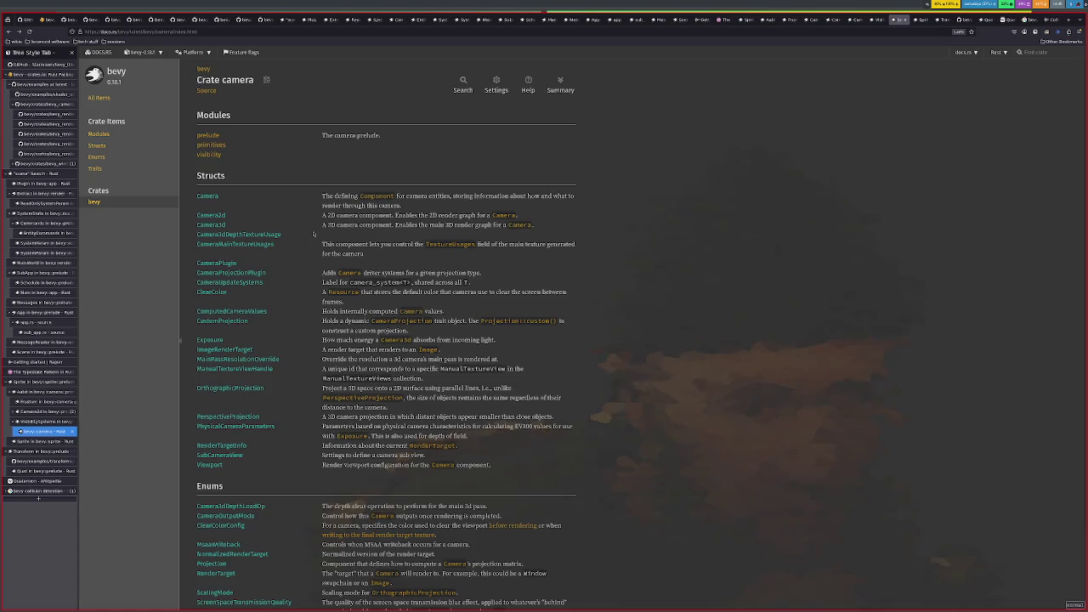
{"action": "scroll", "coordinate": [319, 306], "scroll_direction": "down", "scroll_amount": 2}
{"action": "scroll", "coordinate": [320, 306], "scroll_direction": "up", "scroll_amount": 2}
{"action": "key", "text": "alt+Right"}
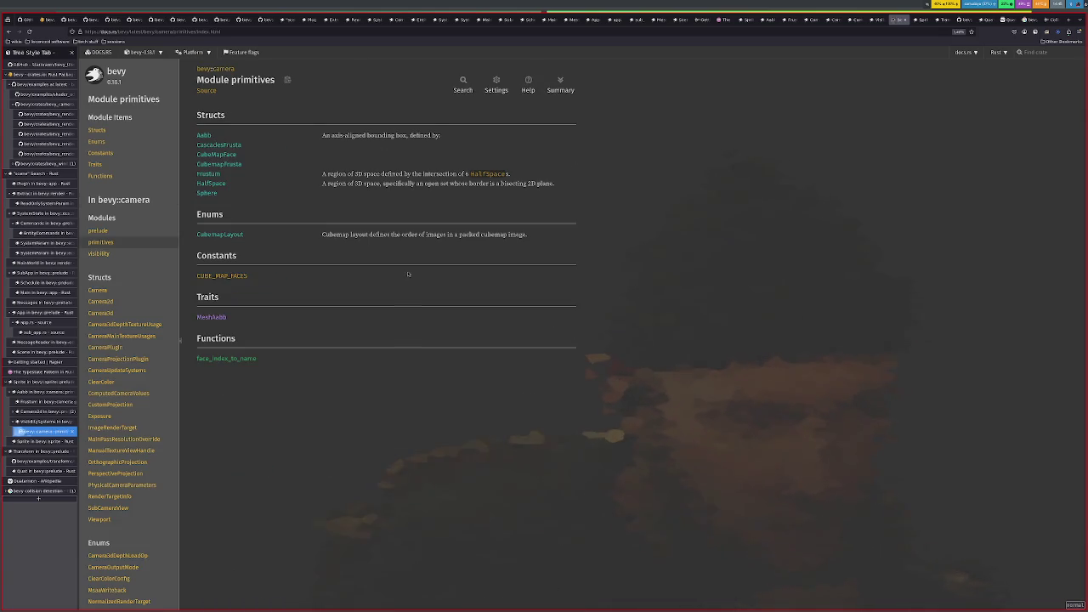
{"action": "key", "text": "alt+Left"}
{"action": "left_click", "coordinate": [209, 155]}
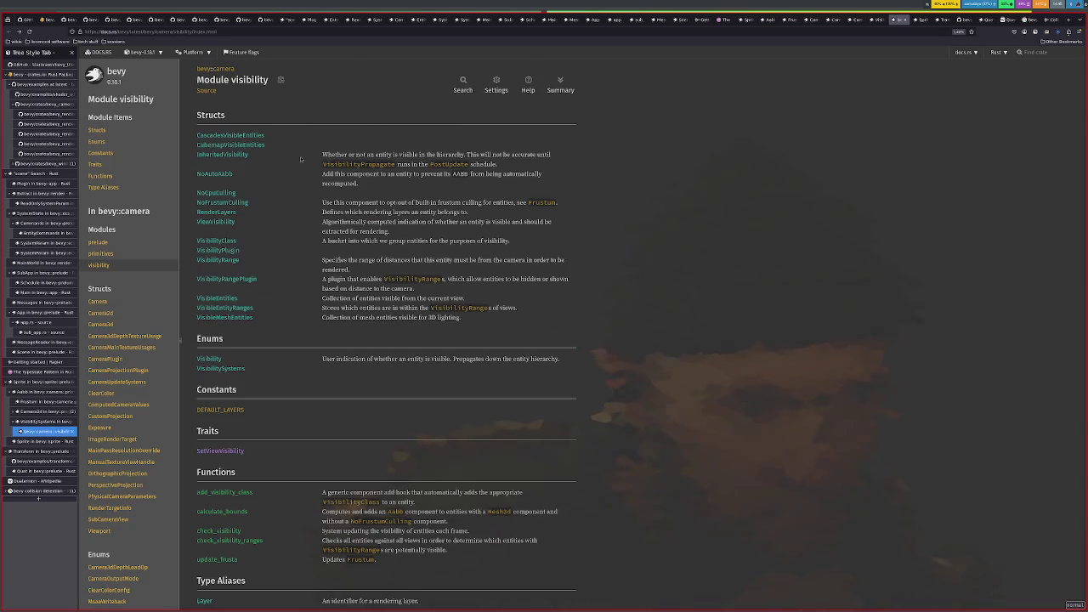
Step: Read the Visibility and VisibilitySystems enum docs, then return to the Aabb tab
{"action": "left_click", "coordinate": [214, 360]}
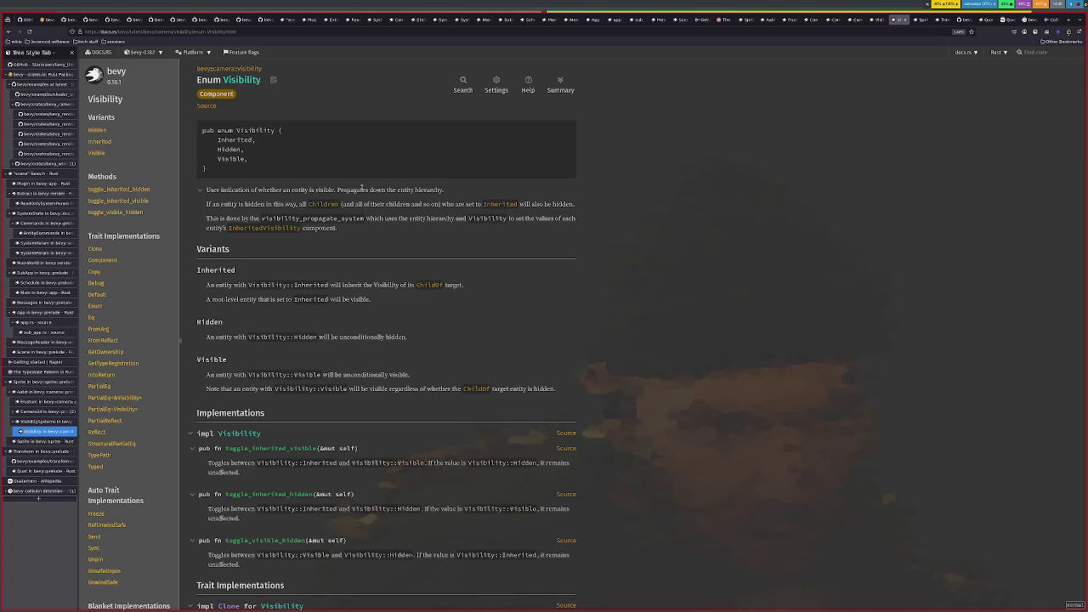
{"action": "scroll", "coordinate": [339, 248], "scroll_direction": "down", "scroll_amount": 3}
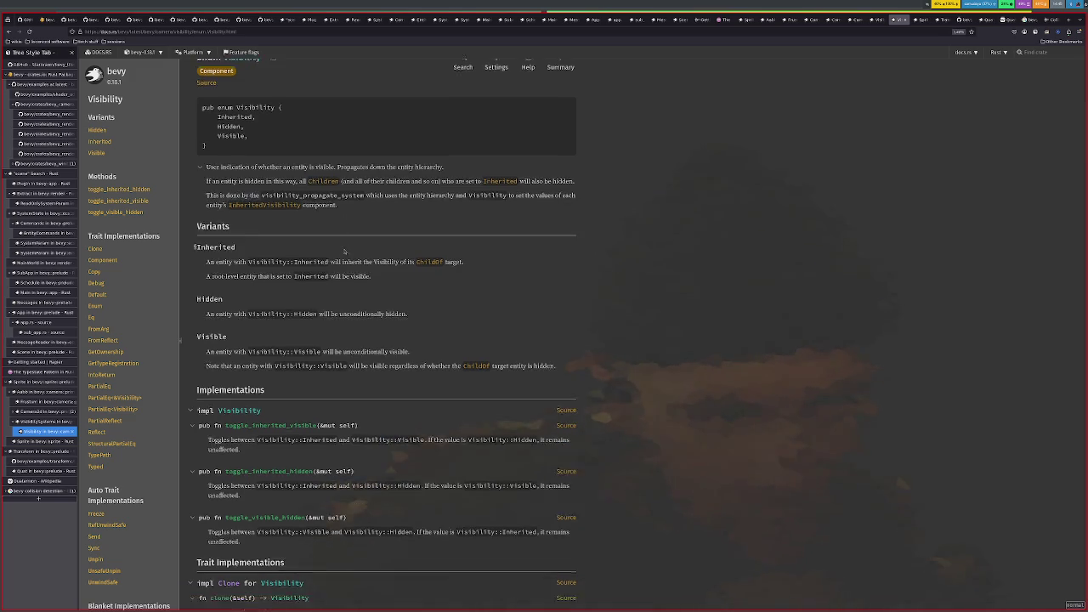
{"action": "scroll", "coordinate": [344, 244], "scroll_direction": "up", "scroll_amount": 2}
{"action": "key", "text": "alt+Left"}
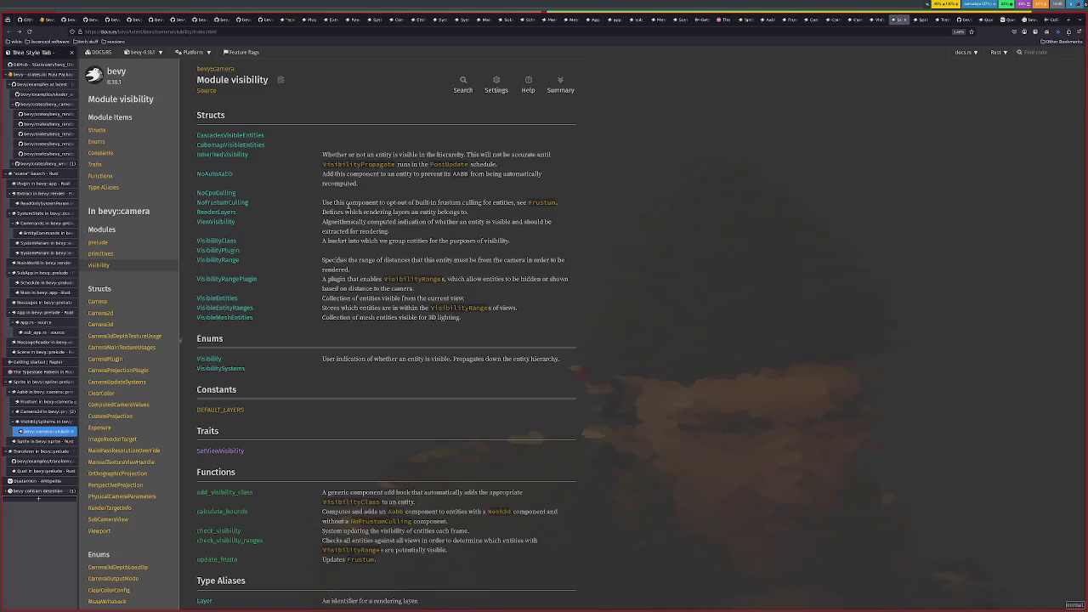
{"action": "left_click", "coordinate": [221, 368]}
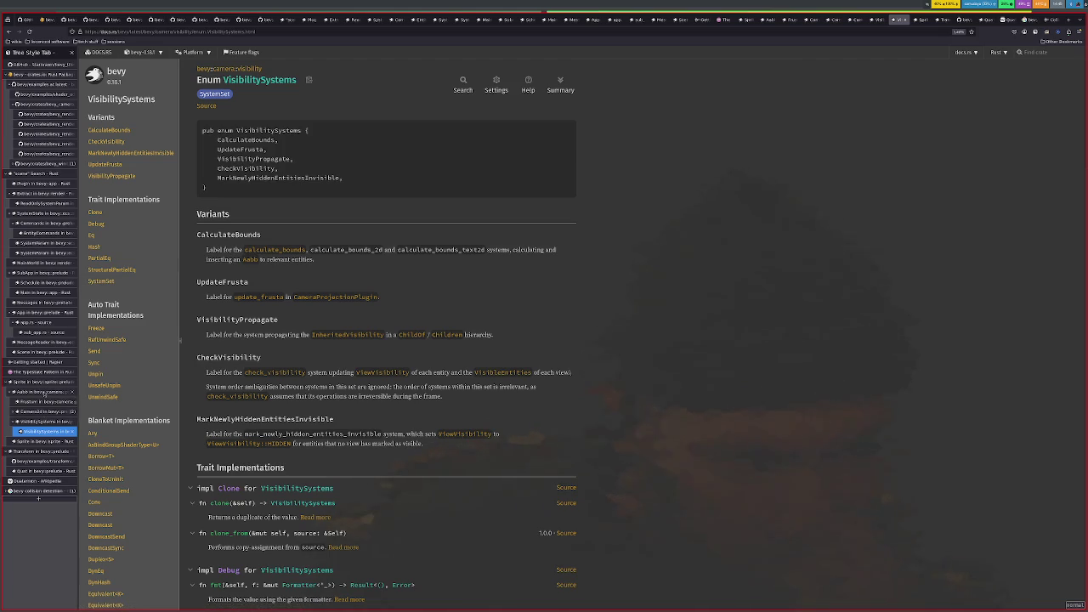
{"action": "left_click", "coordinate": [43, 392]}
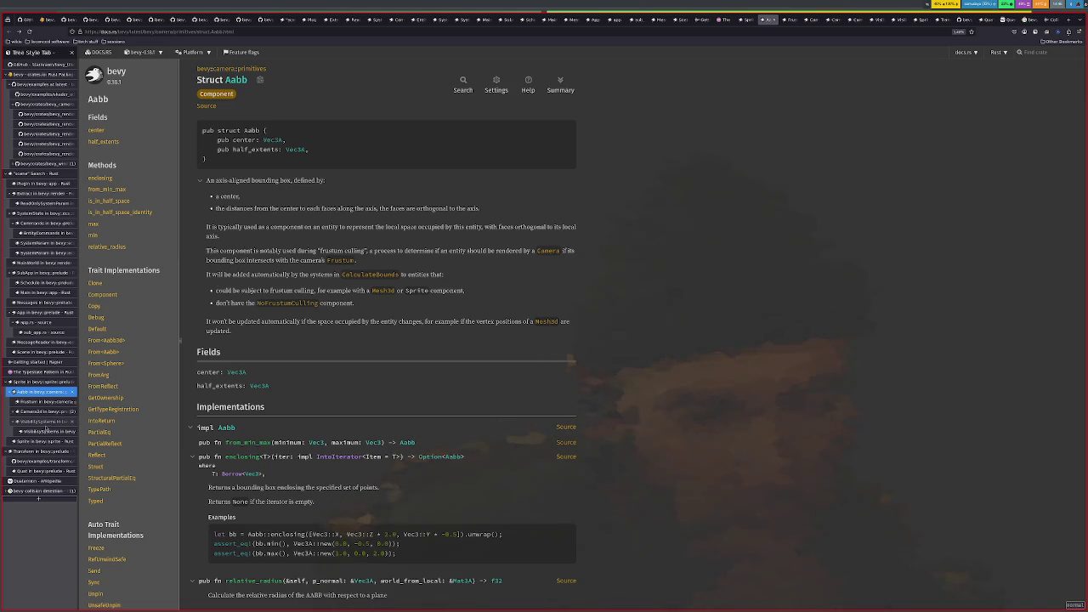
Step: Bring up the VisibilitySystems enum tab, then move to the terminal workspace
{"action": "left_click", "coordinate": [49, 422]}
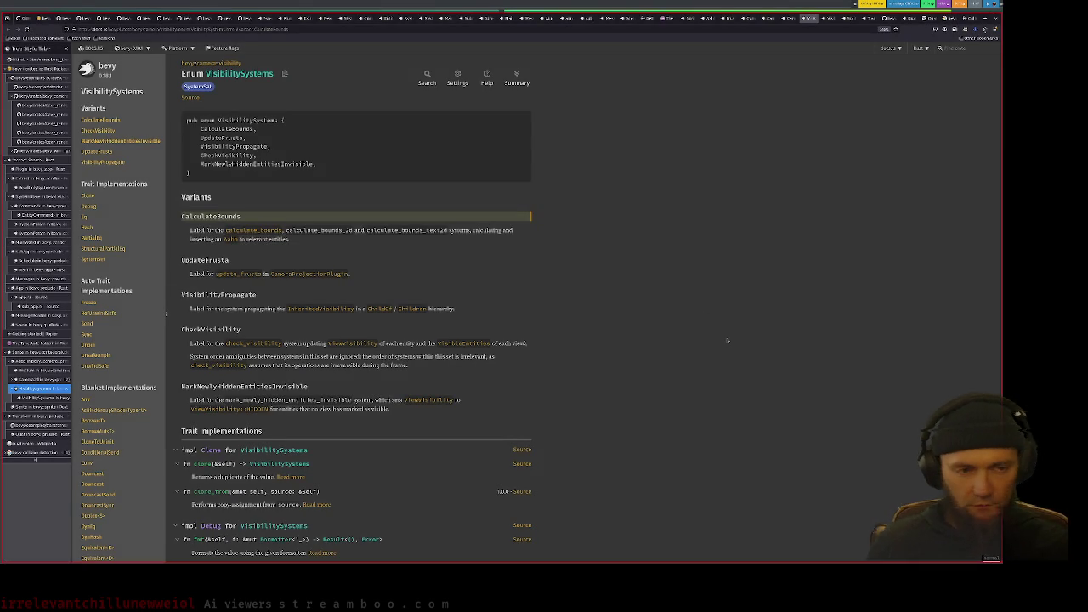
{"action": "key", "text": "super+Down"}
Step: Move through the workspaces to the twitchy-mcbotface project's tmux shell window
{"action": "key", "text": "super+Up"}
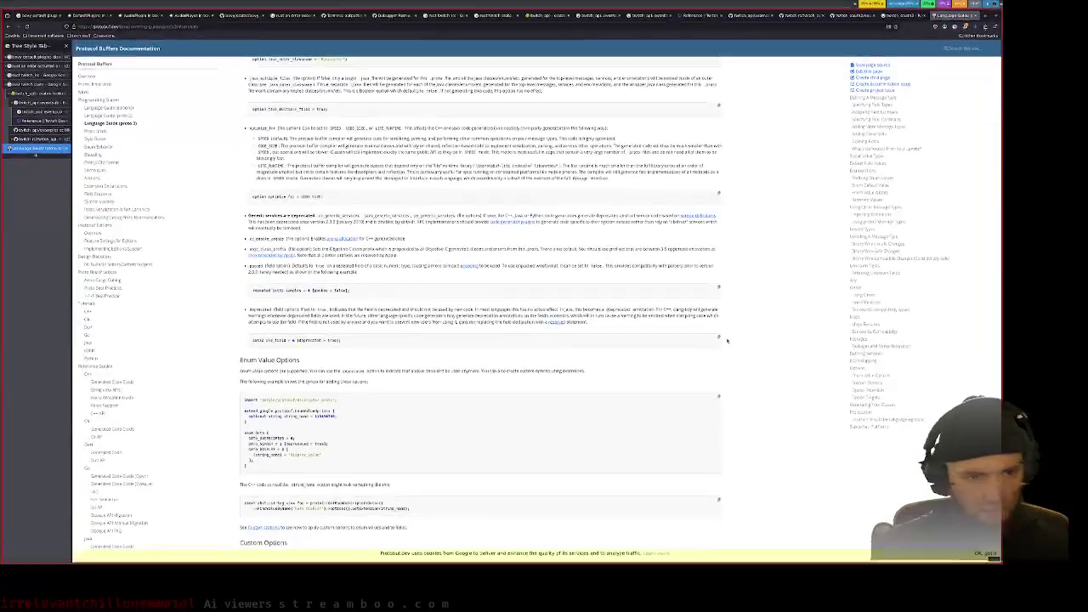
{"action": "key", "text": "super+Up"}
{"action": "key", "text": "super+Up"}
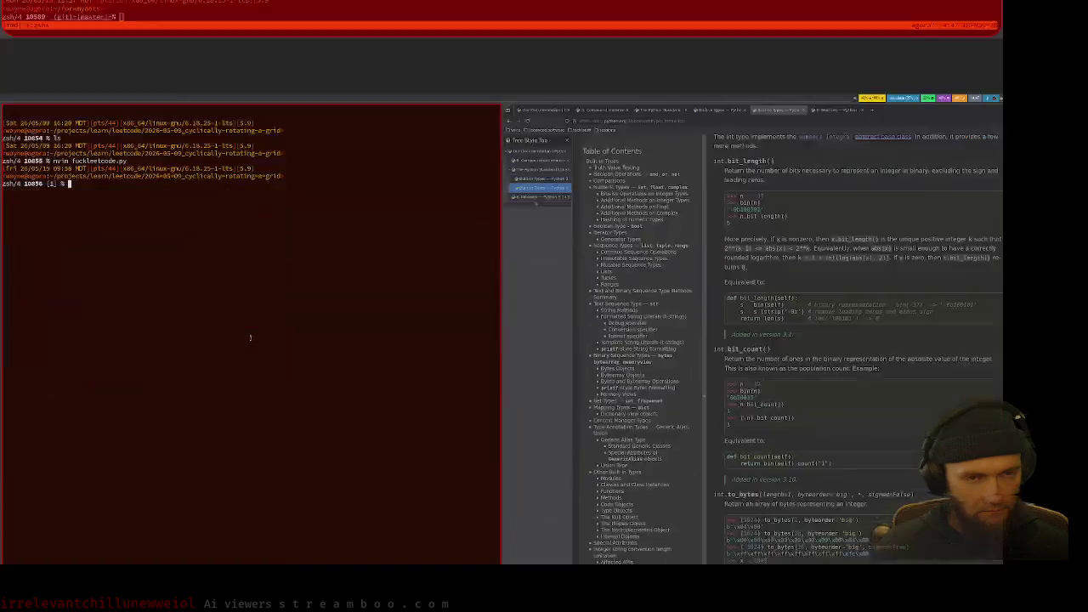
{"action": "key", "text": "super+Left"}
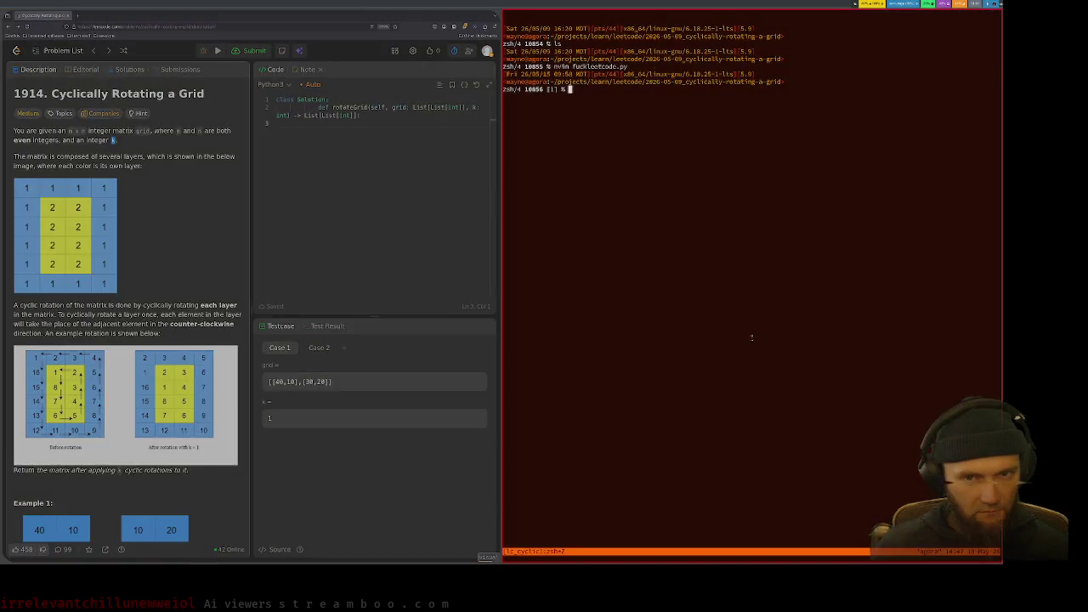
{"action": "key", "text": "super+o"}
{"action": "left_click", "coordinate": [751, 340]}
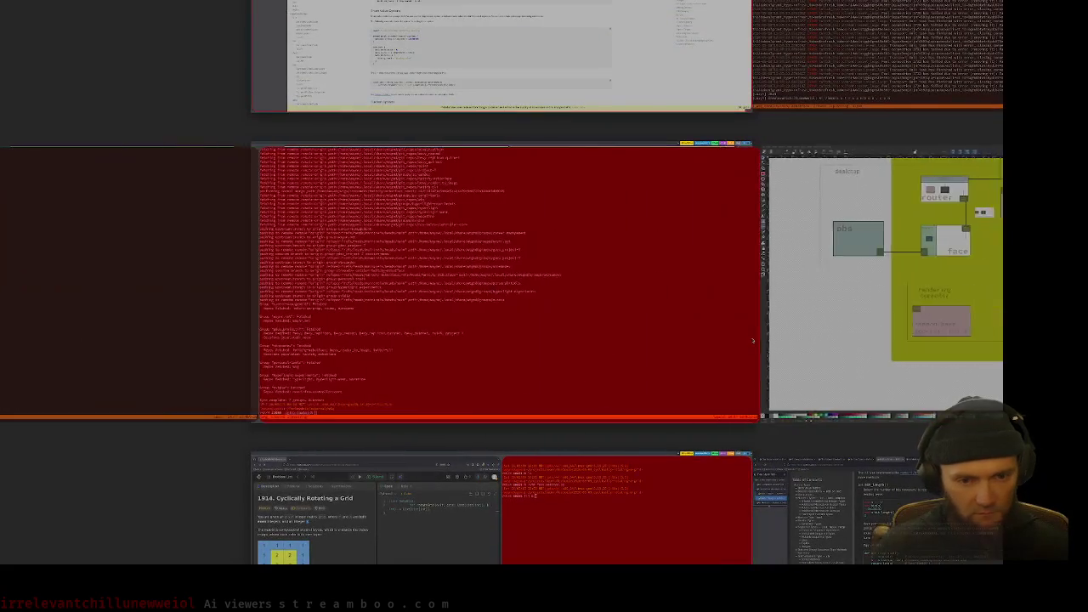
{"action": "key", "text": "super+o"}
{"action": "key", "text": "super+o"}
{"action": "key", "text": "super+Page_Up"}
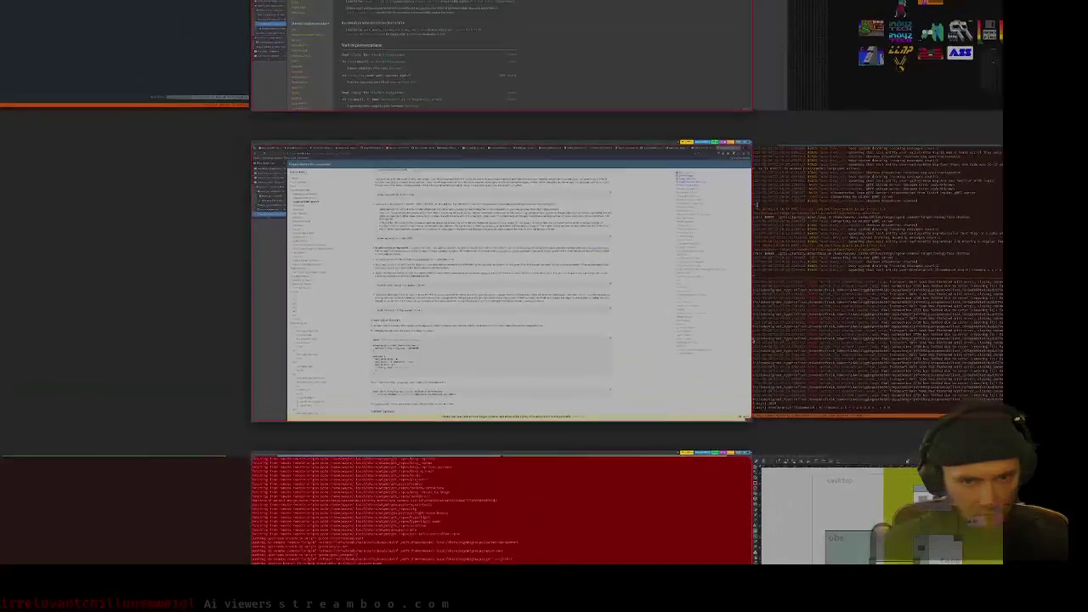
{"action": "key", "text": "super+Right"}
{"action": "key", "text": "super+o"}
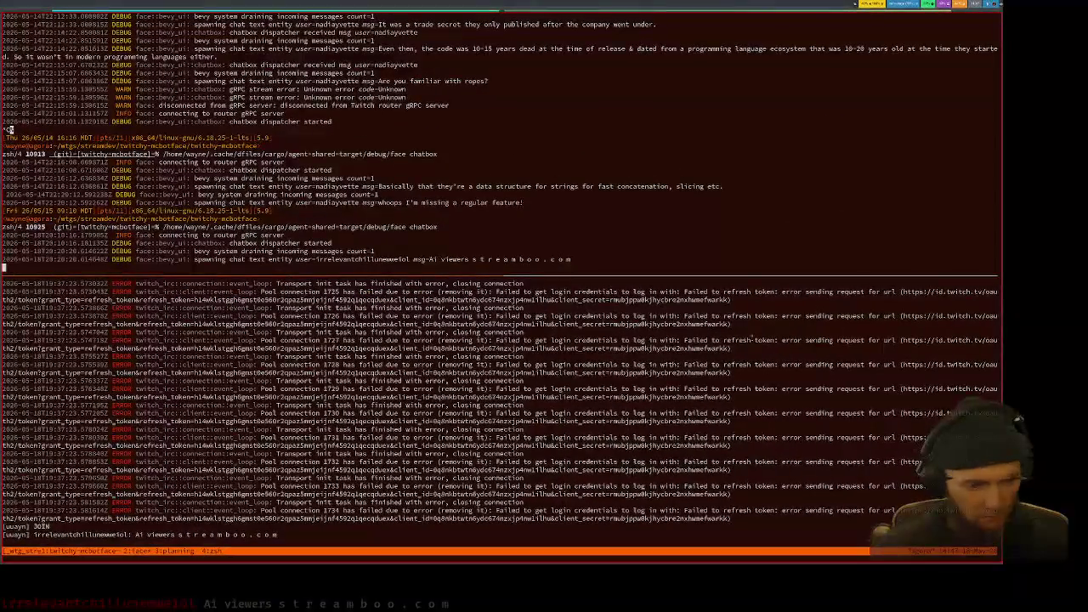
{"action": "key", "text": "super+Page_Down"}
Step: Resume the suspended job with fg, zoom the tmux pane, and launch nvim
{"action": "type", "text": "fg"}
{"action": "key", "text": "Return"}
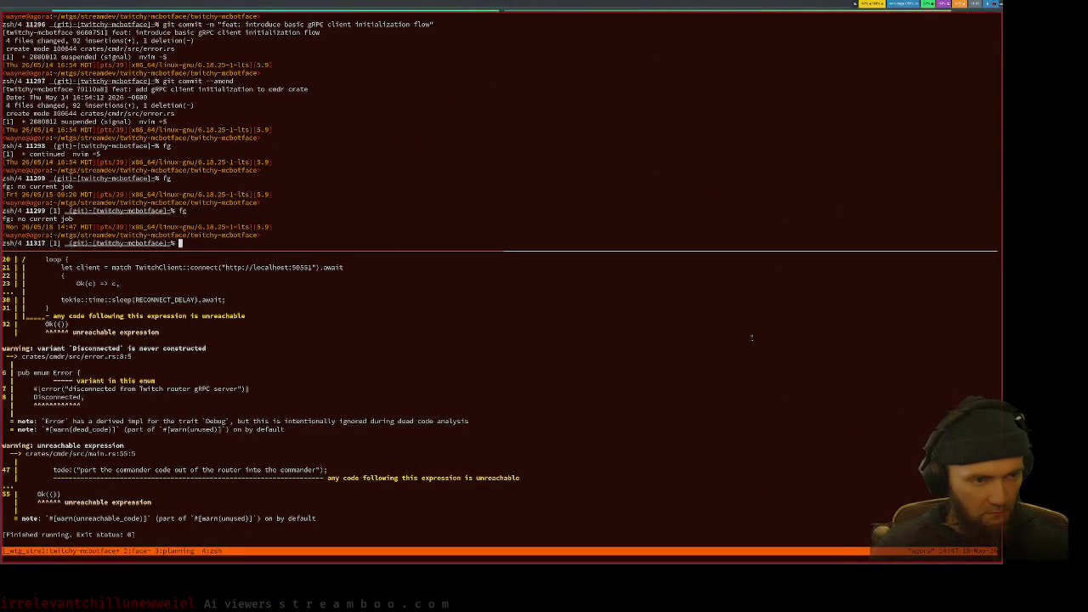
{"action": "key", "text": "ctrl+b"}
{"action": "key", "text": "z"}
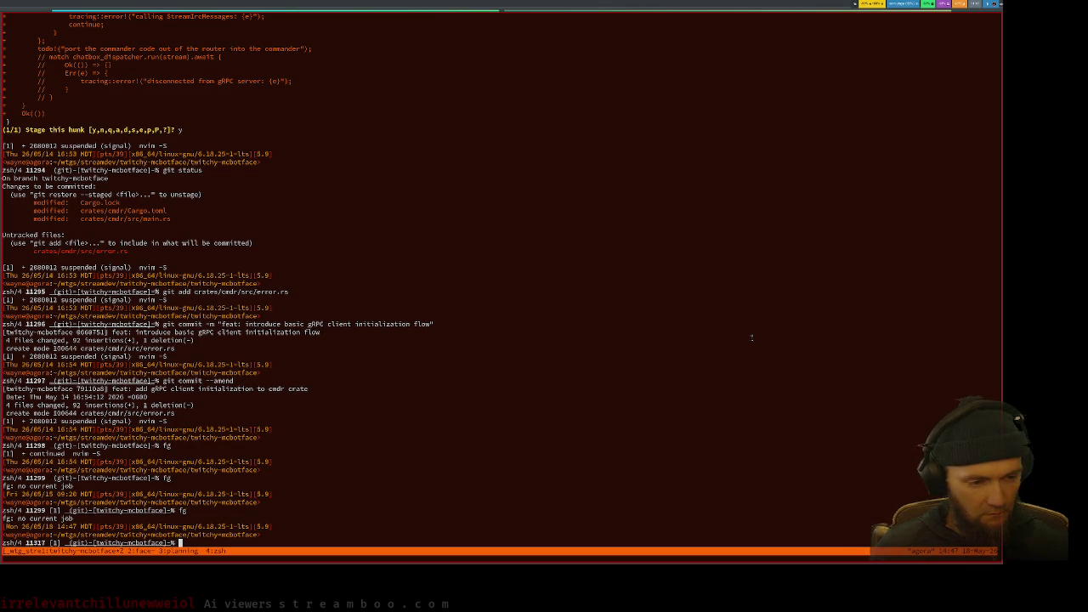
{"action": "type", "text": "nvim"}
{"action": "key", "text": "Return"}
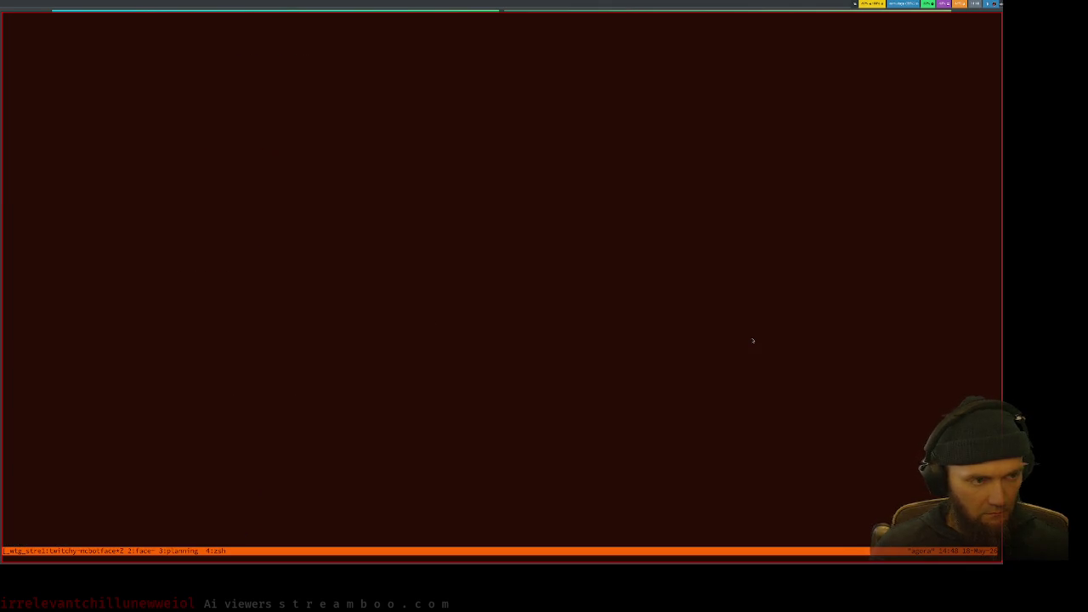
{"action": "key", "text": "space"}
Step: Search the file finder for 'face' and open crates/face/src/bevy_ui/chatbox.rs
{"action": "key", "text": "f"}
{"action": "key", "text": "f"}
{"action": "type", "text": "filt"}
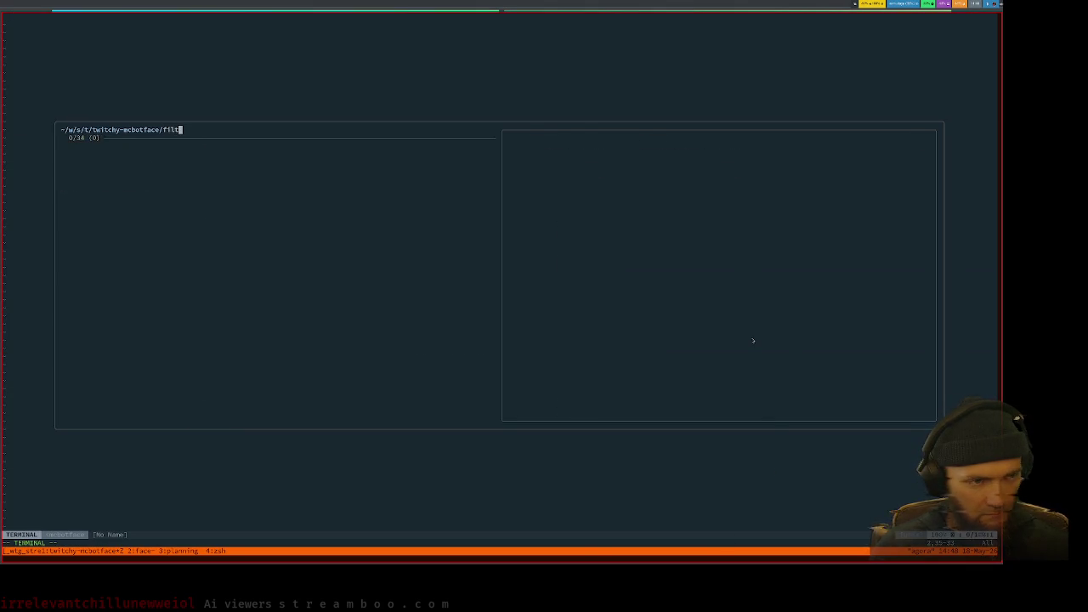
{"action": "key", "text": "BackSpace"}
{"action": "key", "text": "BackSpace"}
{"action": "key", "text": "BackSpace"}
{"action": "key", "text": "BackSpace"}
{"action": "type", "text": "router"}
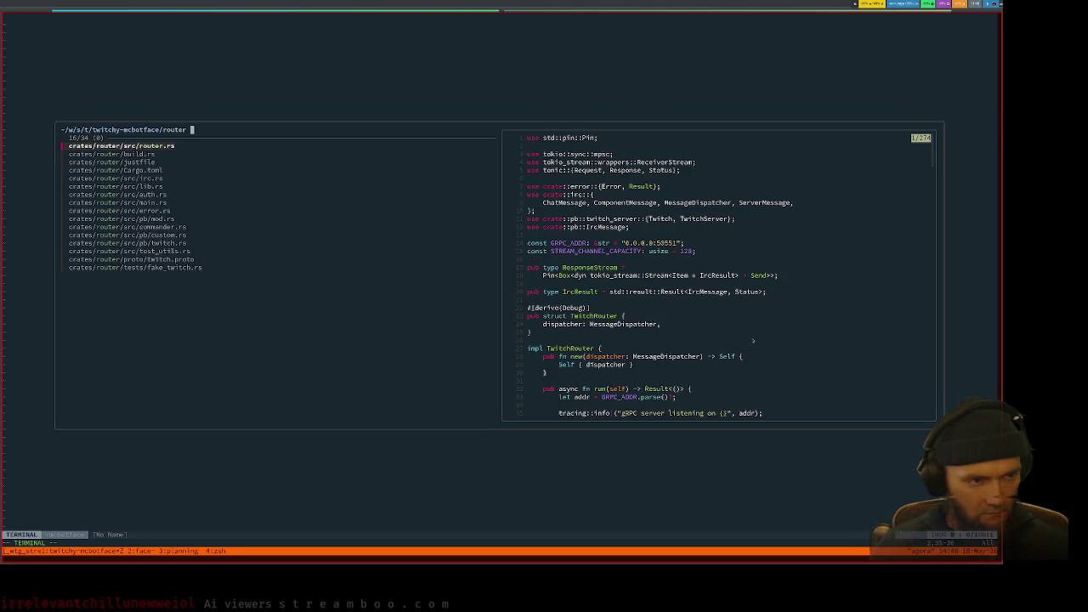
{"action": "key", "text": "BackSpace"}
{"action": "key", "text": "BackSpace"}
{"action": "key", "text": "BackSpace"}
{"action": "type", "text": "face"}
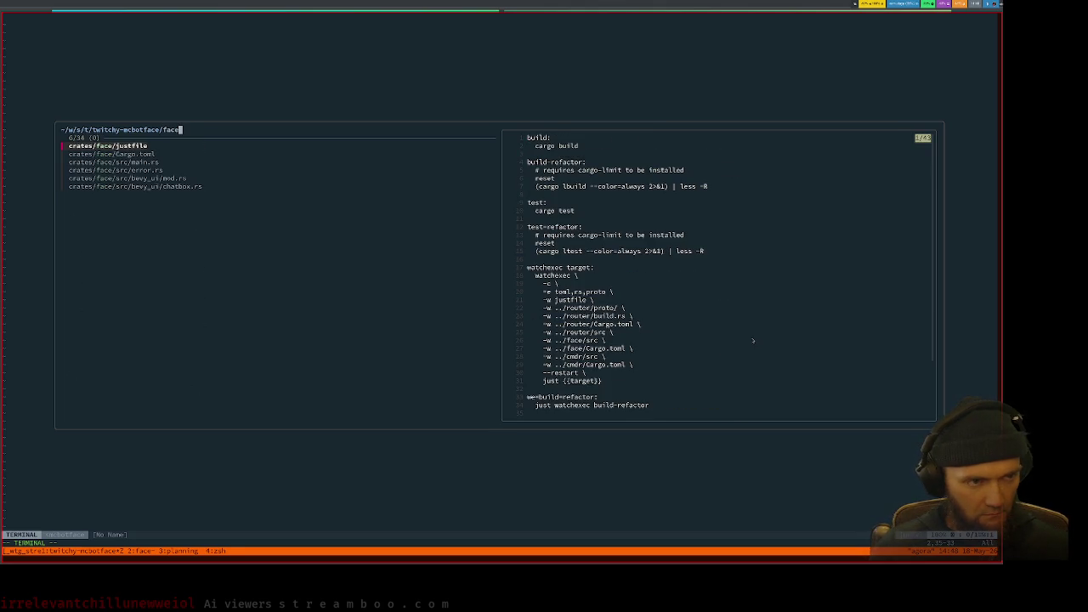
{"action": "key", "text": "Down"}
{"action": "key", "text": "Down"}
{"action": "key", "text": "Down"}
{"action": "key", "text": "Down"}
{"action": "key", "text": "Down"}
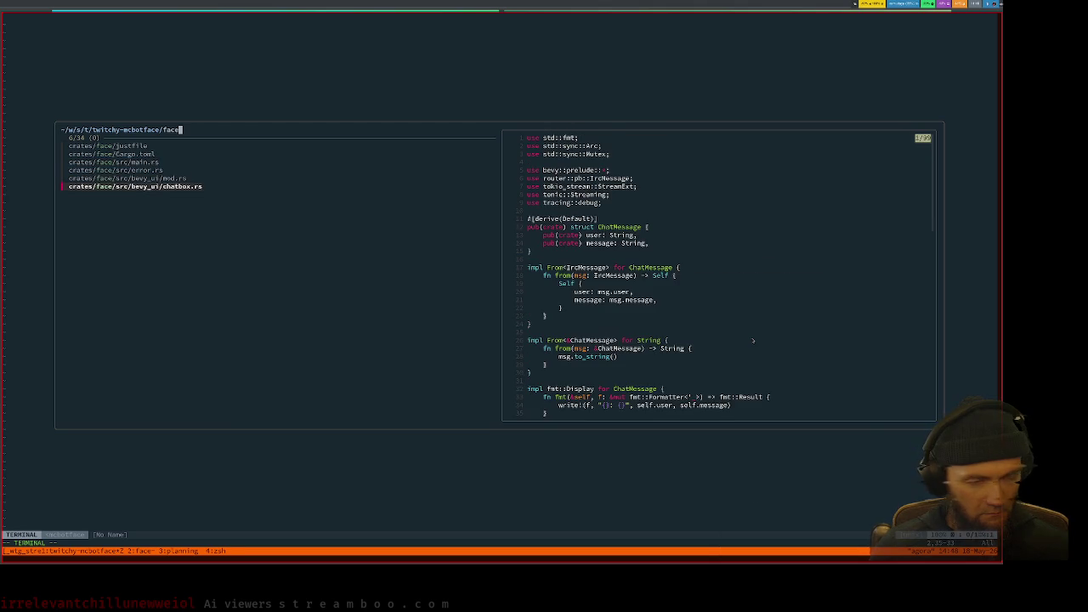
{"action": "key", "text": "Up"}
{"action": "key", "text": "Down"}
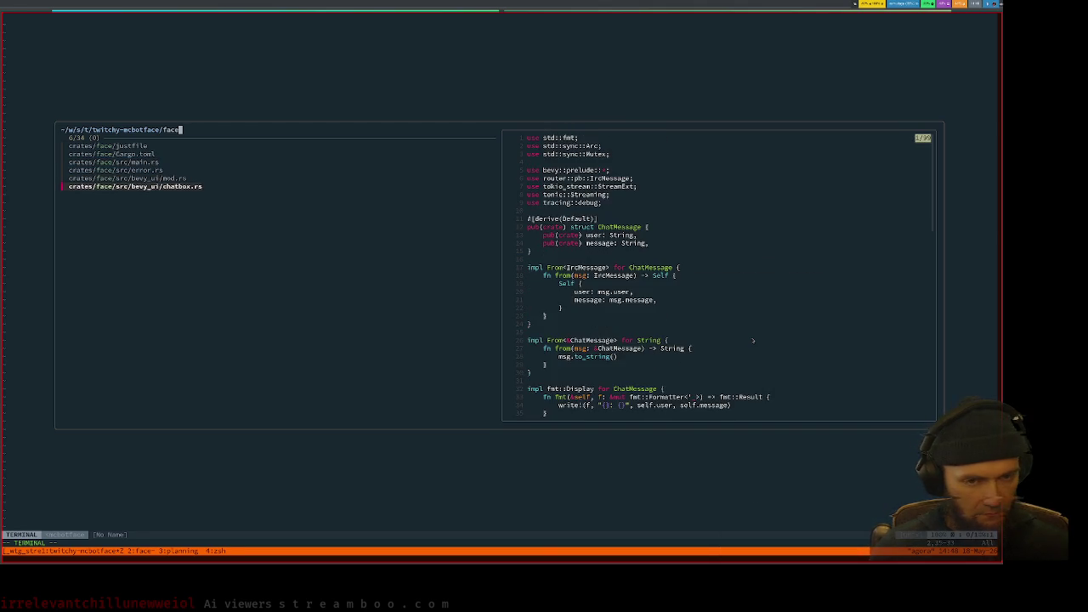
{"action": "key", "text": "Return"}
Step: Unfold all code and search for 'filter' to reach the filter_message function
{"action": "key", "text": "shift+g"}
{"action": "key", "text": "z"}
{"action": "key", "text": "shift+r"}
{"action": "key", "text": "colon"}
{"action": "type", "text": "filter"}
{"action": "key", "text": "Return"}
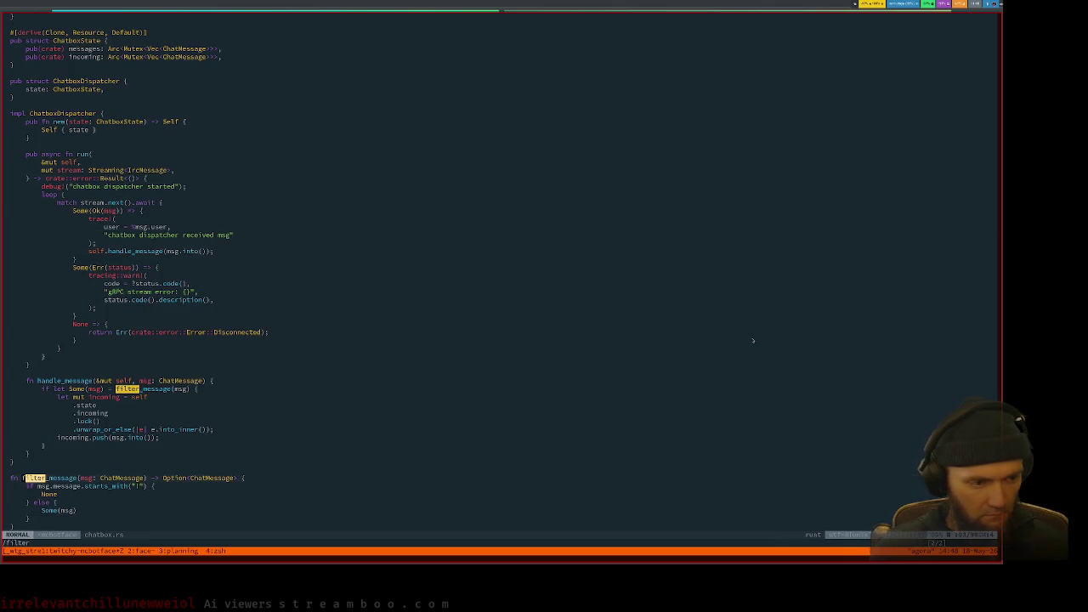
Step: Turn a copy of the '} else {' line into 'else if msg.message.contains("Ai viewers")'
{"action": "key", "text": "z"}
{"action": "key", "text": "z"}
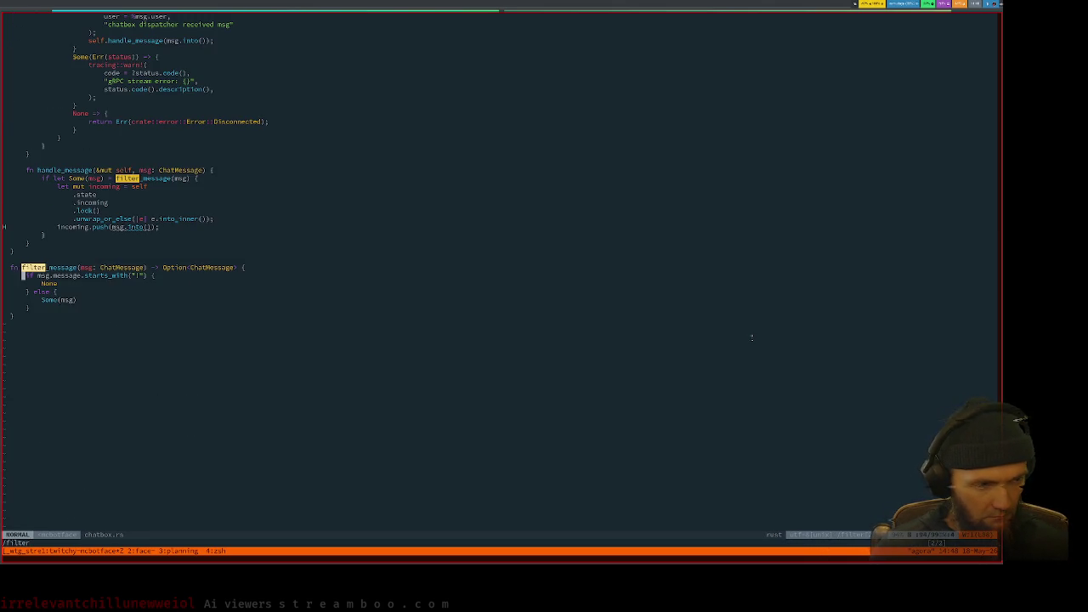
{"action": "key", "text": "j"}
{"action": "key", "text": "j"}
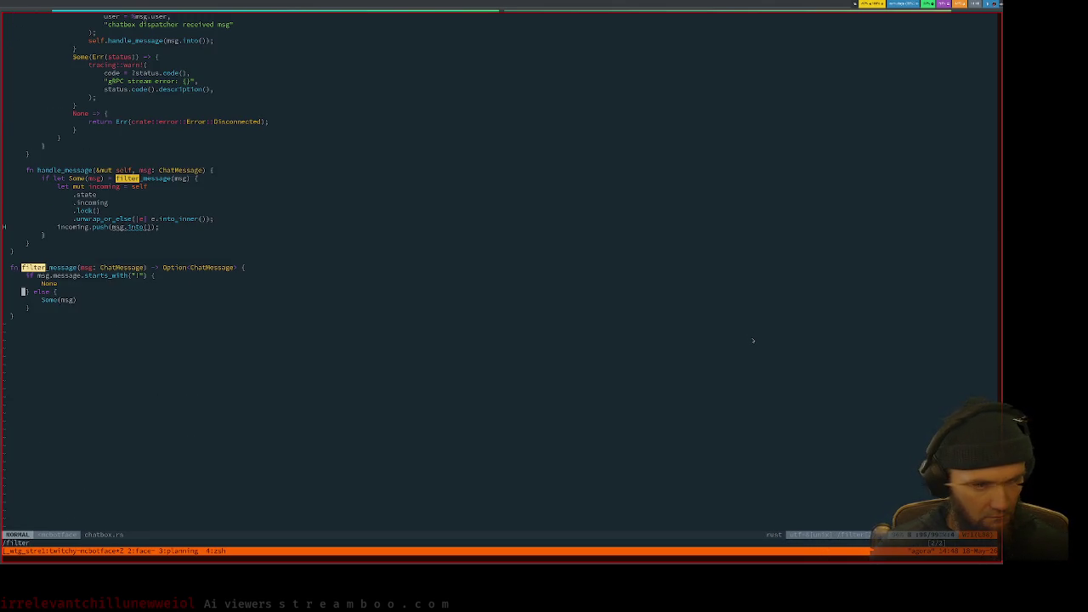
{"action": "key", "text": "y"}
{"action": "key", "text": "y"}
{"action": "key", "text": "P"}
{"action": "key", "text": "dollar"}
{"action": "type", "text": "iif "}
{"action": "type", "text": "msg.message."}
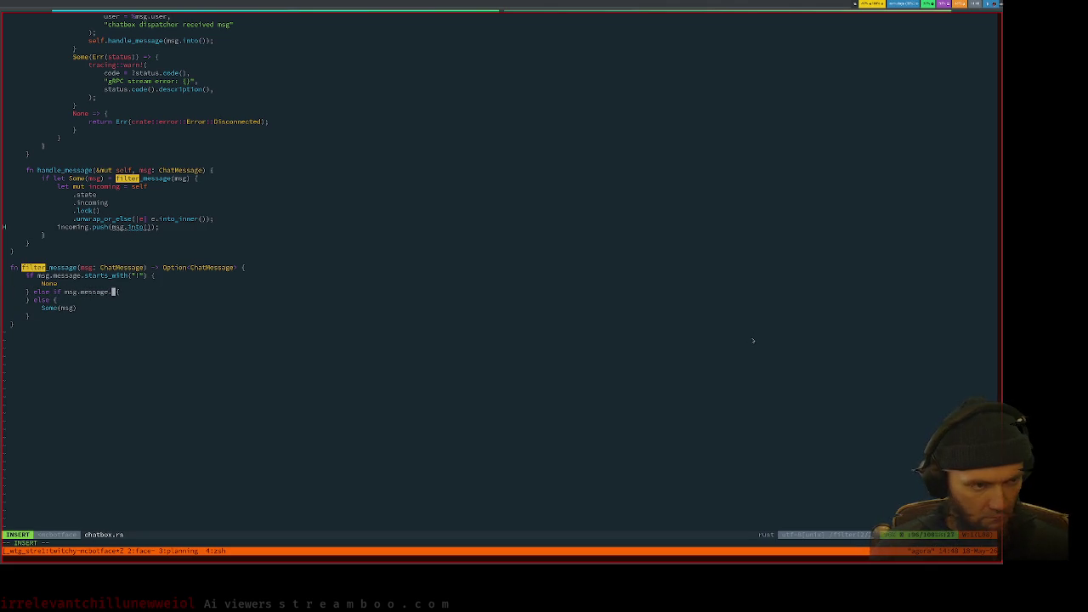
{"action": "type", "text": "starts_with"}
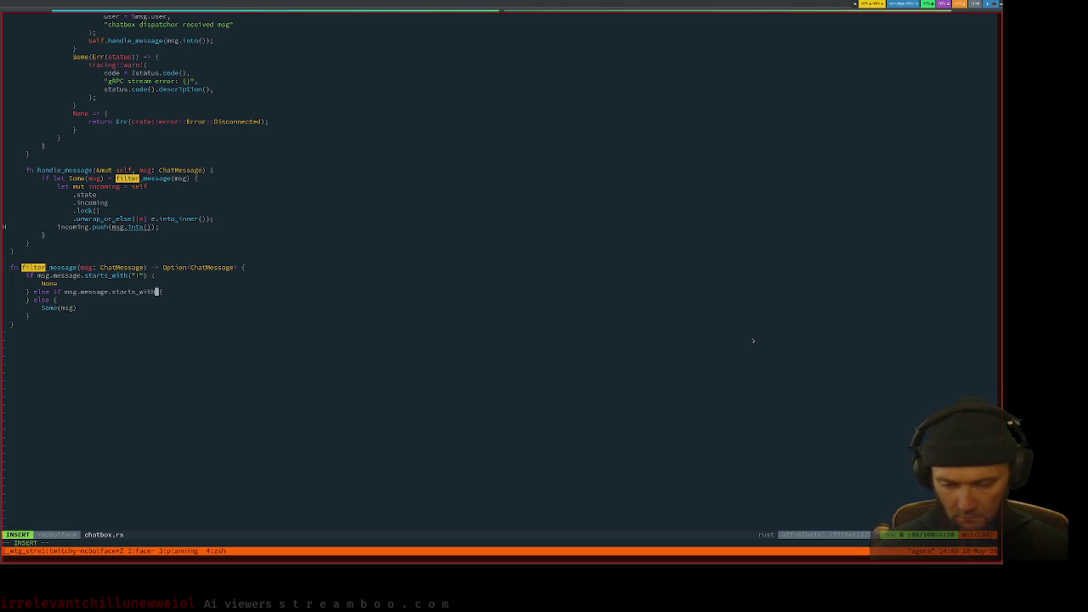
{"action": "key", "text": "ctrl+w"}
{"action": "type", "text": "contains(\""}
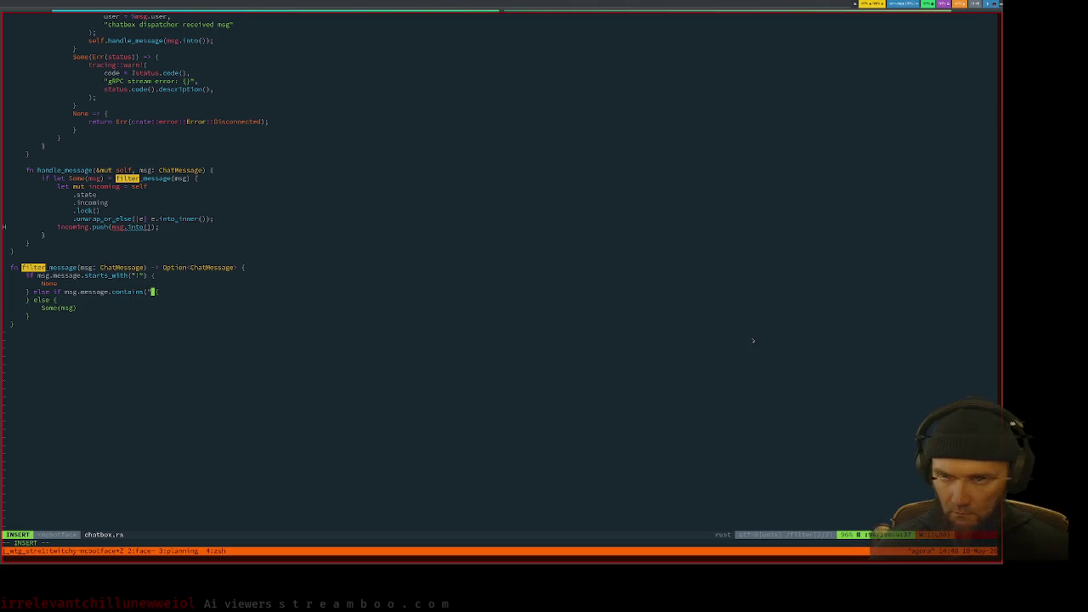
{"action": "type", "text": "AI"}
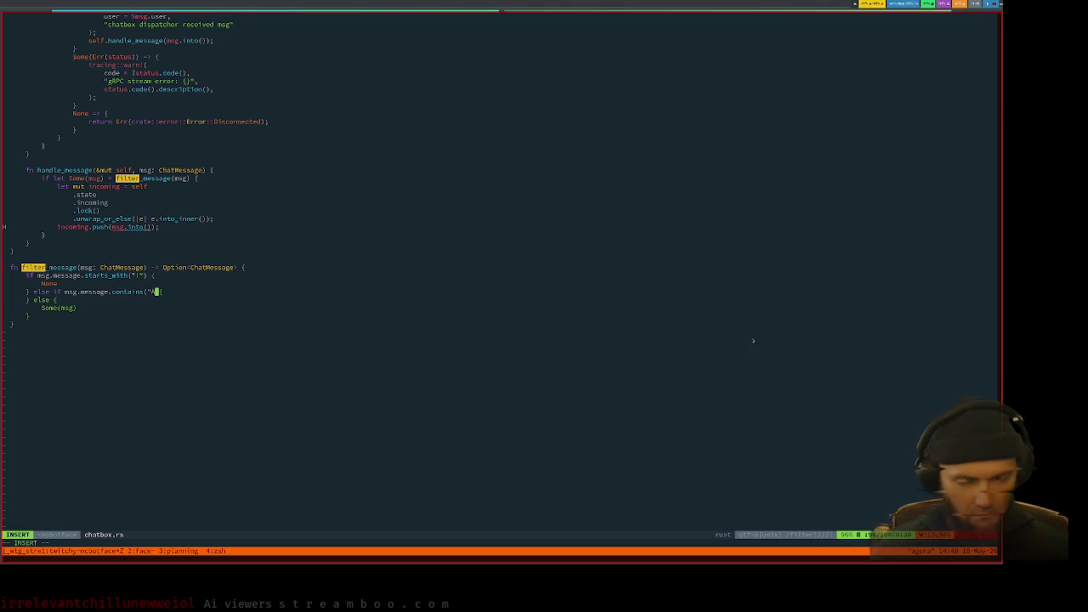
{"action": "type", "text": "\""}
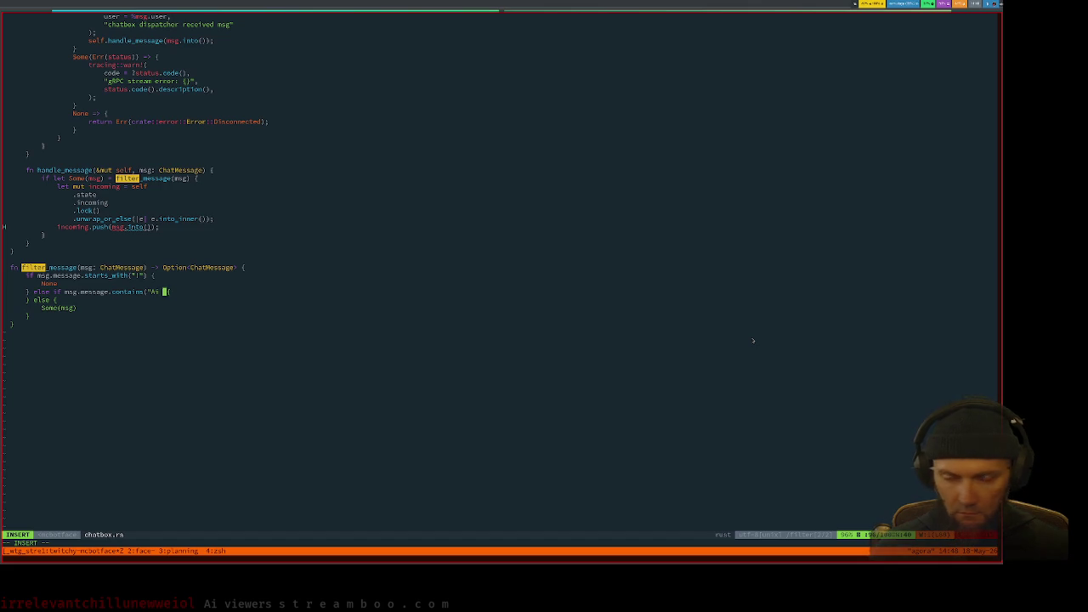
{"action": "type", "text": "viewers\")"}
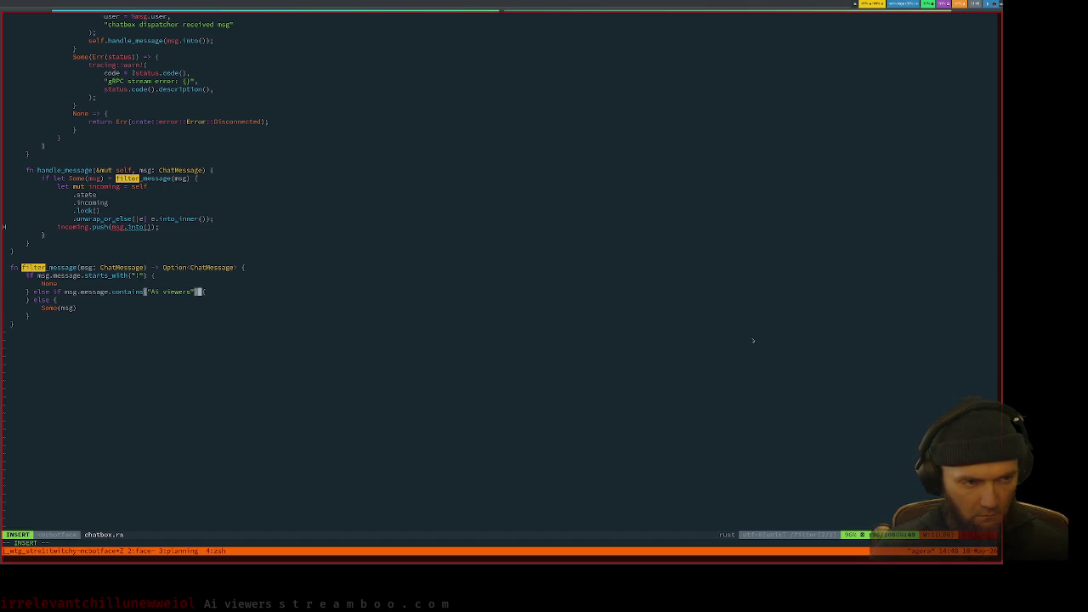
{"action": "key", "text": "Escape"}
Step: Paste a None line inside the new else-if branch
{"action": "key", "text": "j"}
{"action": "key", "text": "k"}
{"action": "key", "text": "k"}
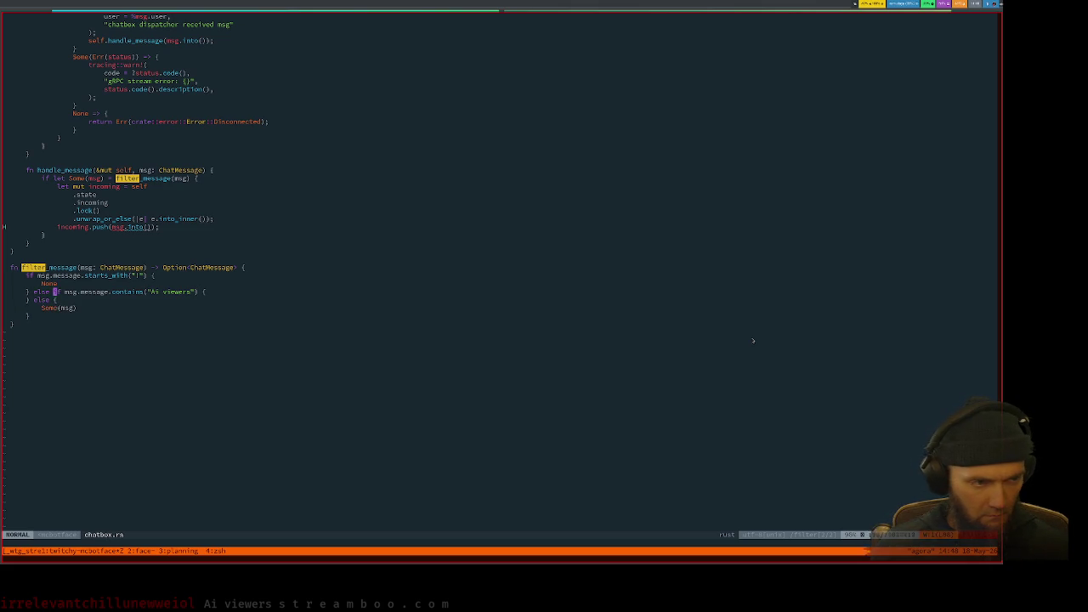
{"action": "key", "text": "p"}
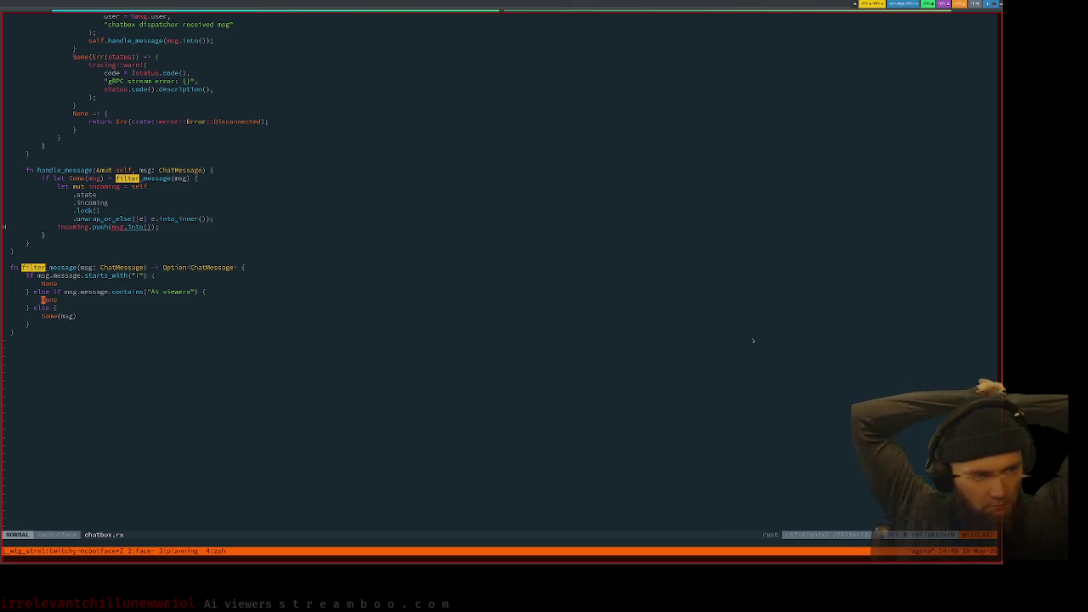
{"action": "key", "text": "k"}
{"action": "key", "text": "k"}
{"action": "key", "text": "k"}
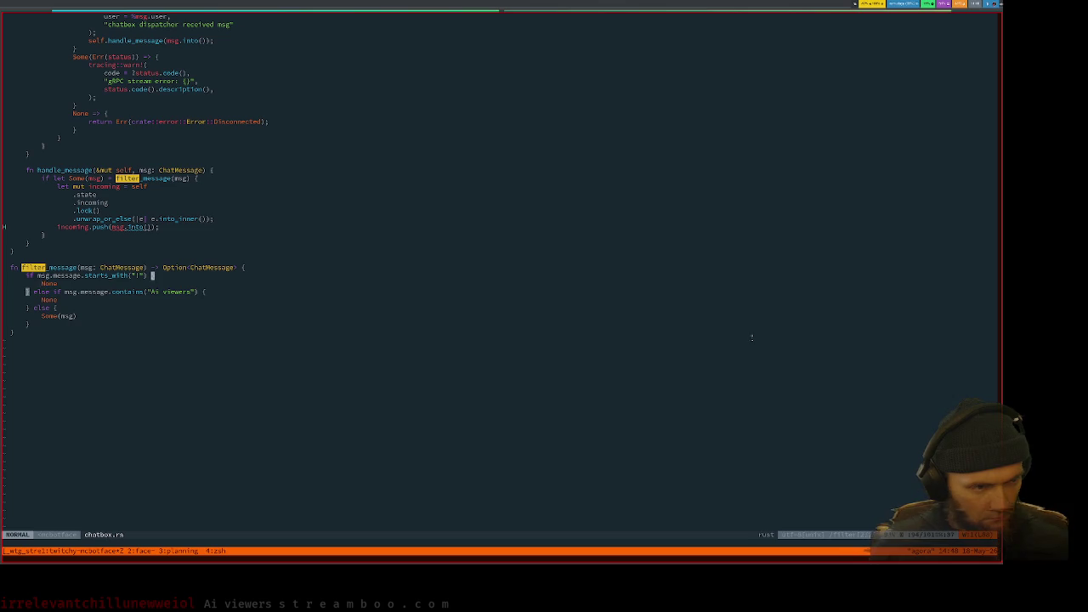
Step: Join the else-if branch into the starts_with("!") condition using ||
{"action": "key", "text": "dollar"}
{"action": "key", "text": "a"}
{"action": "key", "text": "Escape"}
{"action": "key", "text": "u"}
{"action": "key", "text": "x"}
{"action": "key", "text": "J"}
{"action": "key", "text": "x"}
{"action": "key", "text": "x"}
{"action": "key", "text": "d"}
{"action": "key", "text": "w"}
{"action": "key", "text": "d"}
{"action": "key", "text": "w"}
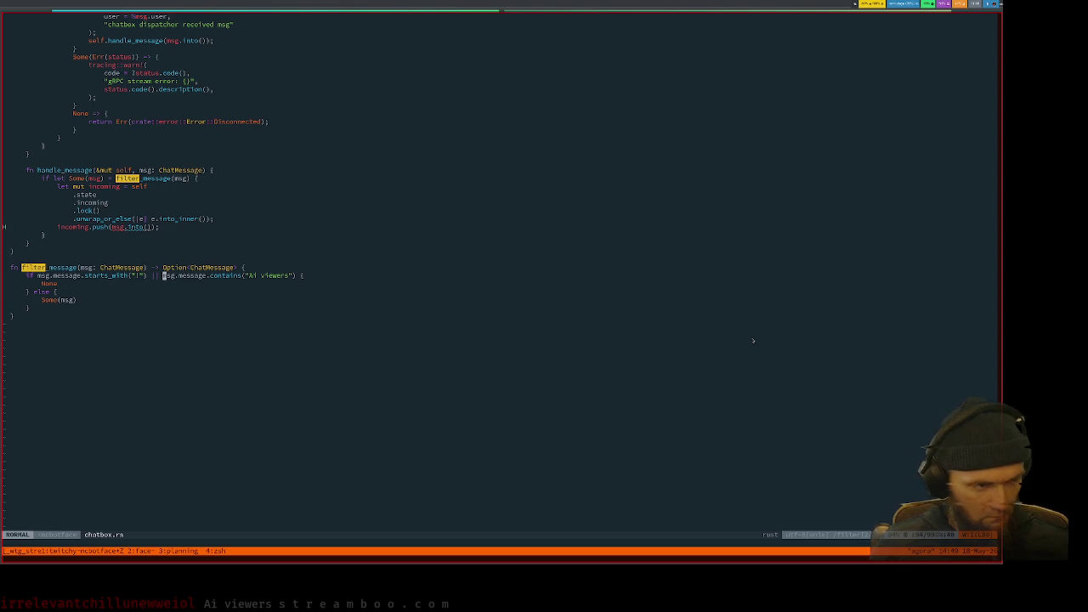
Step: Duplicate the 'Ai viewers' contains clause and save with :w
{"action": "key", "text": "b"}
{"action": "key", "text": "v"}
{"action": "key", "text": "t"}
{"action": "key", "text": "parenright"}
{"action": "key", "text": "y"}
{"action": "type", "text": "P:w"}
{"action": "key", "text": "Return"}
Step: Change the duplicated clause to check for 'Best viewers'
{"action": "key", "text": "c"}
{"action": "key", "text": "w"}
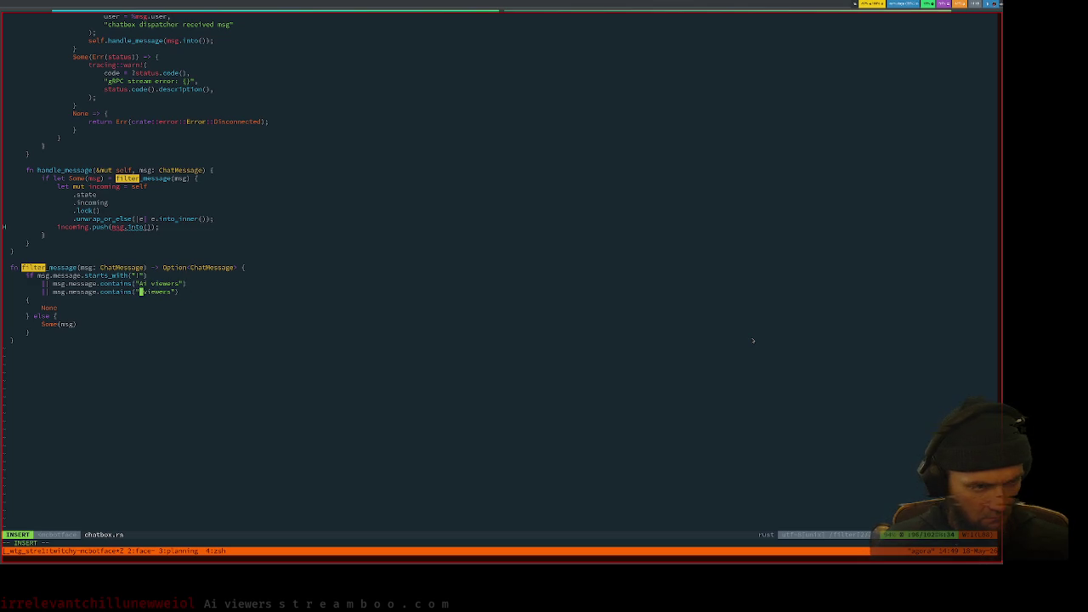
{"action": "key", "text": "Escape"}
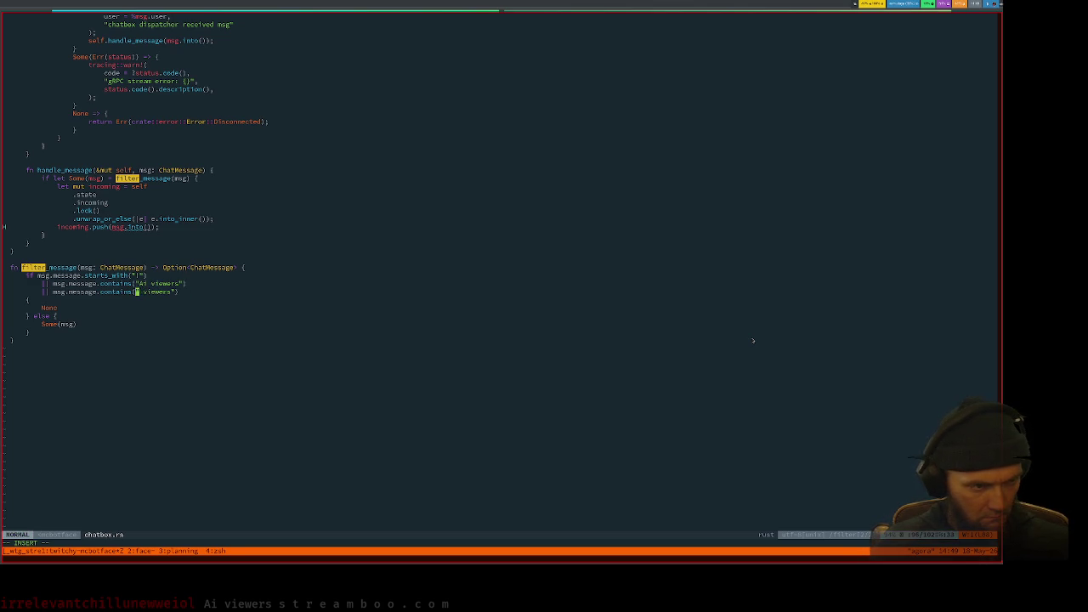
{"action": "type", "text": "ains(\""}
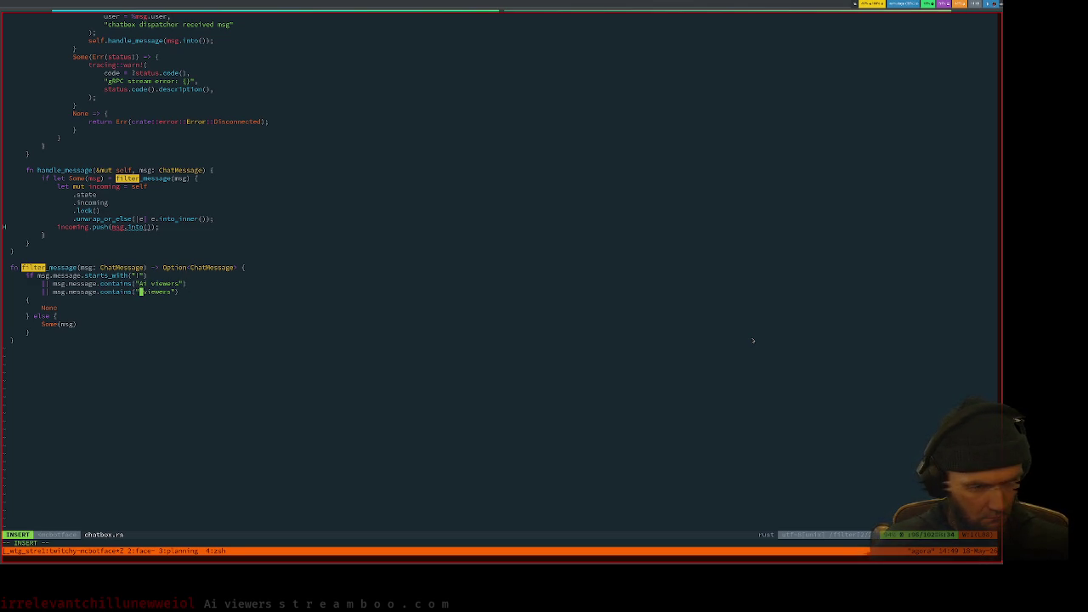
{"action": "type", "text": "Best"}
{"action": "key", "text": "Escape"}
{"action": "key", "text": "k"}
Step: Add .to_lowercase() before contains in the 'Ai viewers' clause
{"action": "key", "text": "b"}
{"action": "key", "text": "b"}
{"action": "key", "text": "b"}
{"action": "key", "text": "b"}
{"action": "key", "text": "i"}
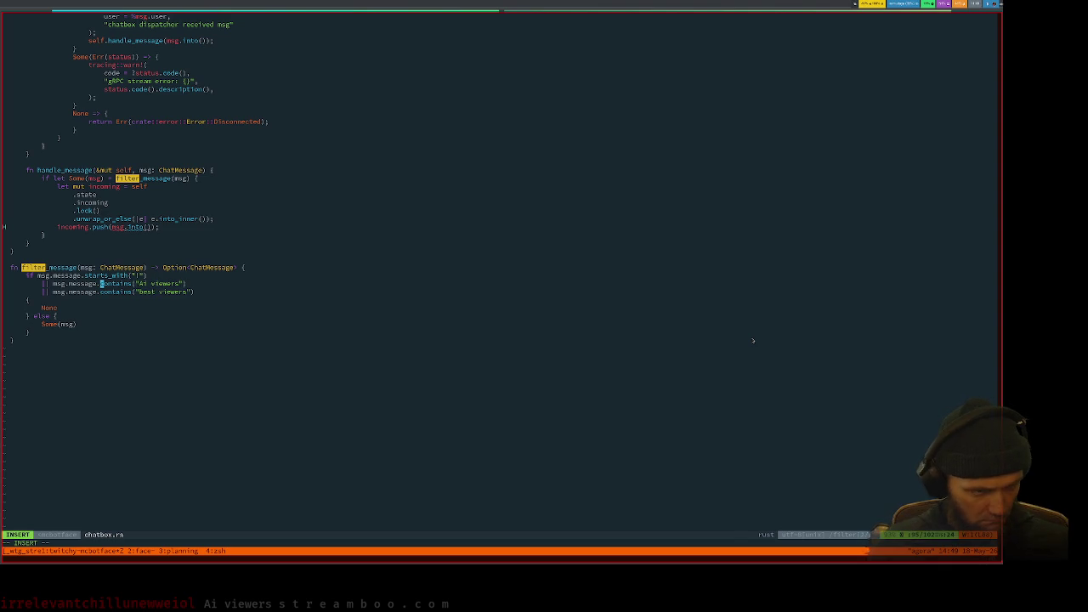
{"action": "key", "text": "ctrl+space"}
{"action": "type", "text": "lo"}
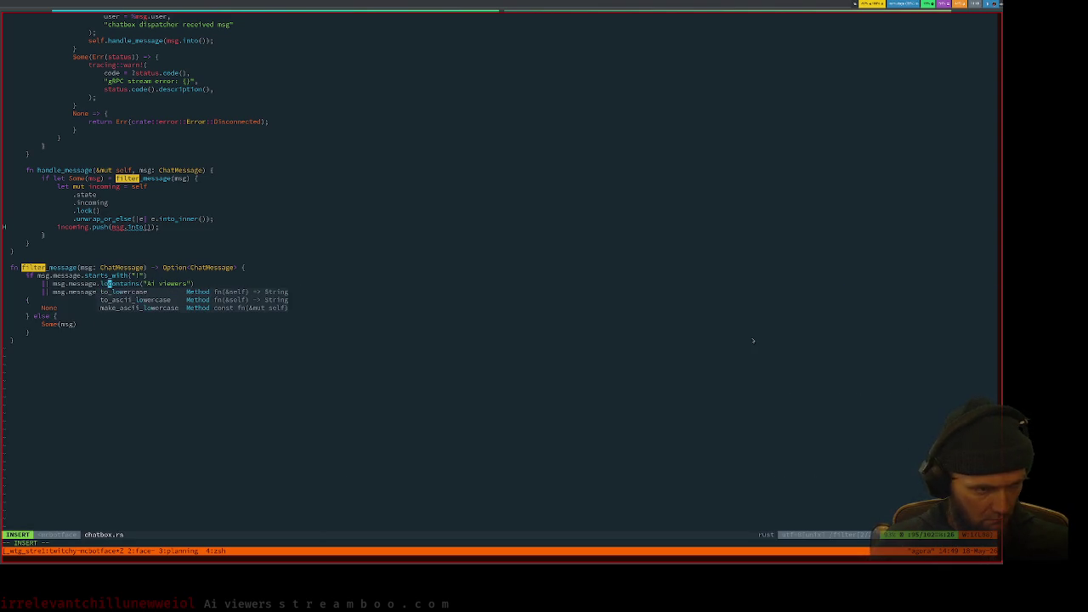
{"action": "key", "text": "Return"}
{"action": "type", "text": "()."}
{"action": "key", "text": "Escape"}
Step: Lowercase the 'best viewers' clause too and add 'let lowered = msg.message.to_lowercase();'
{"action": "key", "text": "j"}
{"action": "key", "text": "b"}
{"action": "key", "text": "b"}
{"action": "key", "text": "w"}
{"action": "key", "text": "period"}
{"action": "key", "text": "k"}
{"action": "key", "text": "w"}
{"action": "key", "text": "w"}
{"action": "key", "text": "w"}
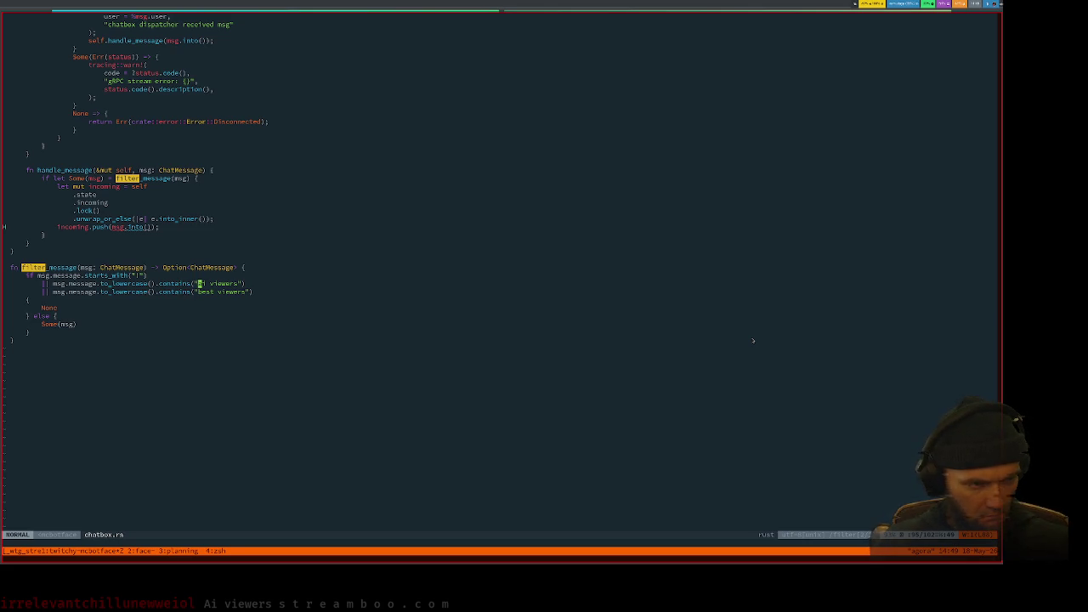
{"action": "key", "text": "asciitilde"}
{"action": "type", "text": "k"}
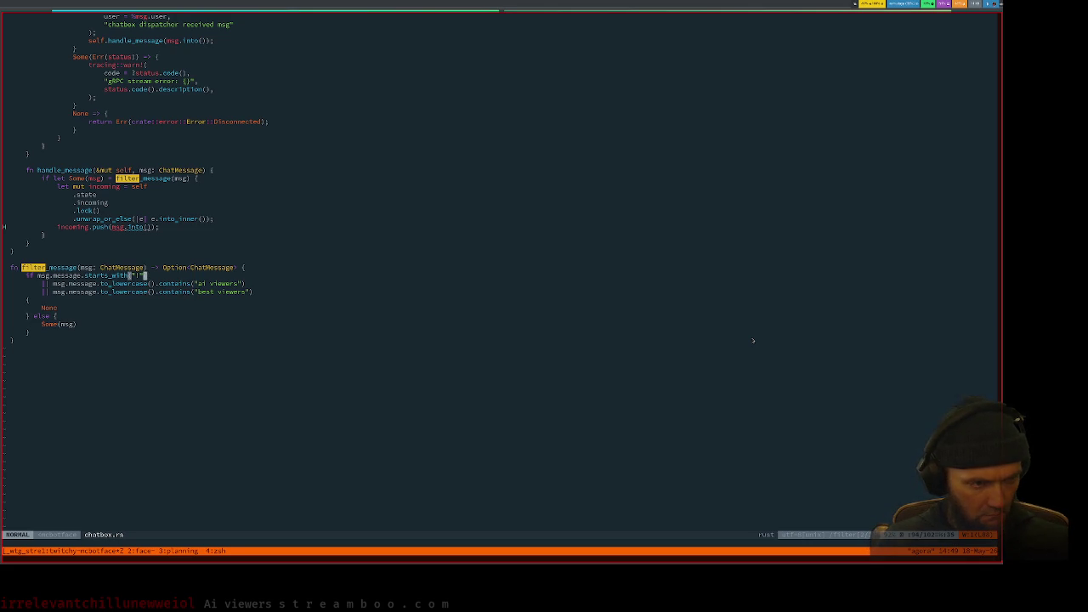
{"action": "type", "text": "Olet"}
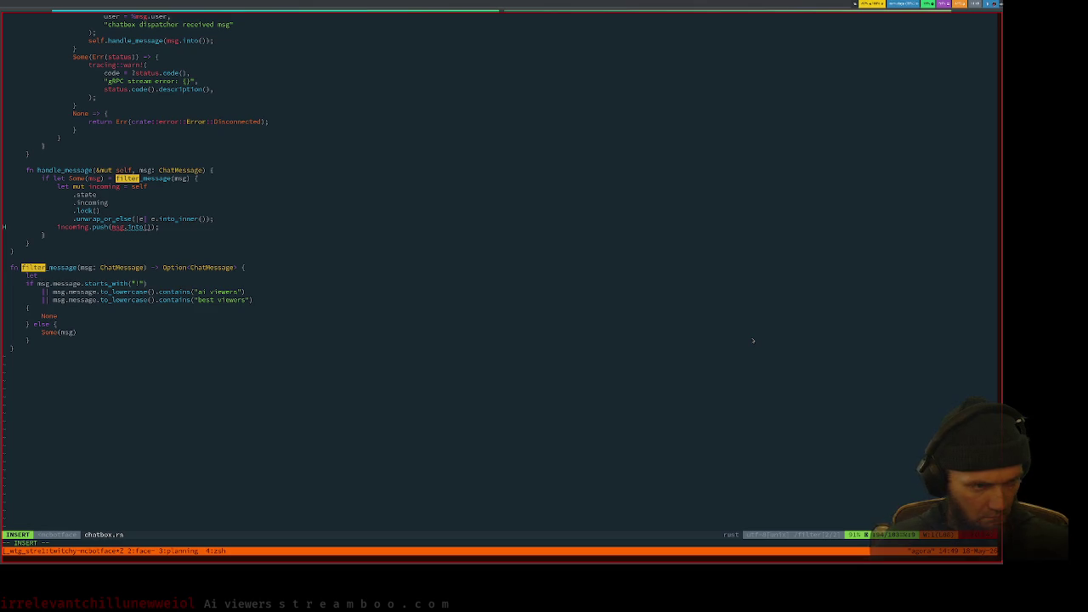
{"action": "type", "text": " lowered = msg.message.to_lowercase();"}
Step: Finish the lowered line and look up the to_lowercase documentation
{"action": "key", "text": "Escape"}
{"action": "key", "text": "j"}
{"action": "key", "text": "percent"}
{"action": "key", "text": "k"}
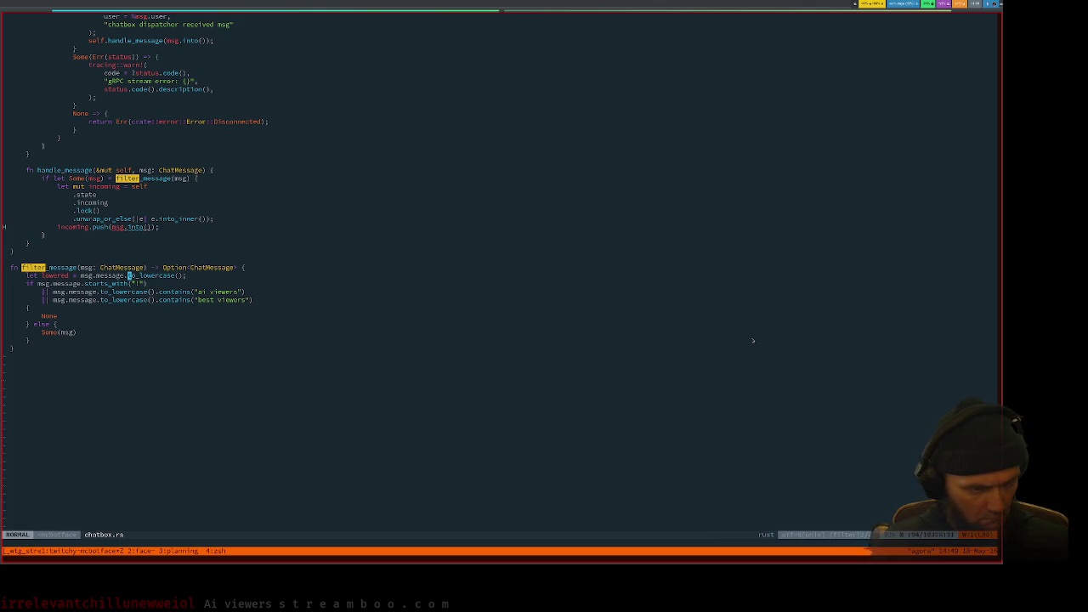
{"action": "key", "text": "l"}
{"action": "key", "text": "g"}
{"action": "key", "text": "d"}
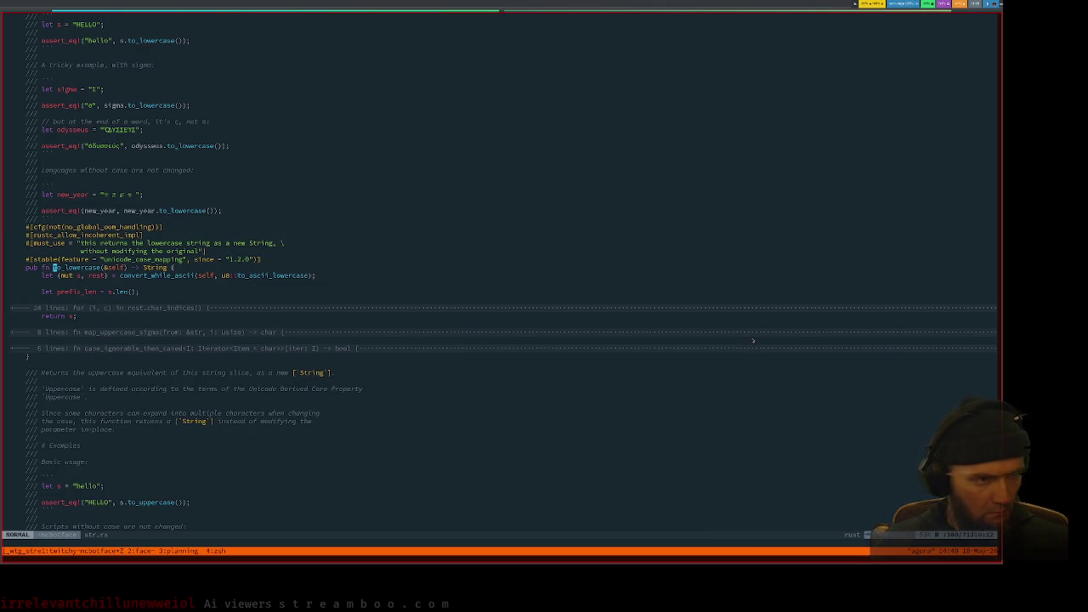
{"action": "key", "text": "z"}
{"action": "key", "text": "b"}
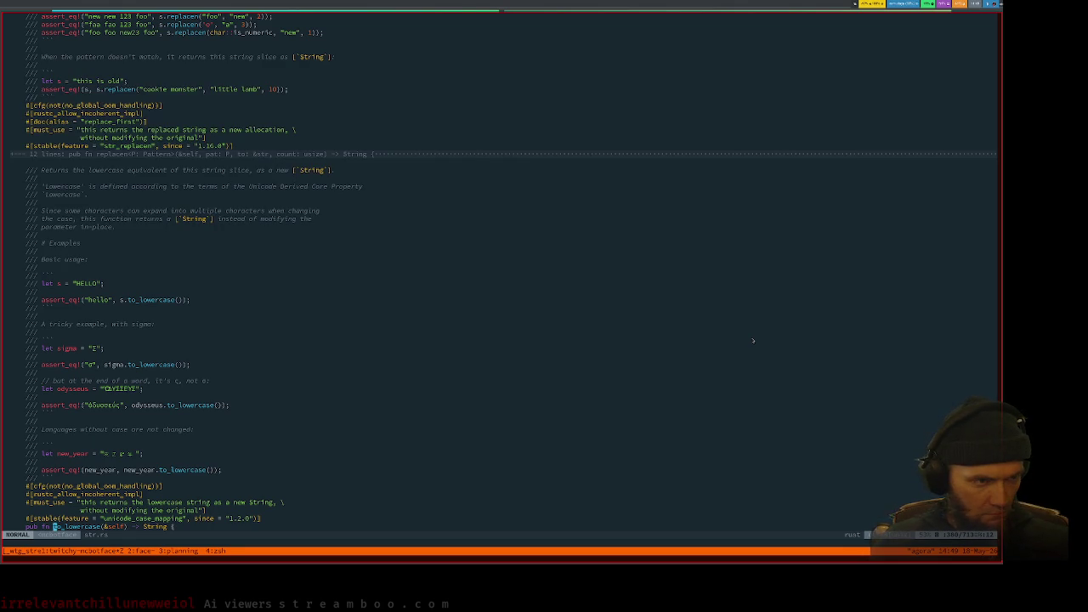
{"action": "key", "text": "ctrl+o"}
Step: Switch the lowered line to to_ascii_lowercase and check its definition
{"action": "key", "text": "k"}
{"action": "type", "text": "j"}
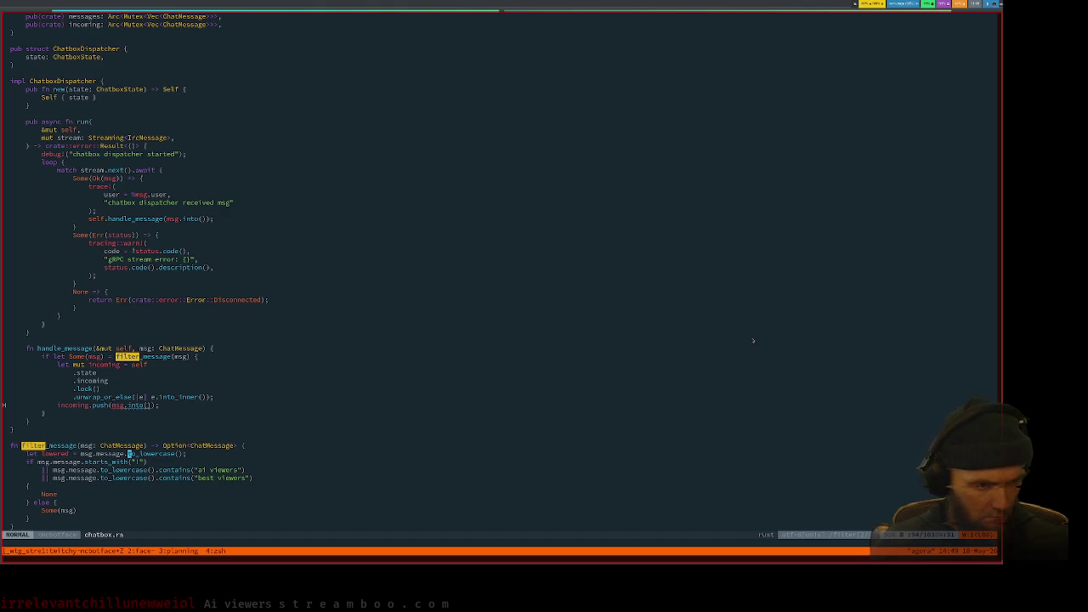
{"action": "type", "text": "cwto_asc"}
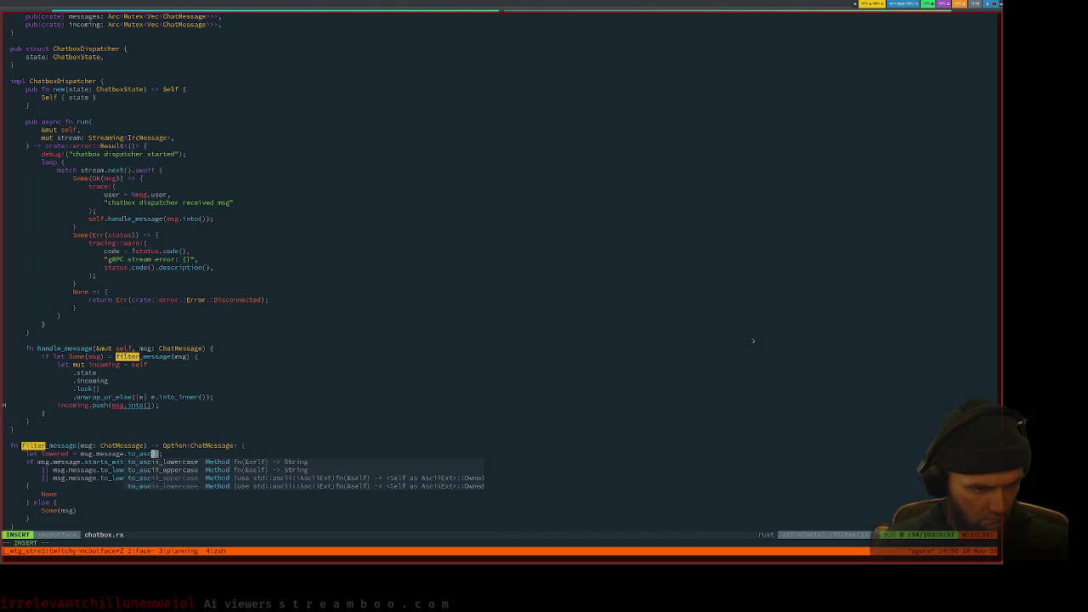
{"action": "key", "text": "Return"}
{"action": "key", "text": "Escape"}
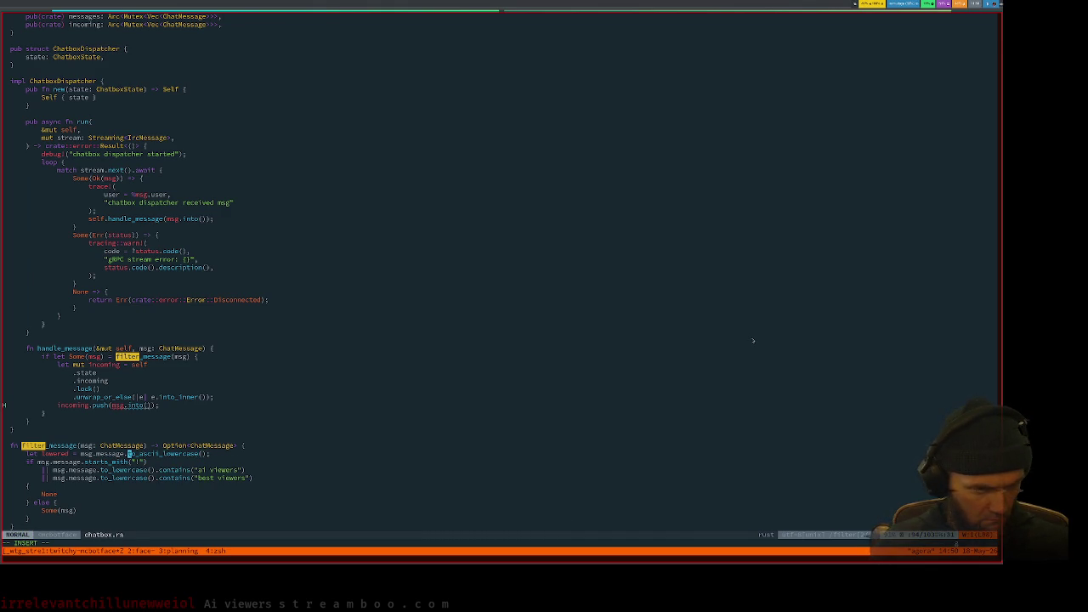
{"action": "key", "text": "g"}
{"action": "key", "text": "d"}
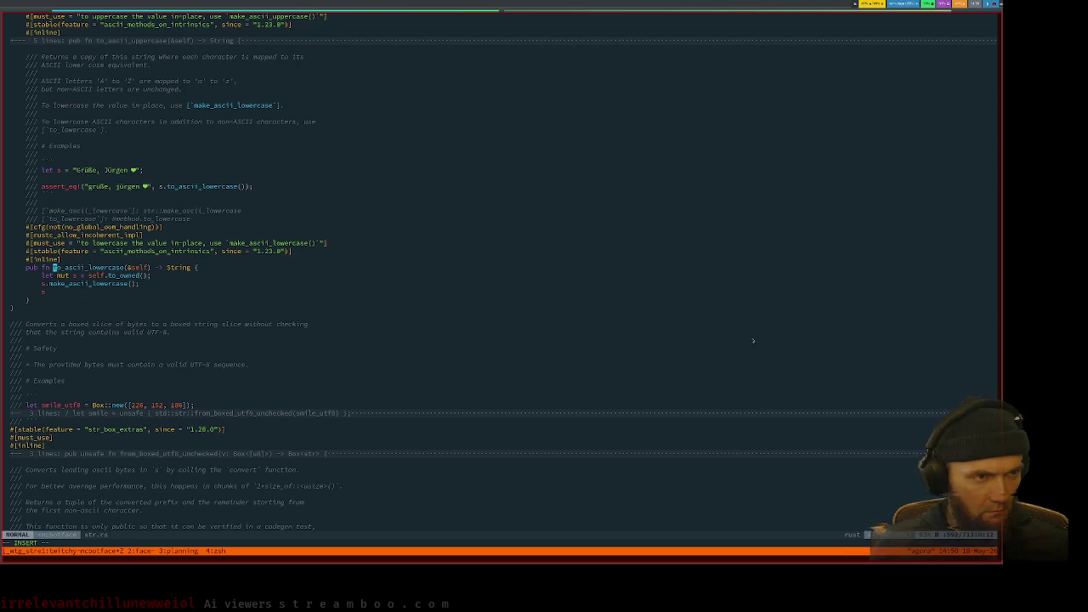
{"action": "key", "text": "ctrl+o"}
Step: Replace msg.message with lowered in the starts_with("!") condition
{"action": "key", "text": "j"}
Step: Replace msg.message with lowered in the 'ai viewers' and 'best viewers' conditions
{"action": "key", "text": "j"}
{"action": "key", "text": "j"}
{"action": "key", "text": "b"}
{"action": "key", "text": "B"}
{"action": "key", "text": "k"}
{"action": "key", "text": "b"}
{"action": "key", "text": "v"}
{"action": "key", "text": "e"}
{"action": "key", "text": "e"}
{"action": "key", "text": "e"}
{"action": "type", "text": "clowered"}
{"action": "key", "text": "Escape"}
Step: Delete both leftover .to_lowercase() calls from the viewers conditions
{"action": "key", "text": "j"}
{"action": "key", "text": "period"}
{"action": "key", "text": "j"}
{"action": "key", "text": "b"}
{"action": "key", "text": "b"}
{"action": "key", "text": "period"}
{"action": "key", "text": "k"}
{"action": "key", "text": "v"}
{"action": "key", "text": "f"}
{"action": "key", "text": "parenright"}
{"action": "key", "text": "d"}
{"action": "key", "text": "j"}
{"action": "key", "text": "period"}
{"action": "key", "text": "z"}
{"action": "key", "text": "z"}
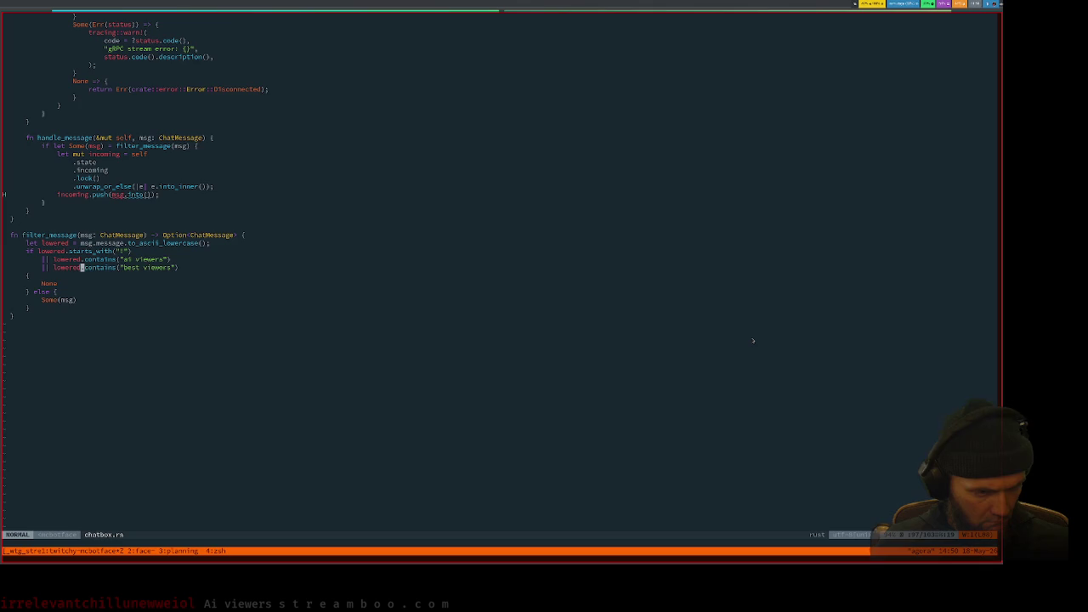
Step: Save chatbox.rs and rerun the recalled face chatbox command in the tmux zsh pane
{"action": "type", "text": ":w"}
{"action": "key", "text": "Return"}
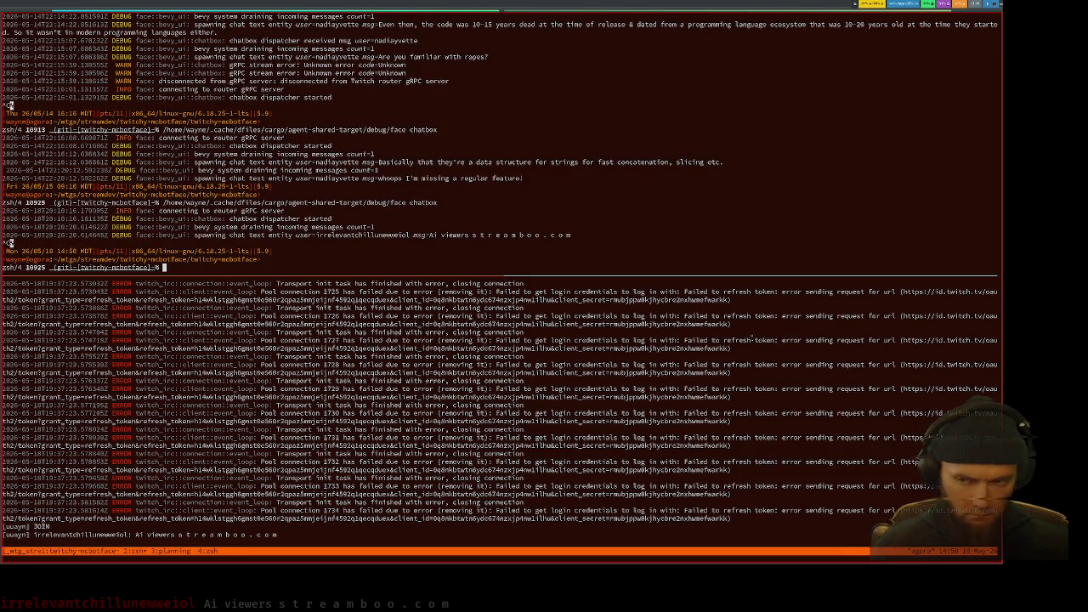
{"action": "key", "text": "Up"}
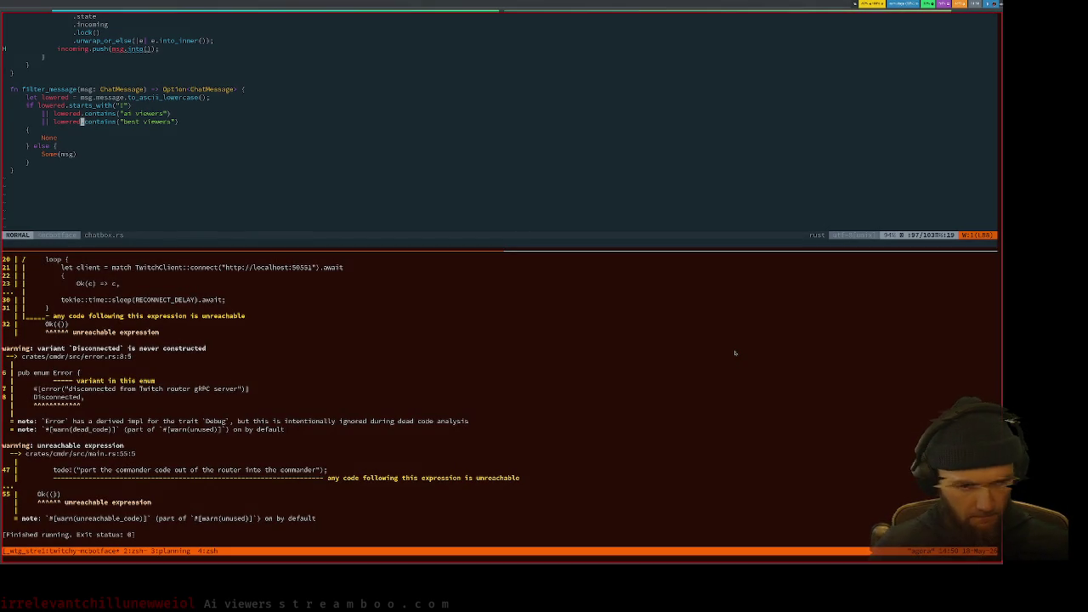
{"action": "key", "text": "q"}
{"action": "key", "text": "Return"}
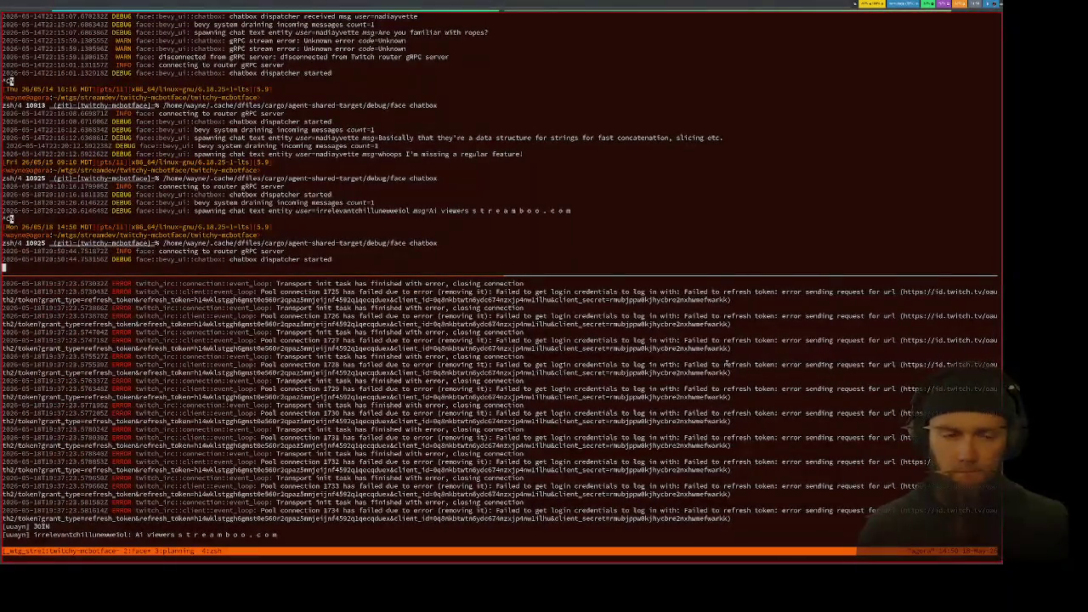
{"action": "key", "text": "super+Down"}
{"action": "key", "text": "super+Down"}
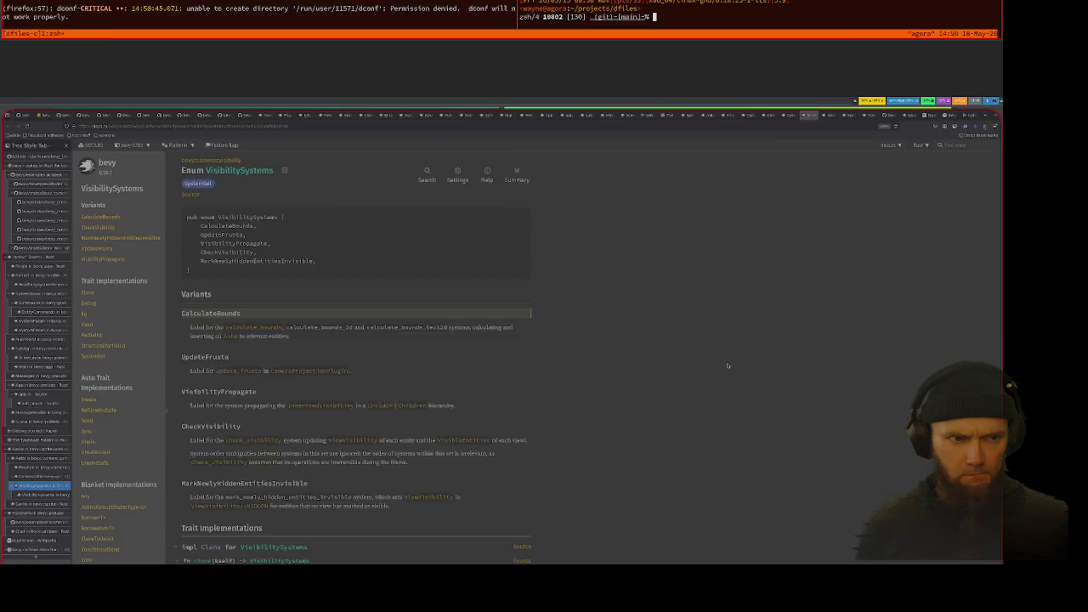
Step: Look through the workspaces: plan notes, ANSI art gallery, ASCII package list and docs
{"action": "key", "text": "super+Up"}
{"action": "key", "text": "super+Up"}
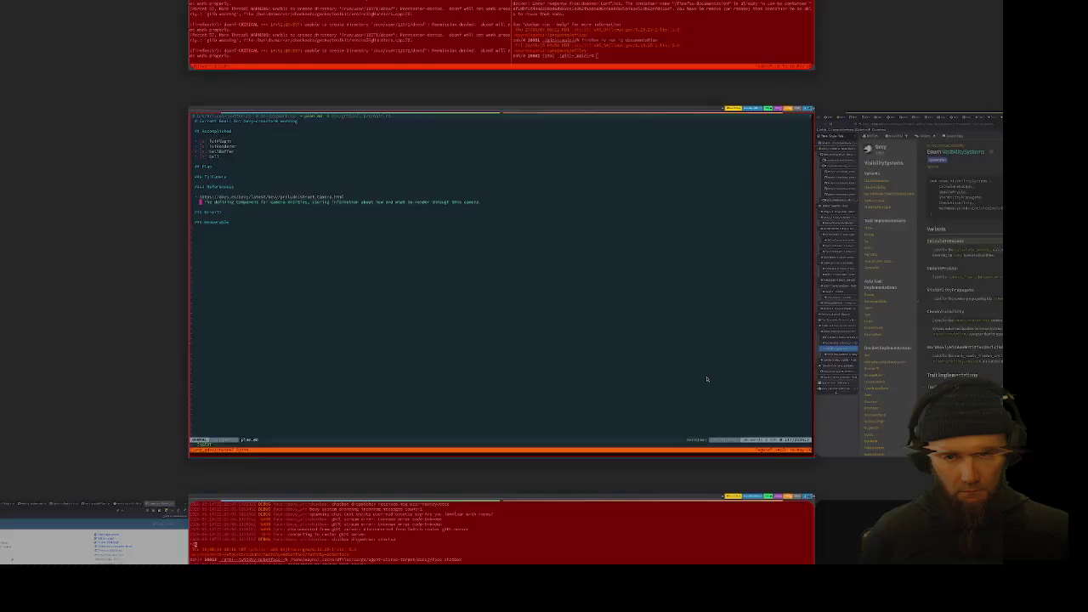
{"action": "key", "text": "super+2"}
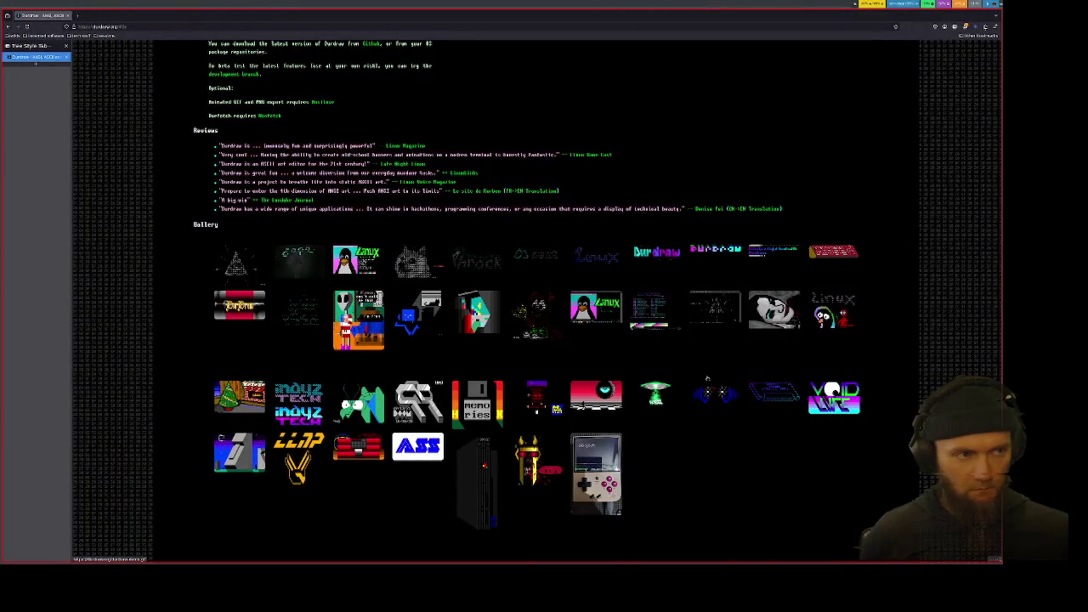
{"action": "key", "text": "super+1"}
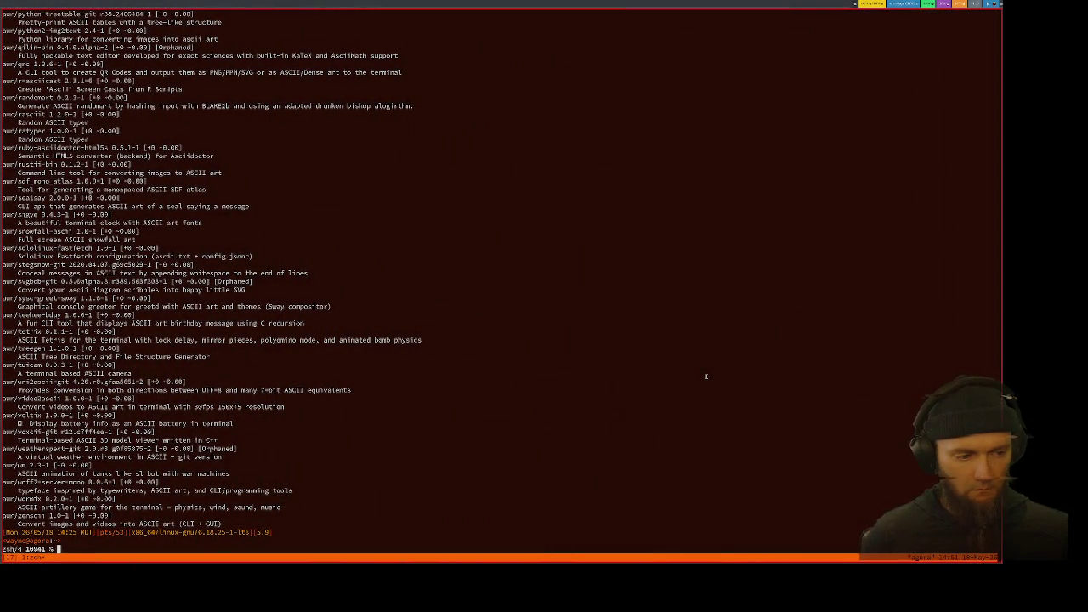
{"action": "key", "text": "super+2"}
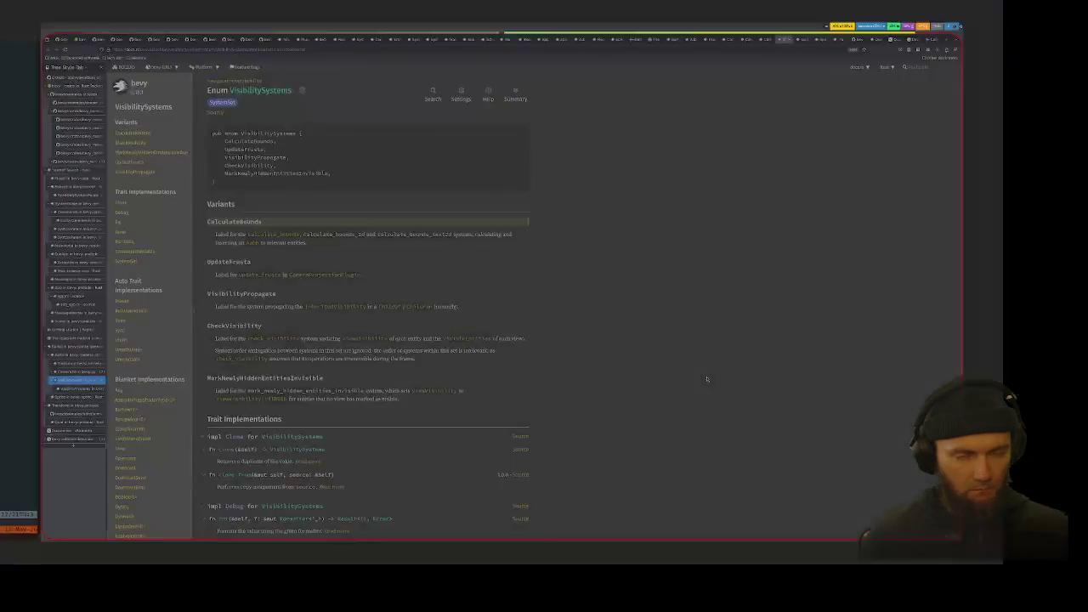
{"action": "key", "text": "super+o"}
Step: Launch Inkscape via the app launcher with 'ink' and start a new blank document
{"action": "key", "text": "super+d"}
{"action": "type", "text": "ink"}
{"action": "key", "text": "Return"}
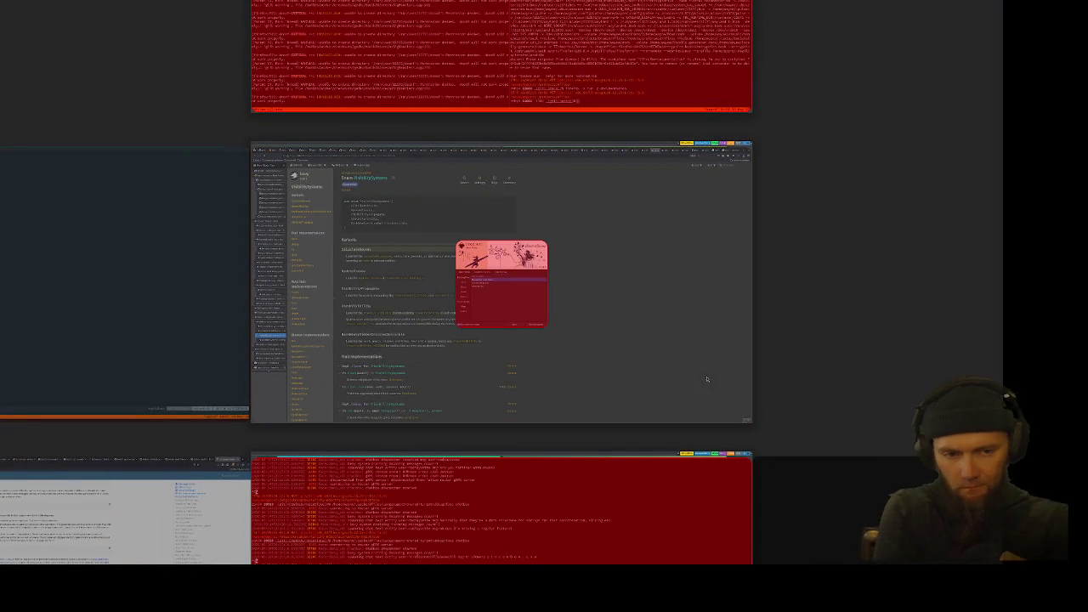
{"action": "left_click", "coordinate": [706, 378]}
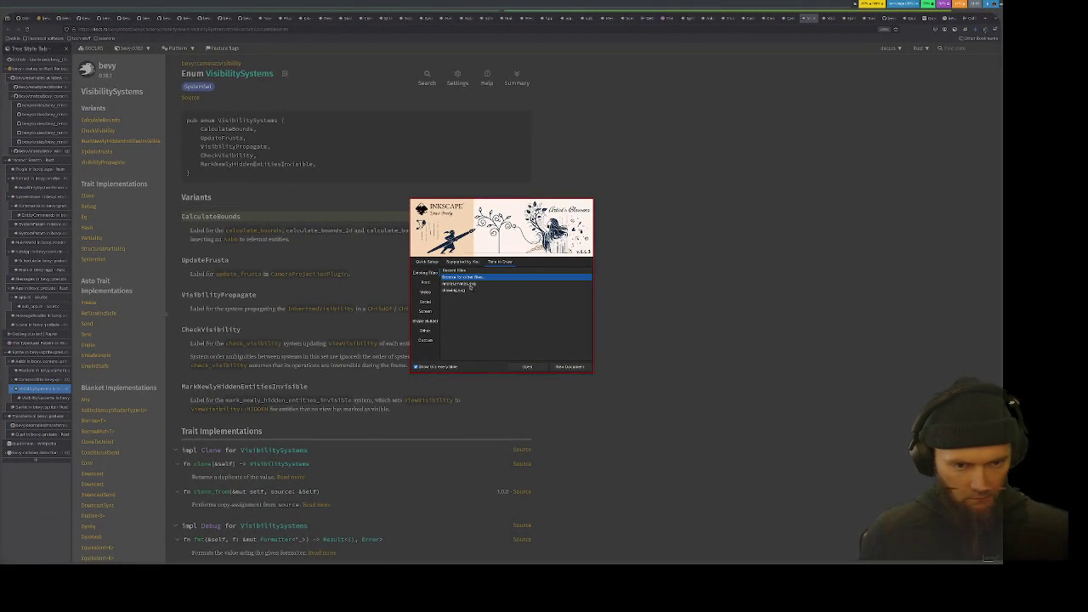
{"action": "left_click", "coordinate": [568, 367]}
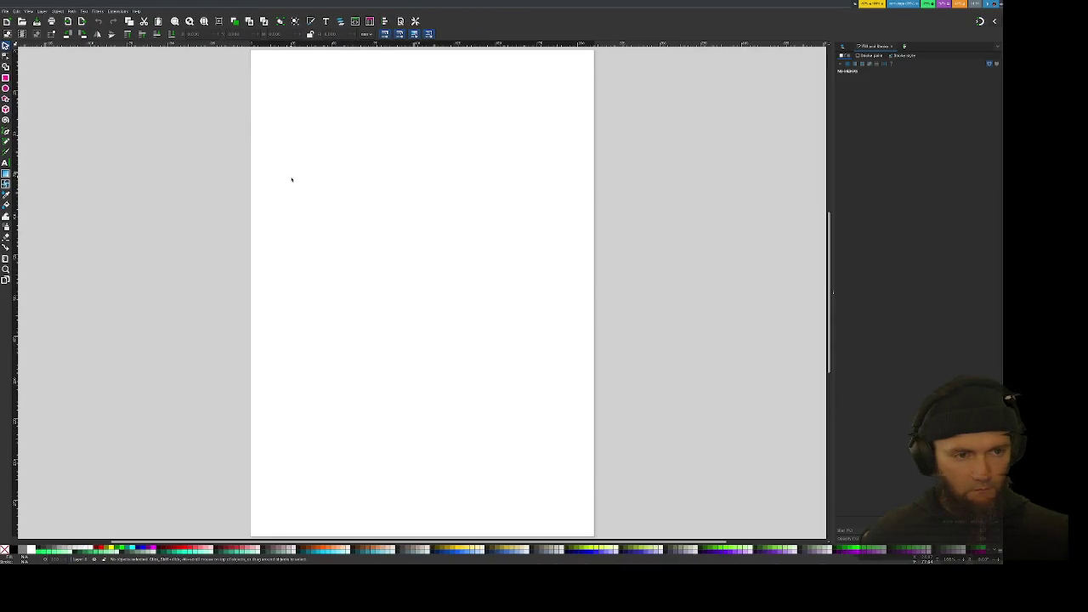
Step: Add a rectangular grid in File > Document Properties > Grids
{"action": "left_click", "coordinate": [6, 11]}
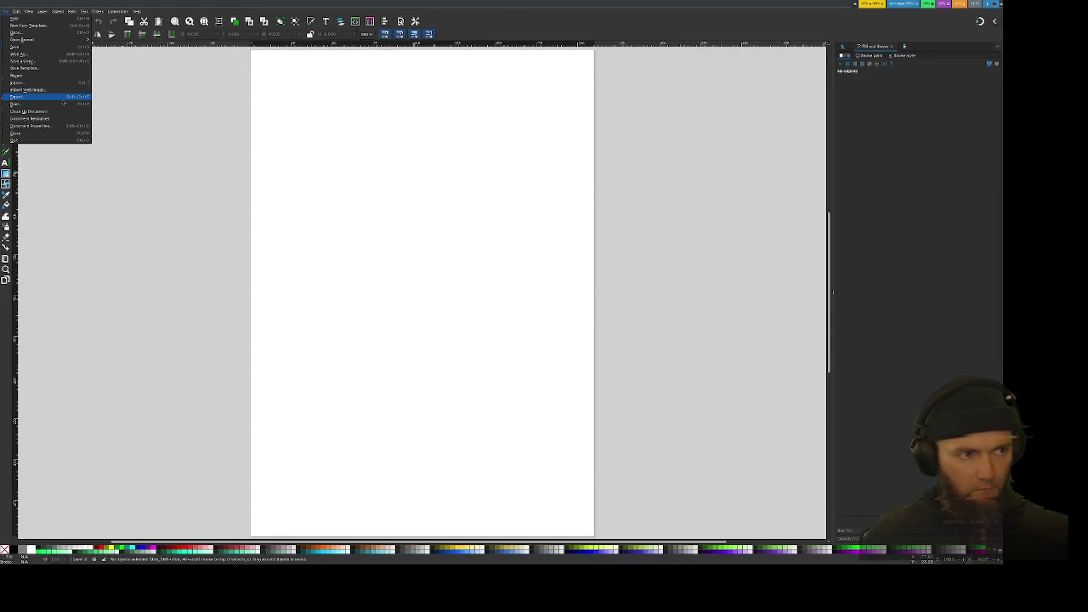
{"action": "left_click", "coordinate": [53, 126]}
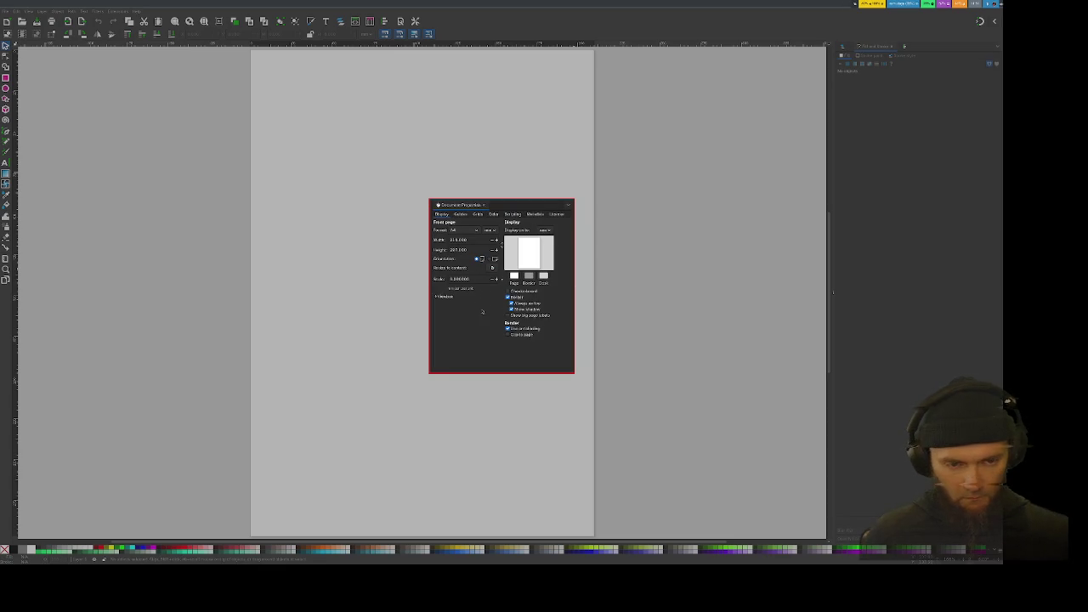
{"action": "left_click", "coordinate": [479, 214]}
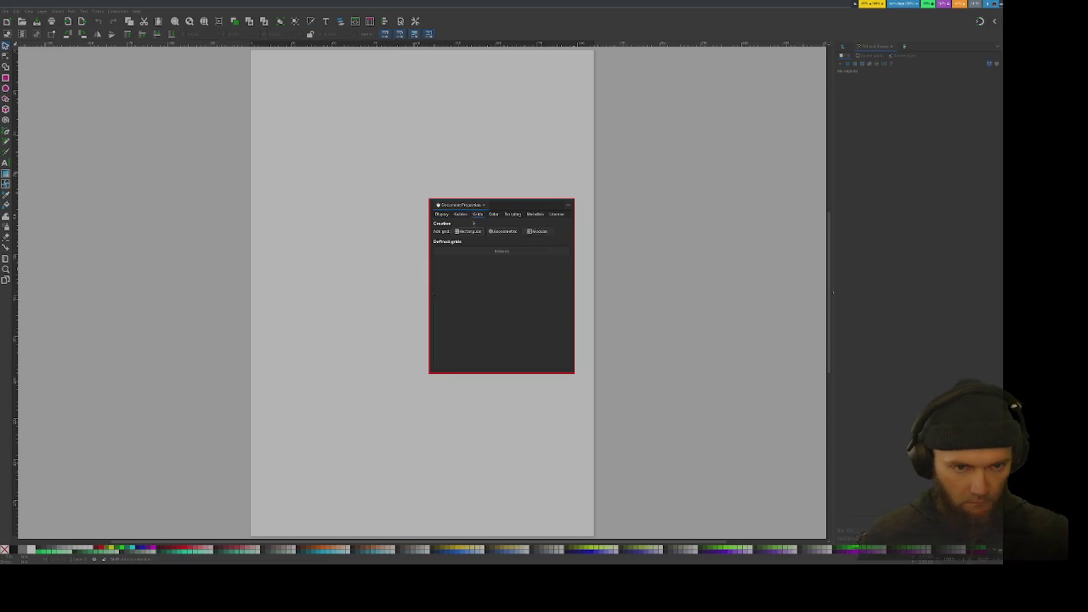
{"action": "left_click", "coordinate": [473, 233]}
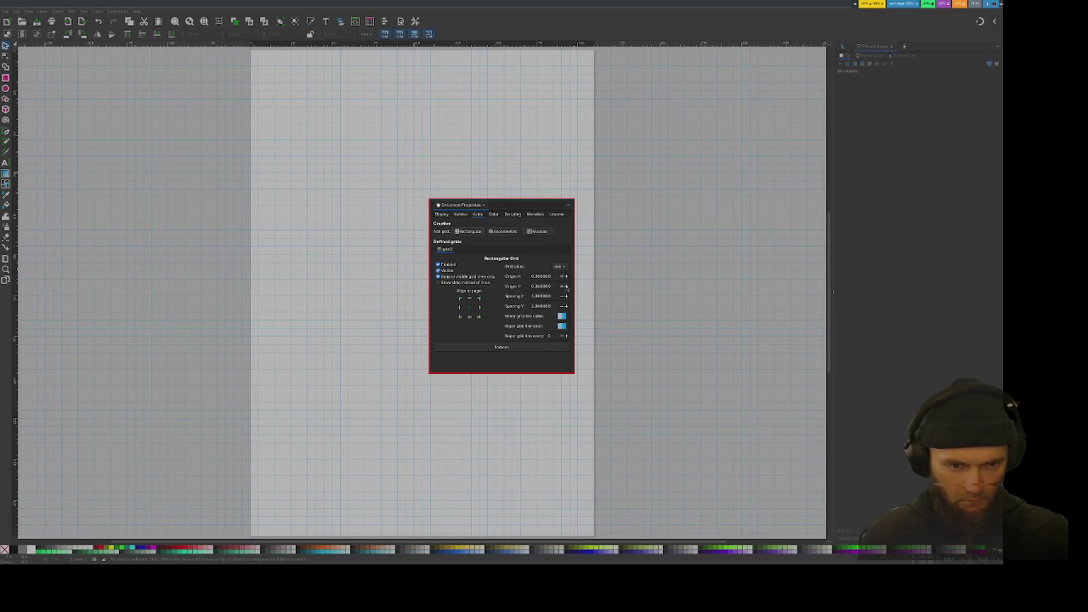
Step: Show the grid as dots, add a second grid, and compare both grids' settings
{"action": "left_click", "coordinate": [457, 283]}
{"action": "left_click", "coordinate": [468, 232]}
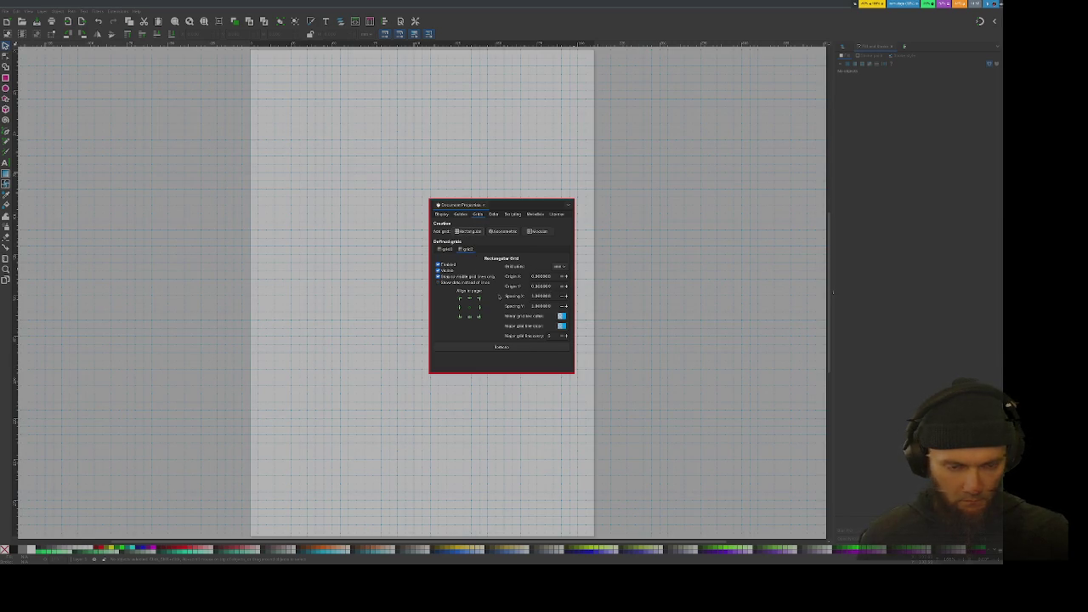
{"action": "left_click", "coordinate": [450, 249]}
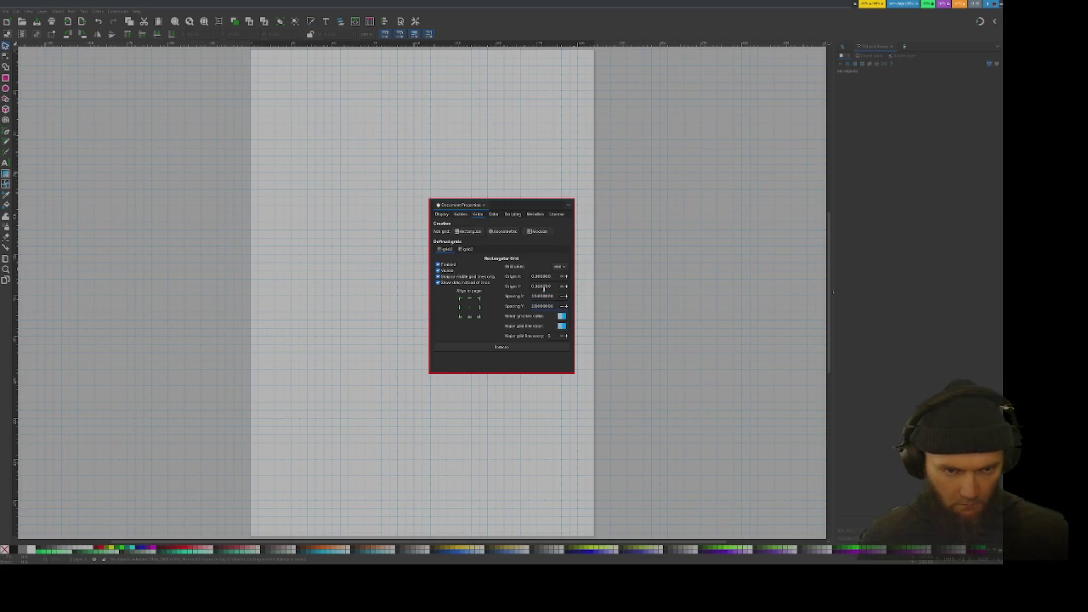
{"action": "left_click", "coordinate": [466, 249]}
{"action": "left_click", "coordinate": [452, 249]}
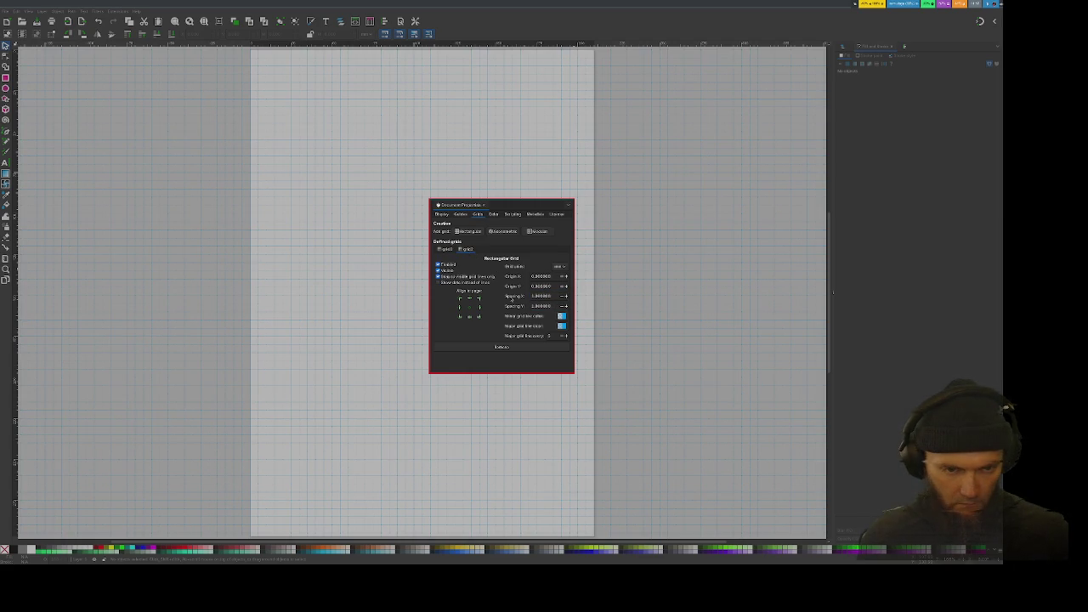
Step: Set the grid's minor and major grid line colours to red
{"action": "left_click", "coordinate": [560, 315]}
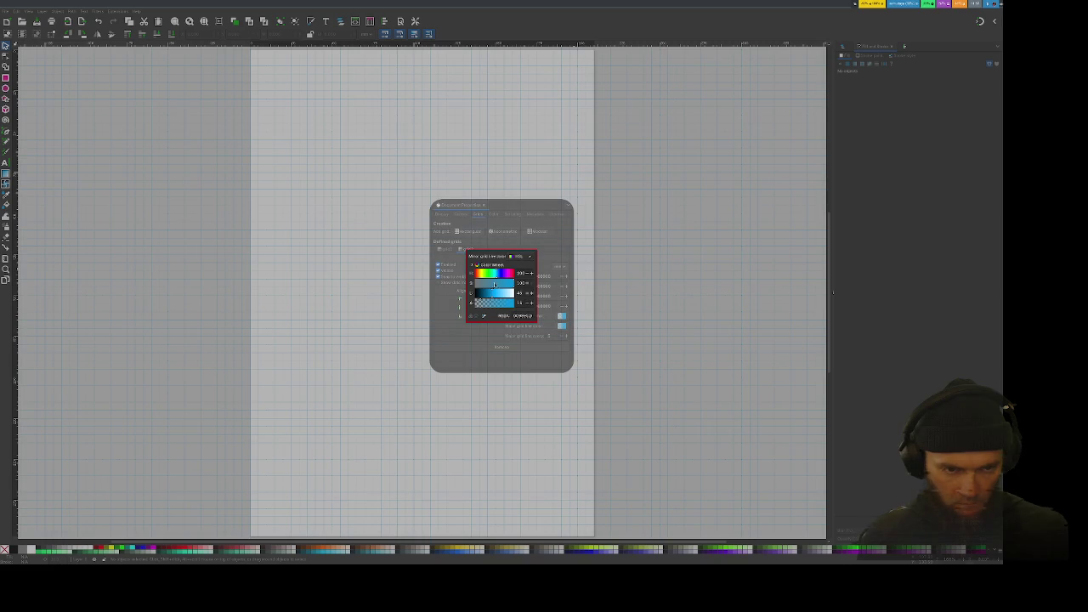
{"action": "left_click_drag", "start_coordinate": [497, 273], "coordinate": [476, 273]}
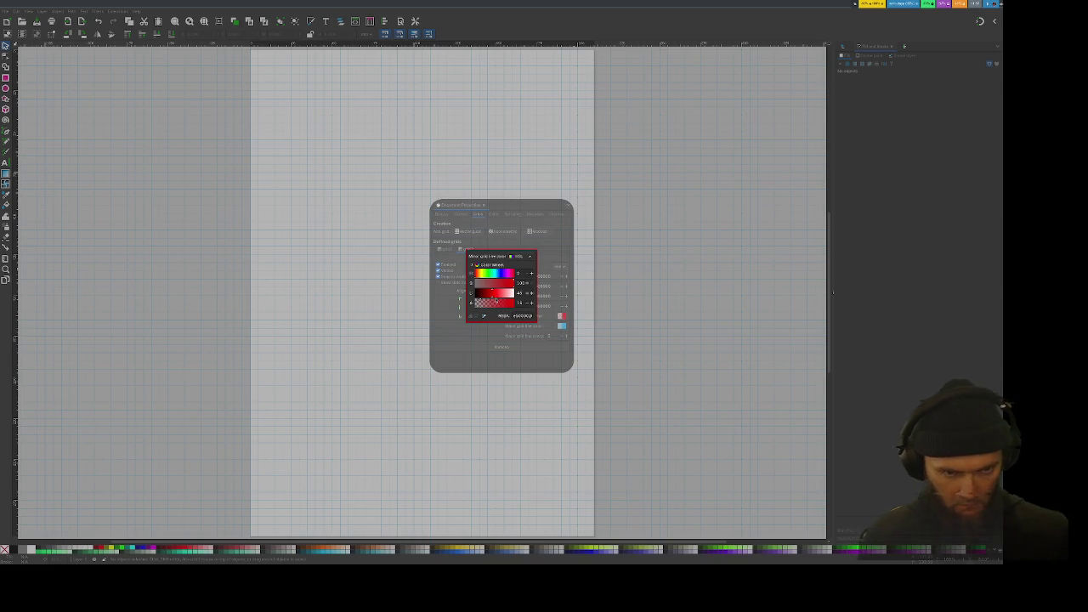
{"action": "left_click", "coordinate": [562, 328]}
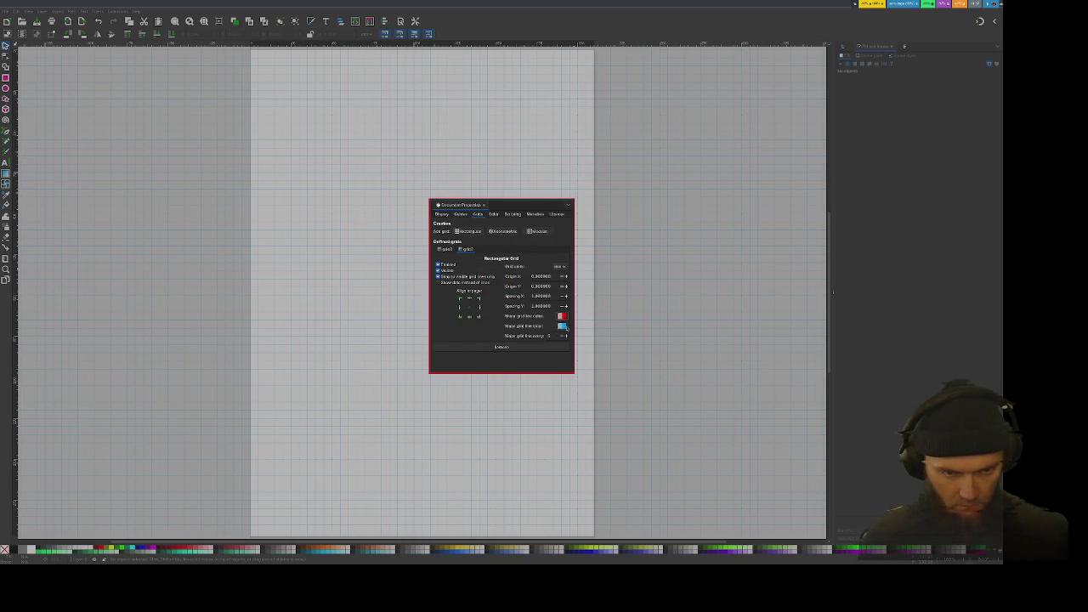
{"action": "left_click", "coordinate": [563, 327]}
{"action": "left_click_drag", "start_coordinate": [496, 273], "coordinate": [472, 273]}
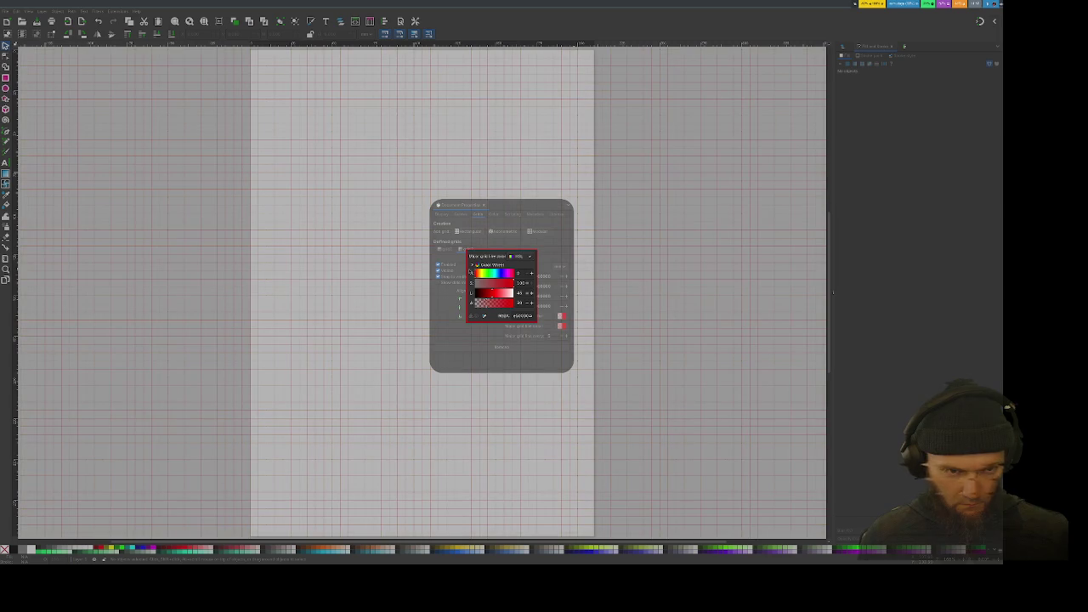
{"action": "left_click", "coordinate": [444, 254]}
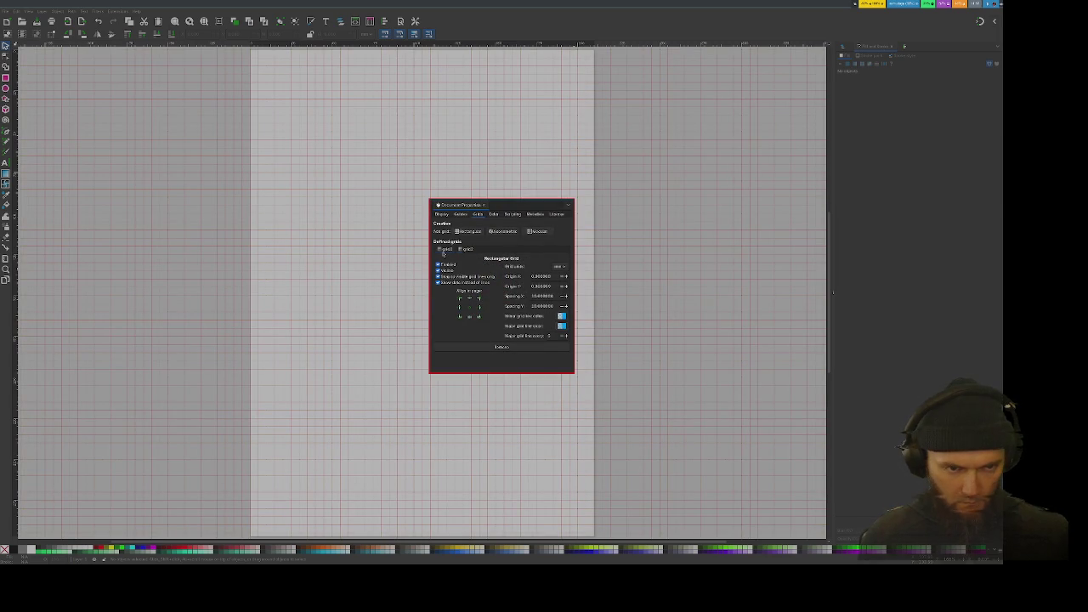
Step: Switch between the two grids and set the second grid to display as dots
{"action": "left_click", "coordinate": [466, 249]}
{"action": "left_click", "coordinate": [466, 249]}
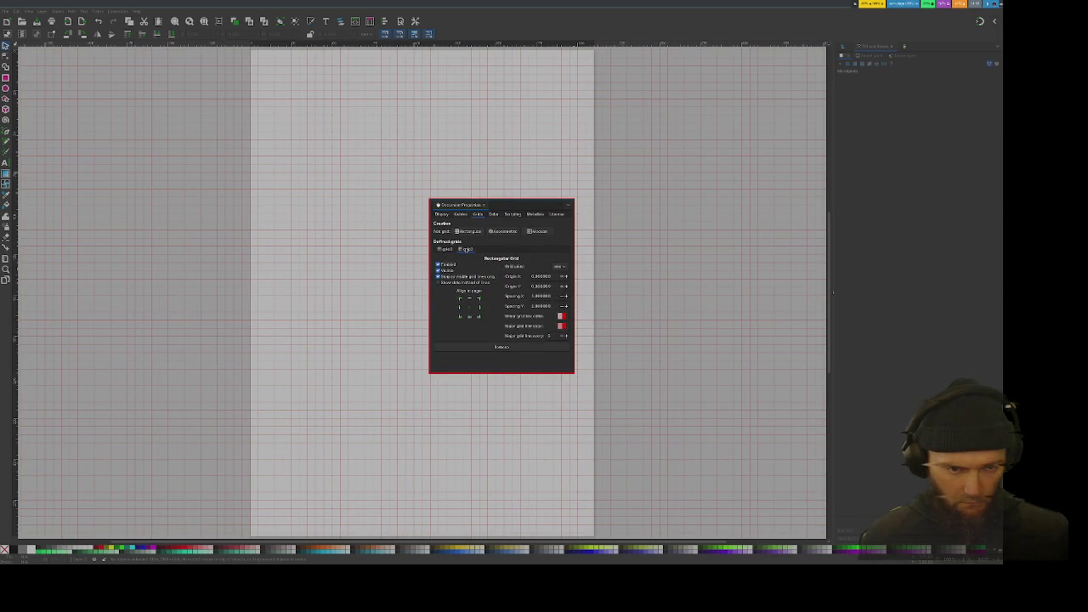
{"action": "left_click", "coordinate": [468, 251]}
{"action": "left_click", "coordinate": [446, 250]}
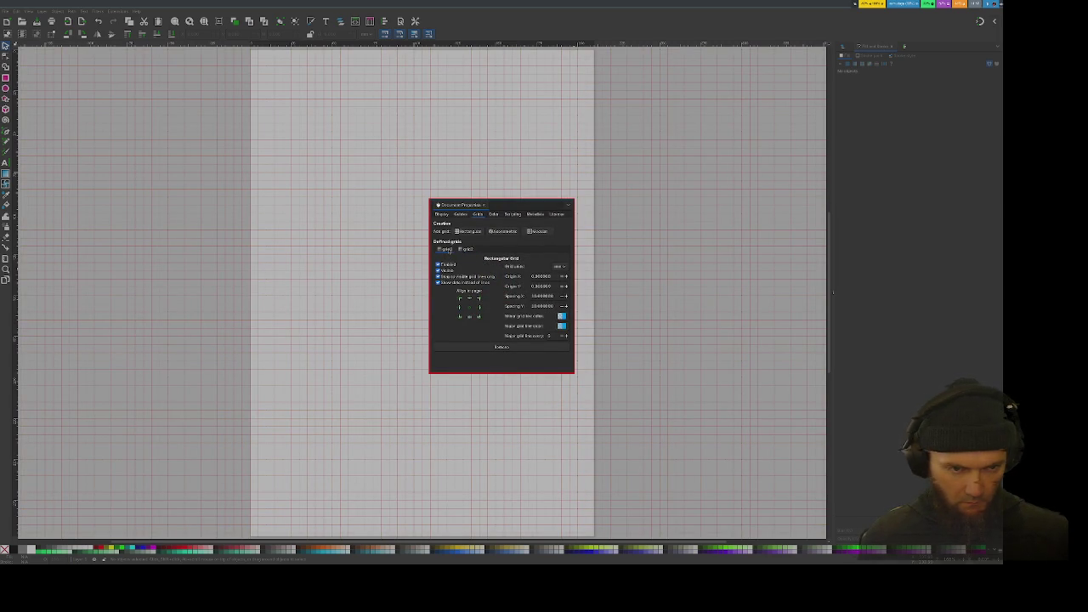
{"action": "left_click", "coordinate": [466, 251]}
{"action": "left_click", "coordinate": [439, 282]}
{"action": "left_click", "coordinate": [444, 249]}
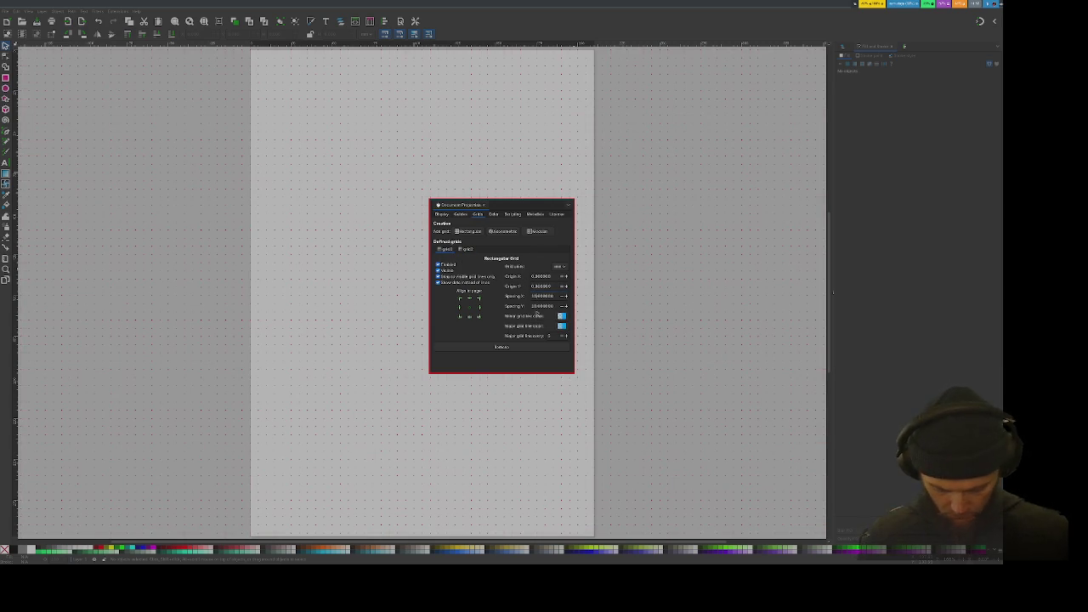
Step: Compare the two existing grids' settings, then close Document Properties
{"action": "left_click", "coordinate": [466, 249]}
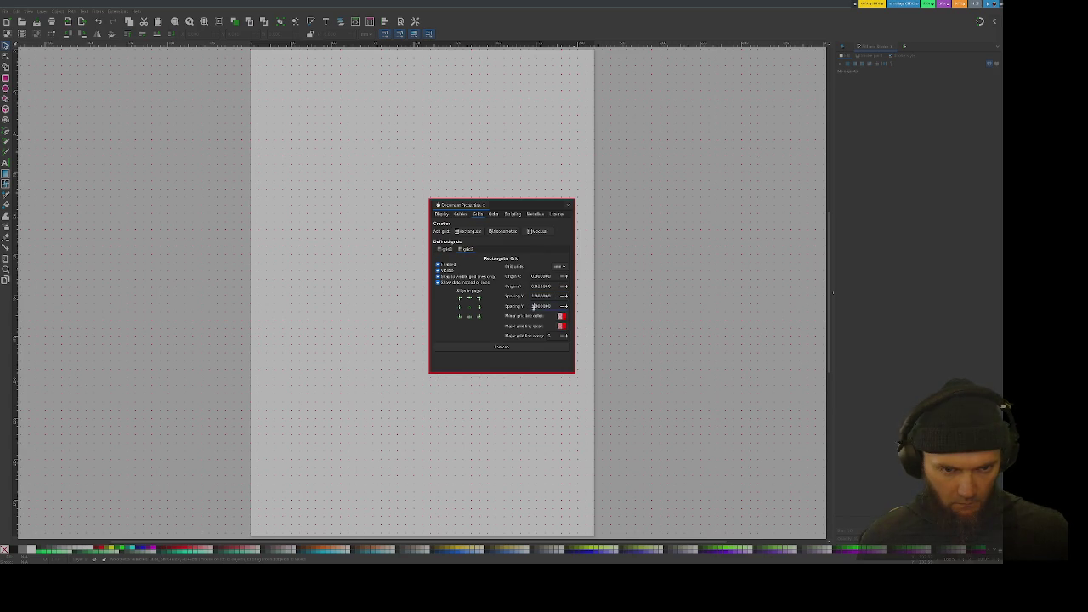
{"action": "left_click", "coordinate": [445, 249]}
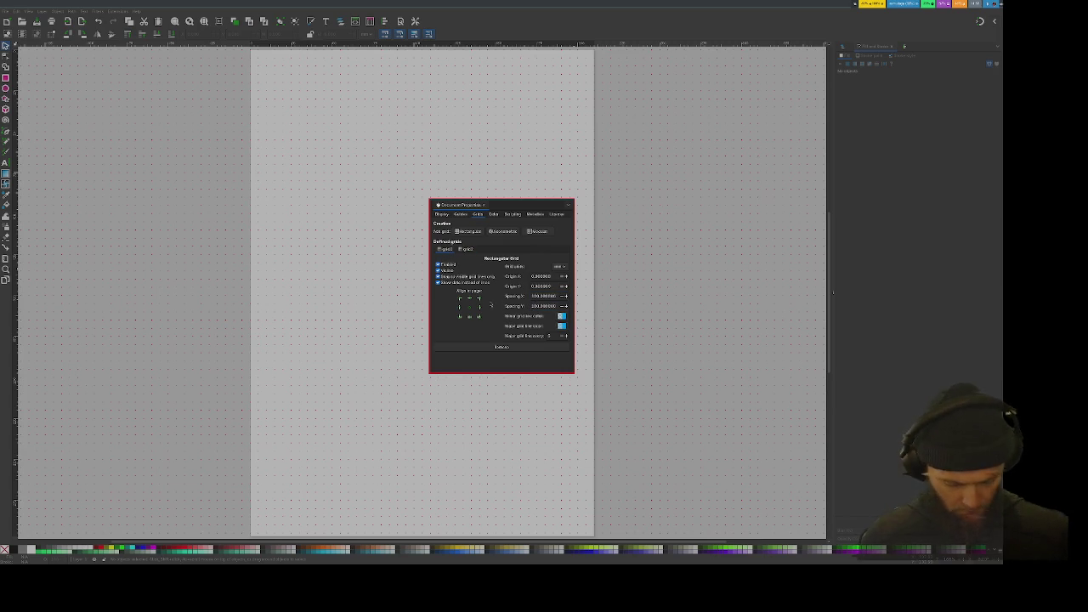
{"action": "left_click", "coordinate": [418, 315]}
{"action": "scroll", "coordinate": [417, 315], "scroll_direction": "up", "scroll_amount": 5}
{"action": "scroll", "coordinate": [418, 316], "scroll_direction": "down", "scroll_amount": 1}
{"action": "scroll", "coordinate": [417, 315], "scroll_direction": "down", "scroll_amount": 1}
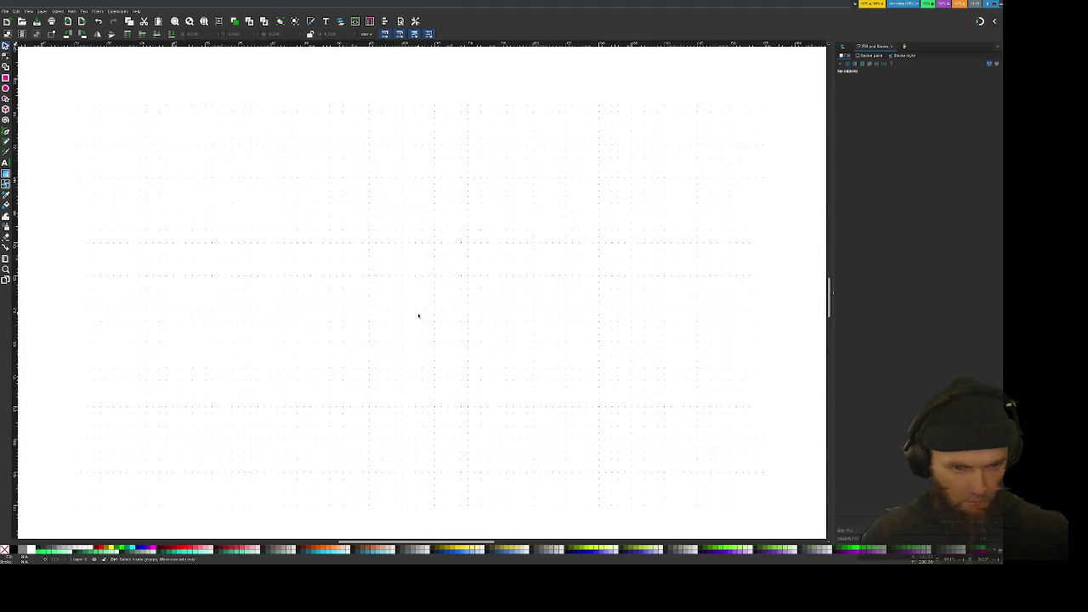
{"action": "scroll", "coordinate": [418, 316], "scroll_direction": "down", "scroll_amount": 1}
{"action": "scroll", "coordinate": [420, 316], "scroll_direction": "down", "scroll_amount": 2}
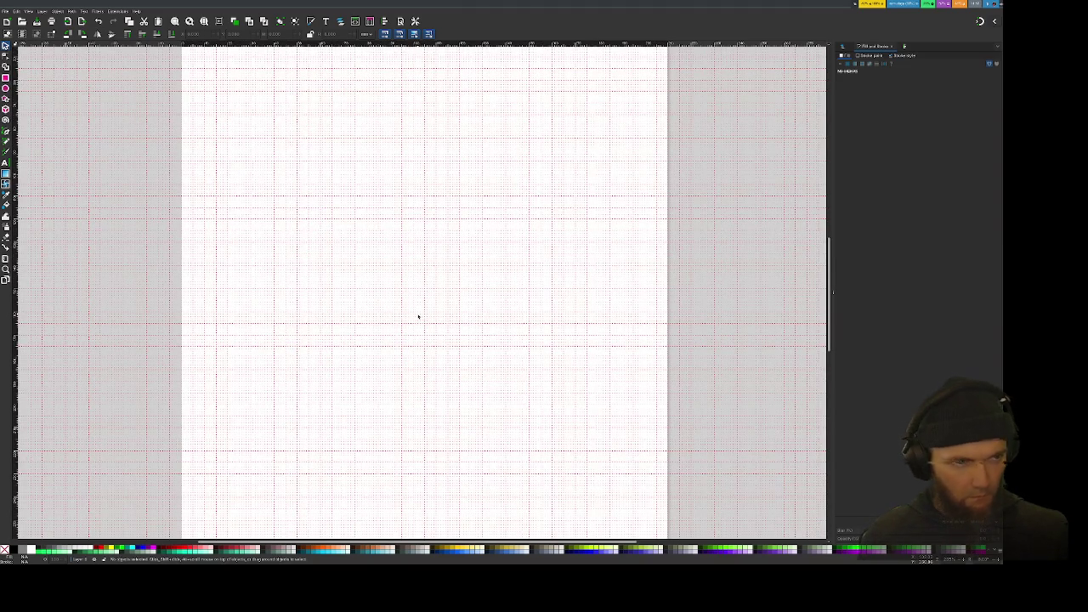
Step: Reopen Document Properties with the second grid's settings shown
{"action": "key", "text": "alt+f"}
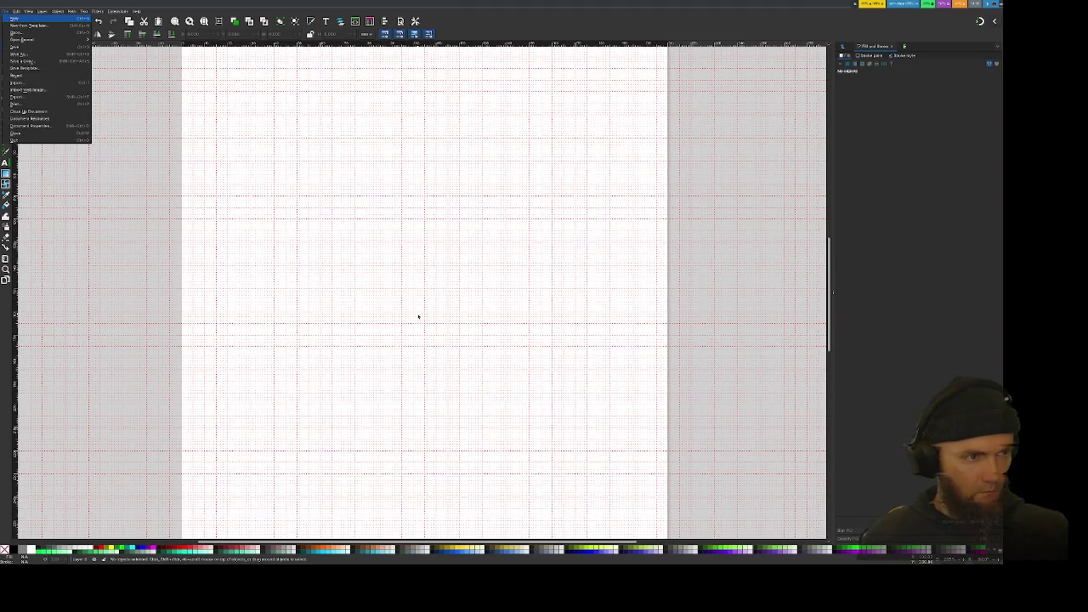
{"action": "key", "text": "Escape"}
{"action": "key", "text": "ctrl+shift+d"}
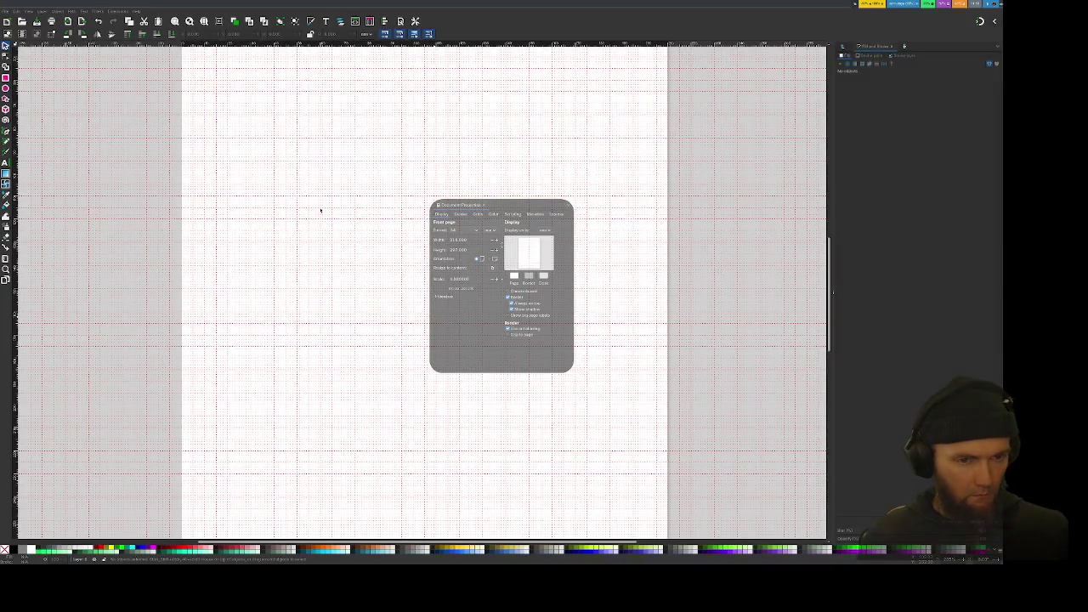
{"action": "left_click", "coordinate": [478, 216]}
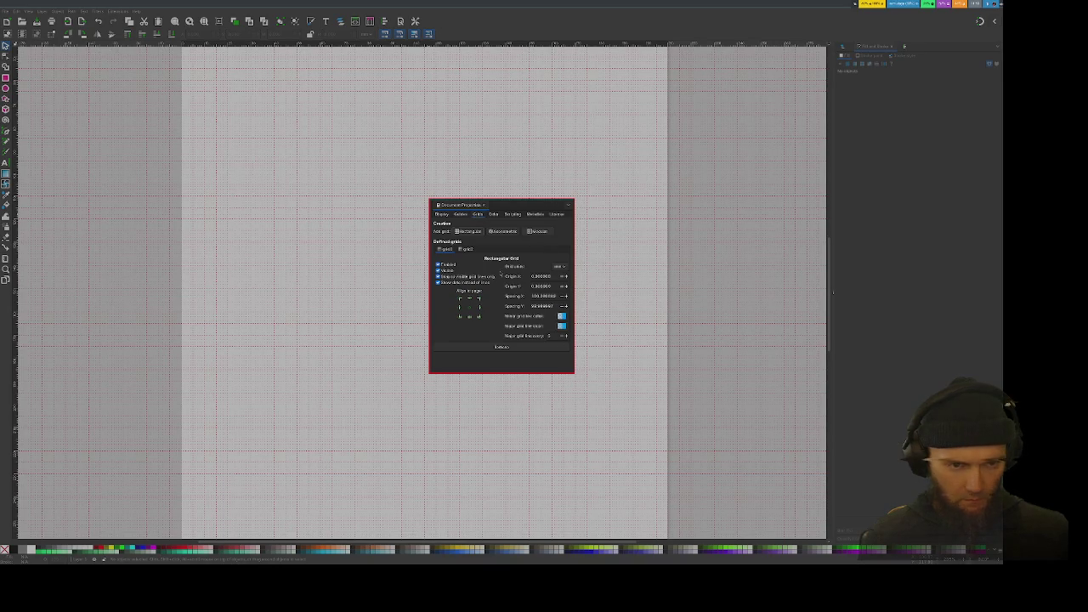
{"action": "left_click", "coordinate": [466, 249]}
{"action": "left_click", "coordinate": [466, 249]}
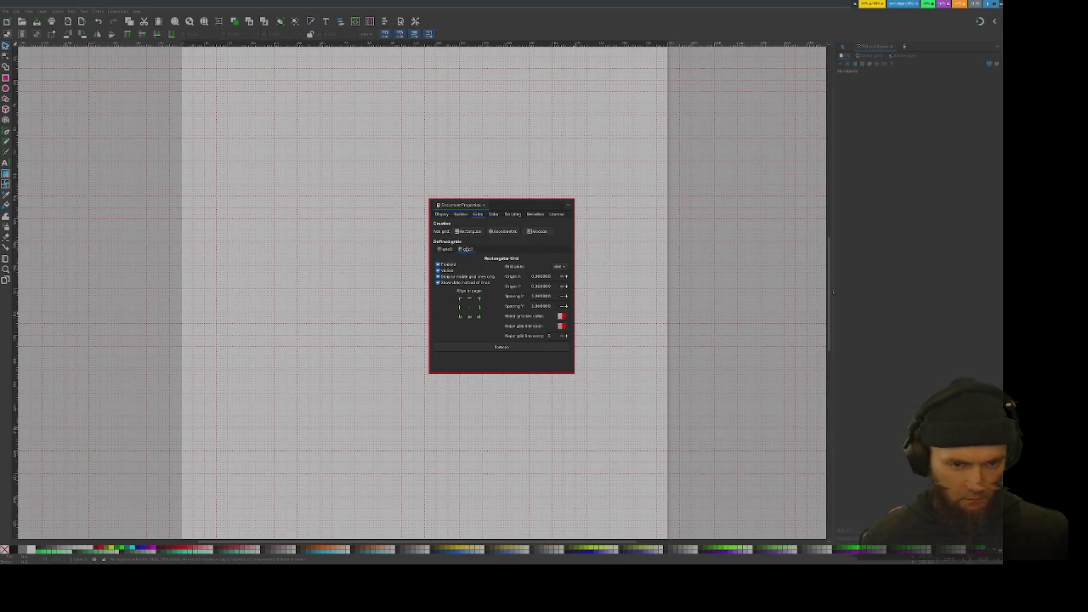
Step: Restore the grid defaults and colour minor lines blue and major lines red
{"action": "left_click", "coordinate": [561, 317]}
{"action": "left_click_drag", "start_coordinate": [486, 274], "coordinate": [503, 275]}
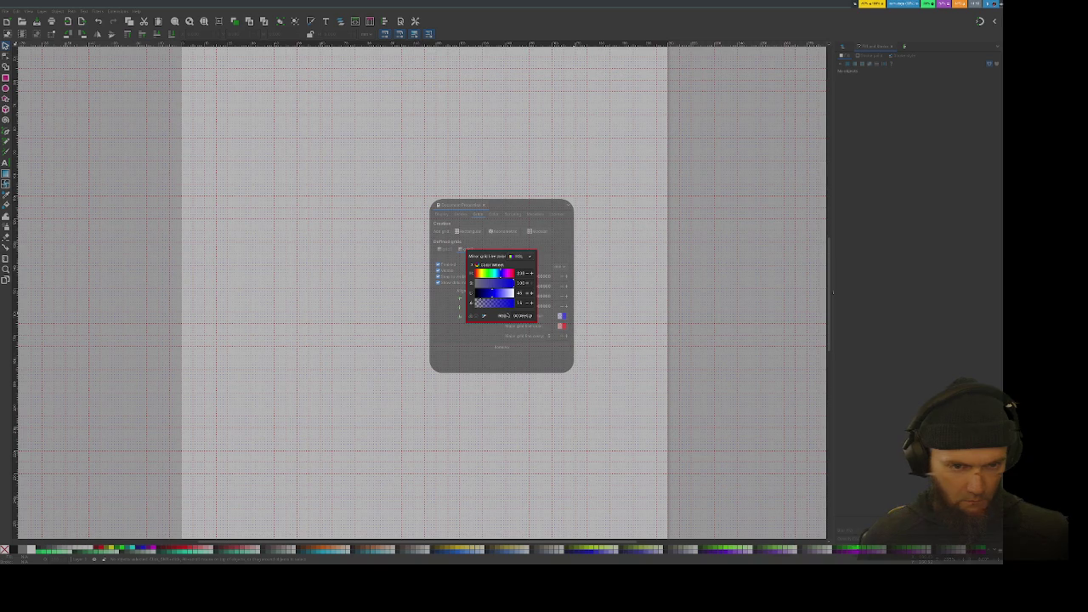
{"action": "key", "text": "Escape"}
{"action": "left_click", "coordinate": [463, 346]}
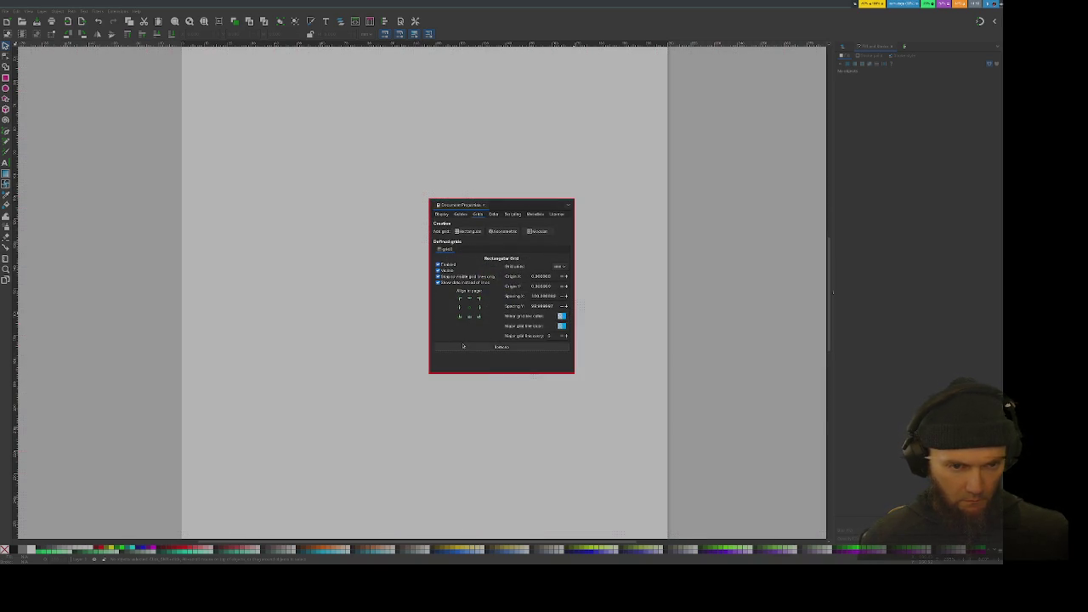
{"action": "left_click", "coordinate": [561, 327]}
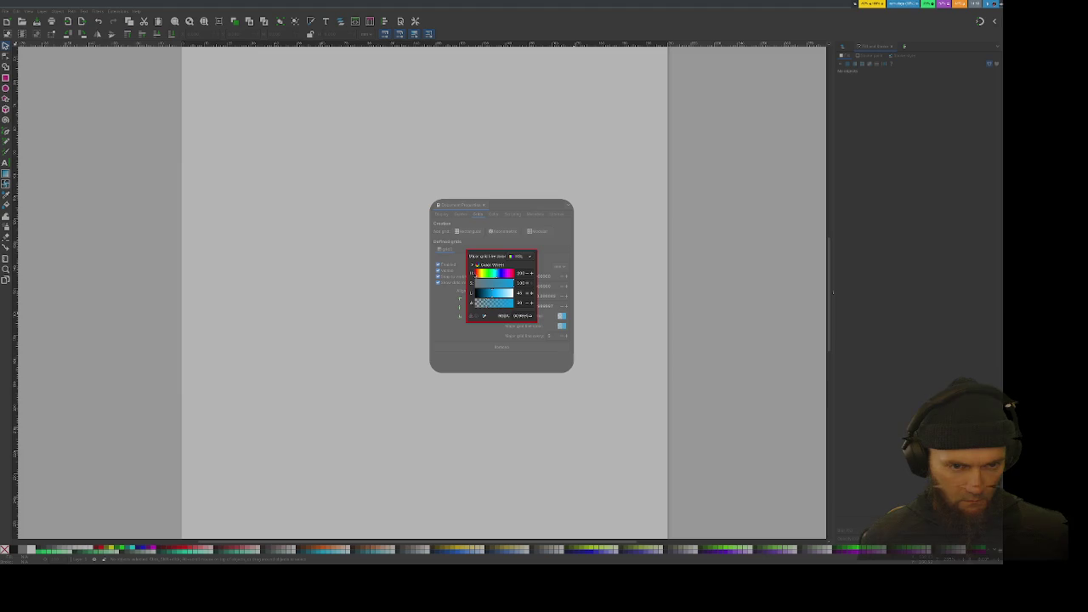
{"action": "left_click_drag", "start_coordinate": [496, 272], "coordinate": [476, 272]}
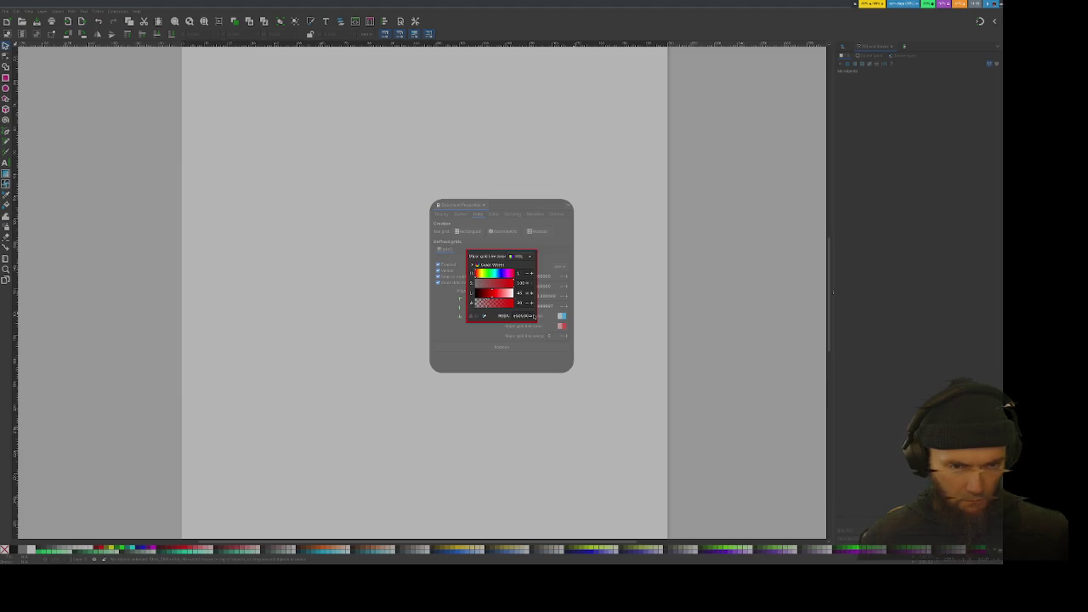
{"action": "left_click", "coordinate": [511, 328]}
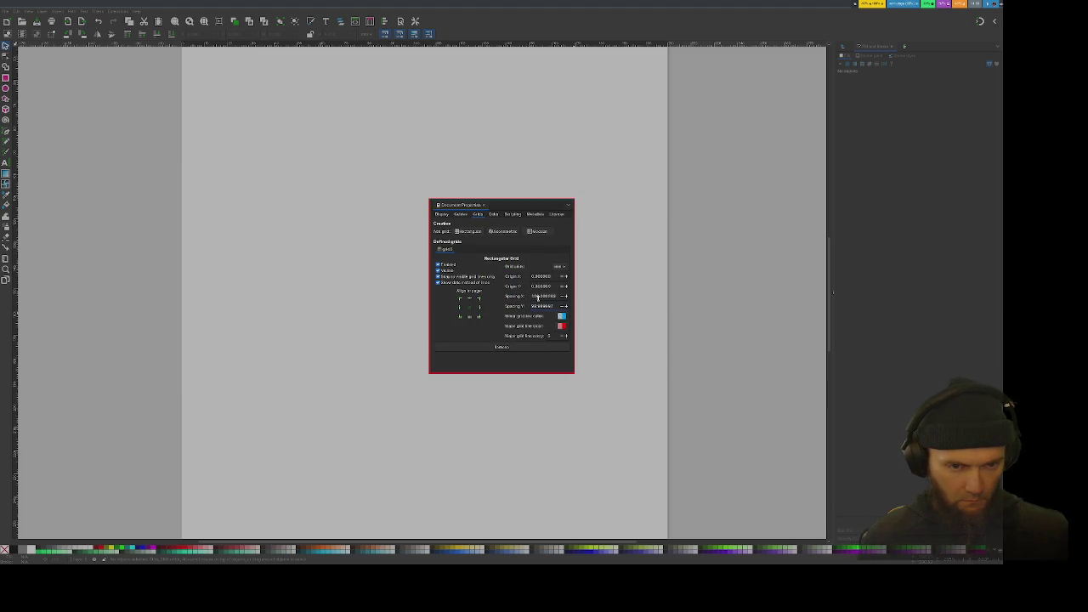
Step: Set grid spacing to 10 on both X and Y, then close the dialog
{"action": "left_click", "coordinate": [533, 306]}
{"action": "type", "text": "0"}
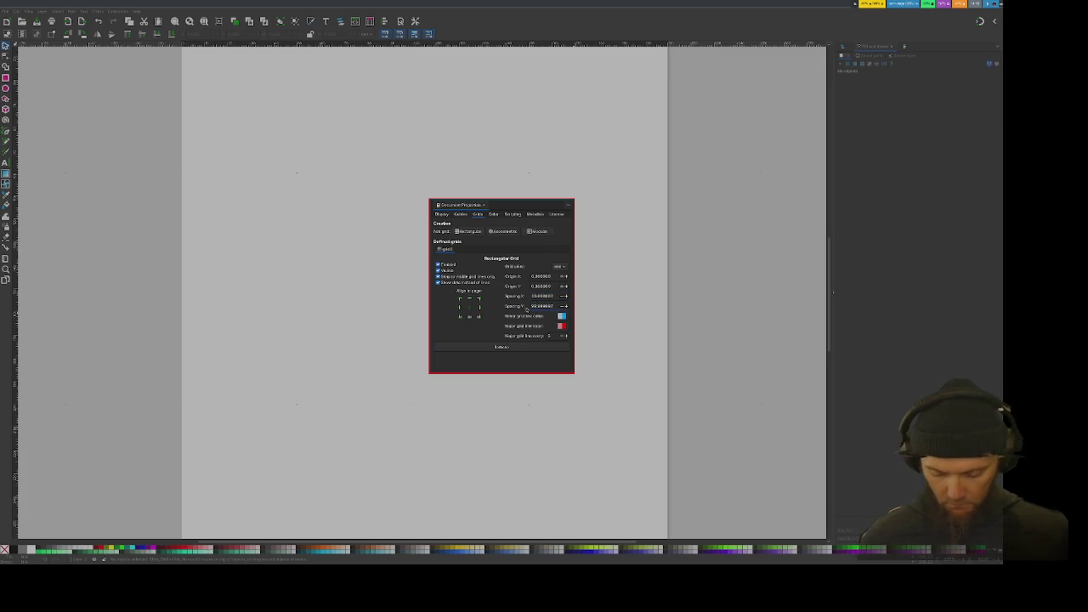
{"action": "key", "text": "ctrl+a"}
{"action": "key", "text": "BackSpace"}
{"action": "key", "text": "Return"}
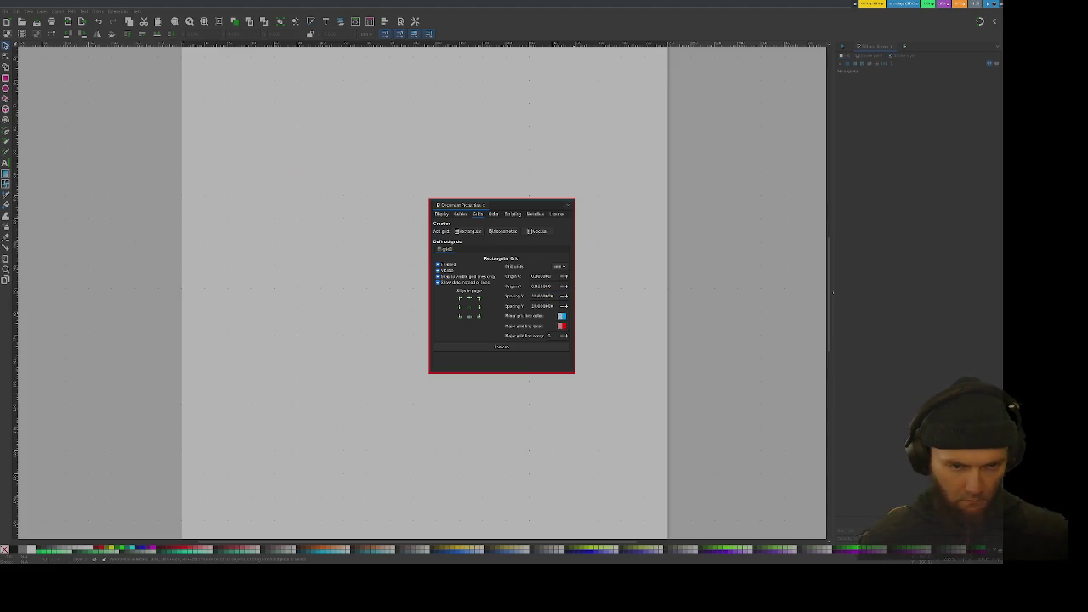
{"action": "key", "text": "Escape"}
{"action": "scroll", "coordinate": [438, 300], "scroll_direction": "up", "scroll_amount": 2}
Step: Align the grid origin to the page corner and make every 10th line major
{"action": "scroll", "coordinate": [437, 301], "scroll_direction": "down", "scroll_amount": 1}
{"action": "scroll", "coordinate": [437, 300], "scroll_direction": "down", "scroll_amount": 2}
{"action": "scroll", "coordinate": [437, 301], "scroll_direction": "up", "scroll_amount": 1}
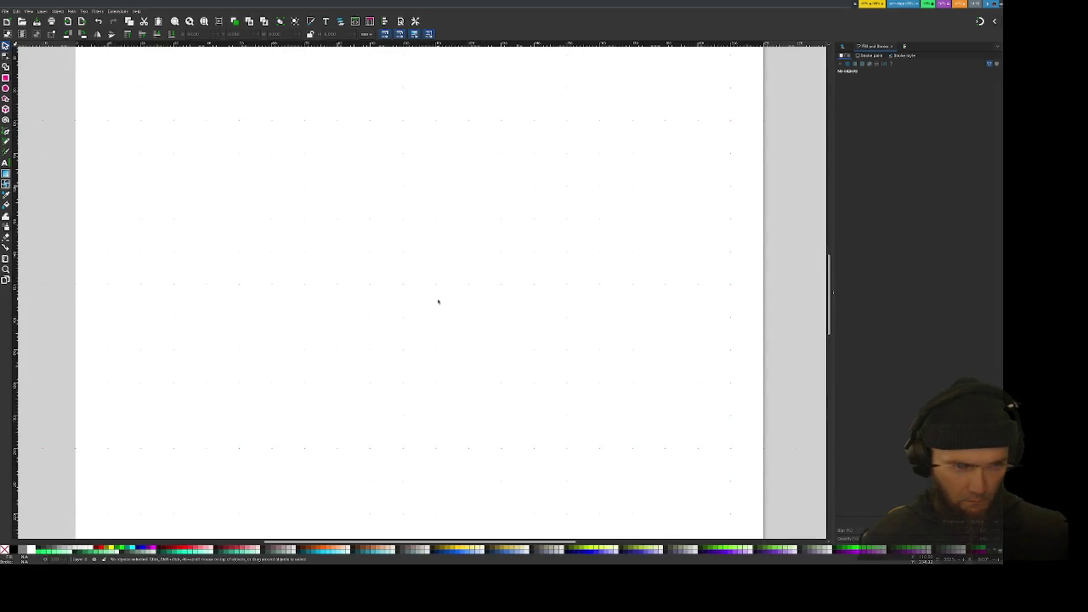
{"action": "scroll", "coordinate": [344, 328], "scroll_direction": "down", "scroll_amount": 1}
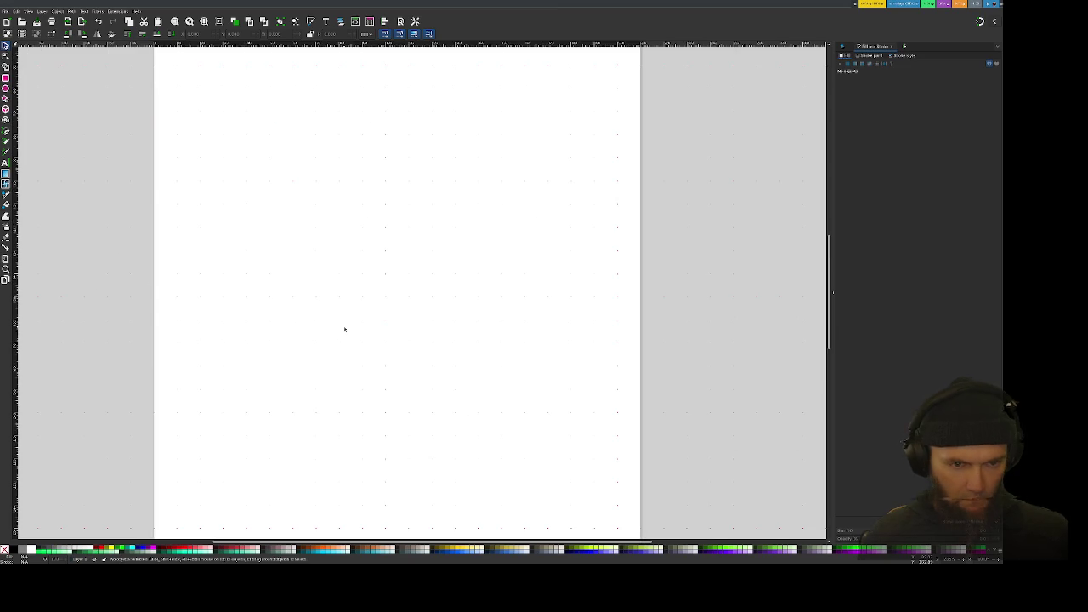
{"action": "scroll", "coordinate": [344, 328], "scroll_direction": "down", "scroll_amount": 1}
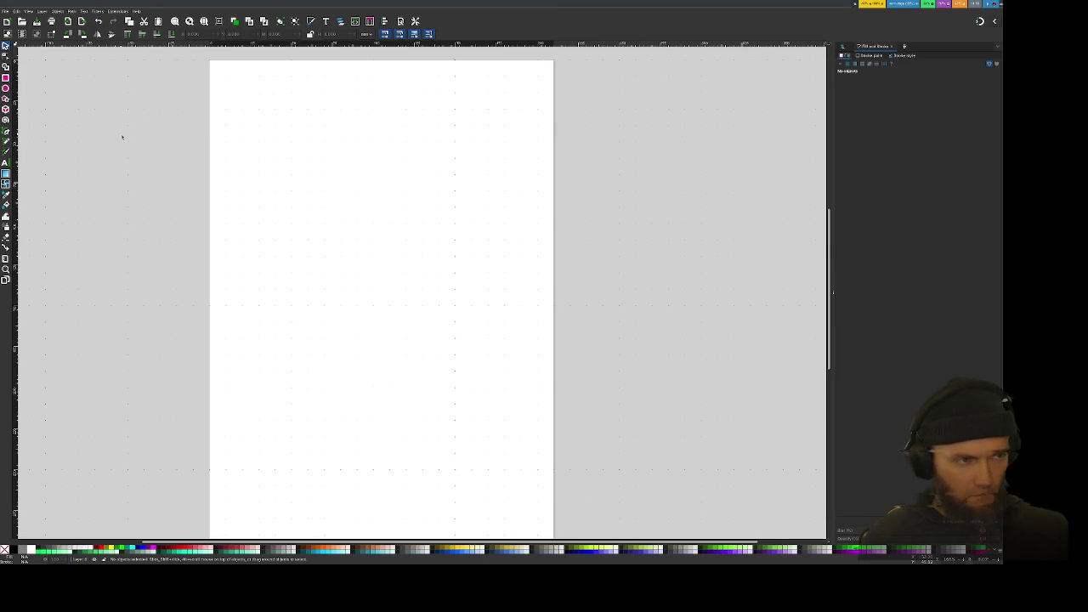
{"action": "left_click", "coordinate": [5, 11]}
{"action": "left_click", "coordinate": [70, 126]}
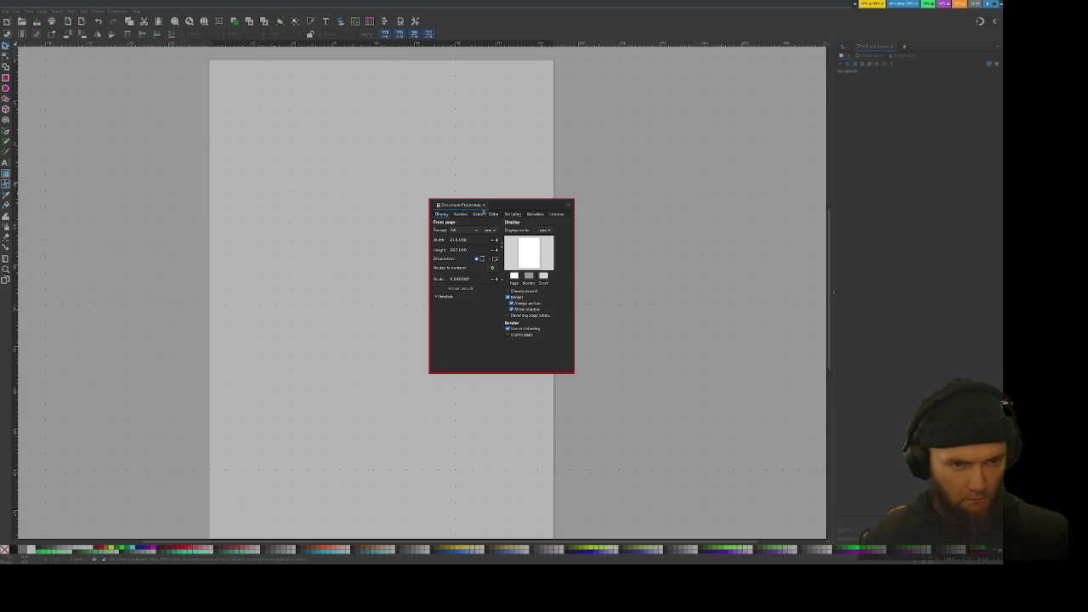
{"action": "left_click", "coordinate": [481, 214]}
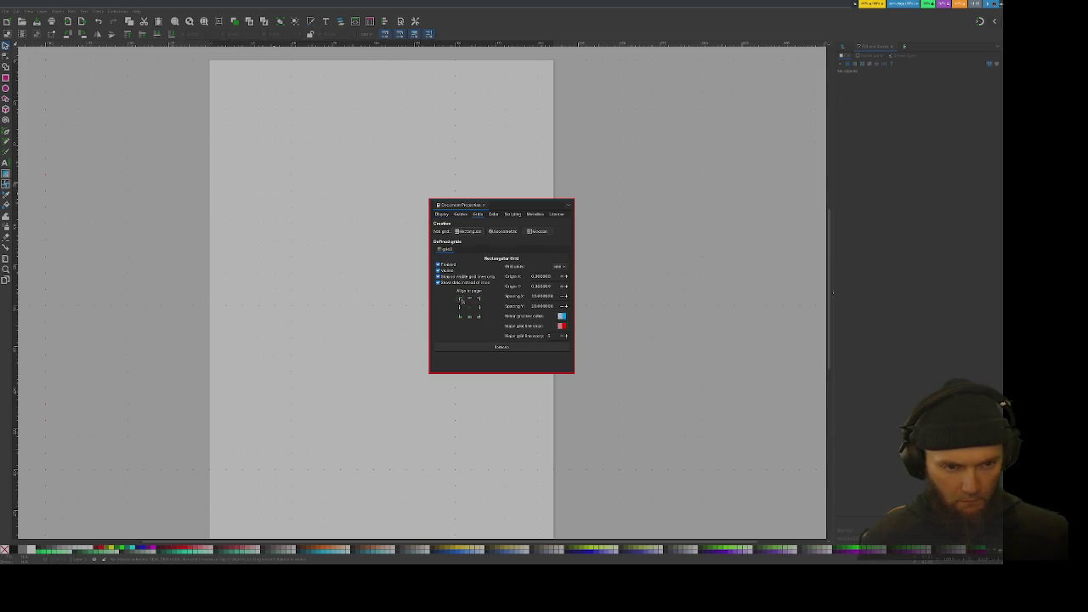
{"action": "left_click", "coordinate": [460, 317]}
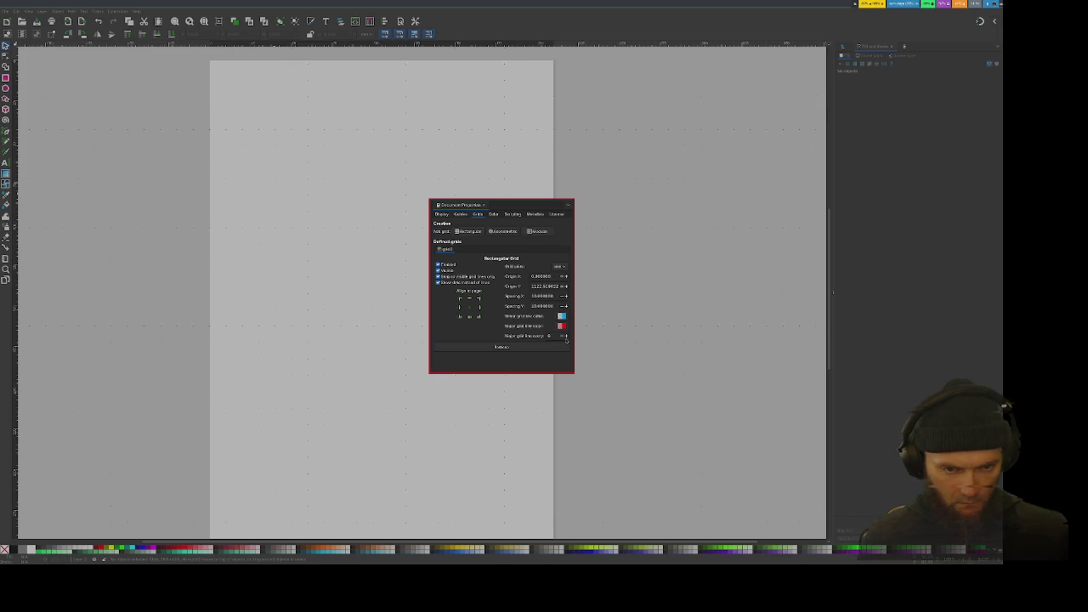
{"action": "left_click", "coordinate": [566, 338]}
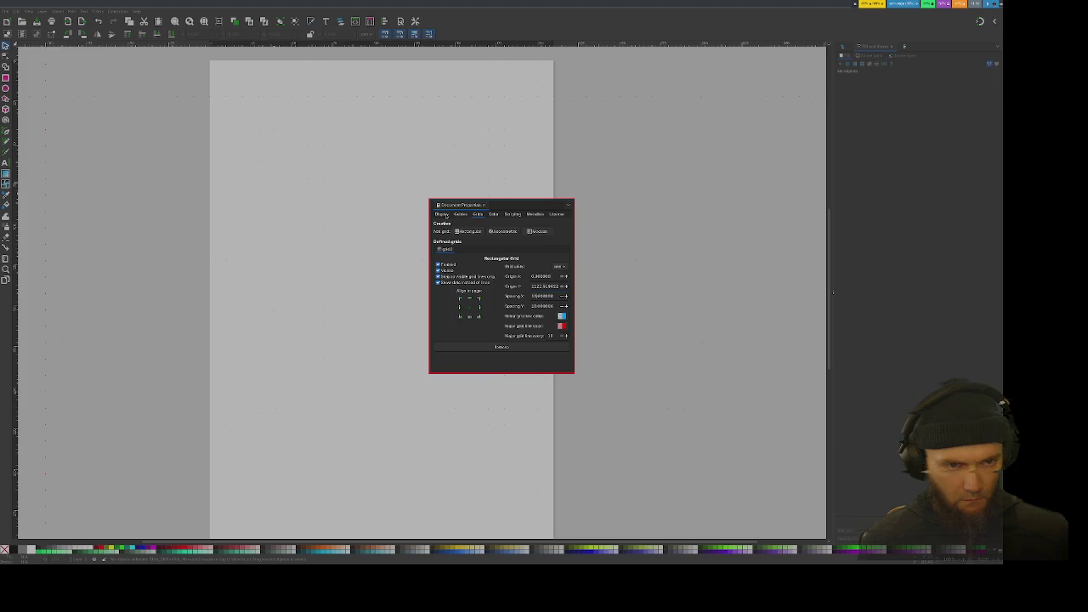
Step: Review the Display, Guides and Grids settings, then close Document Properties
{"action": "left_click", "coordinate": [443, 214]}
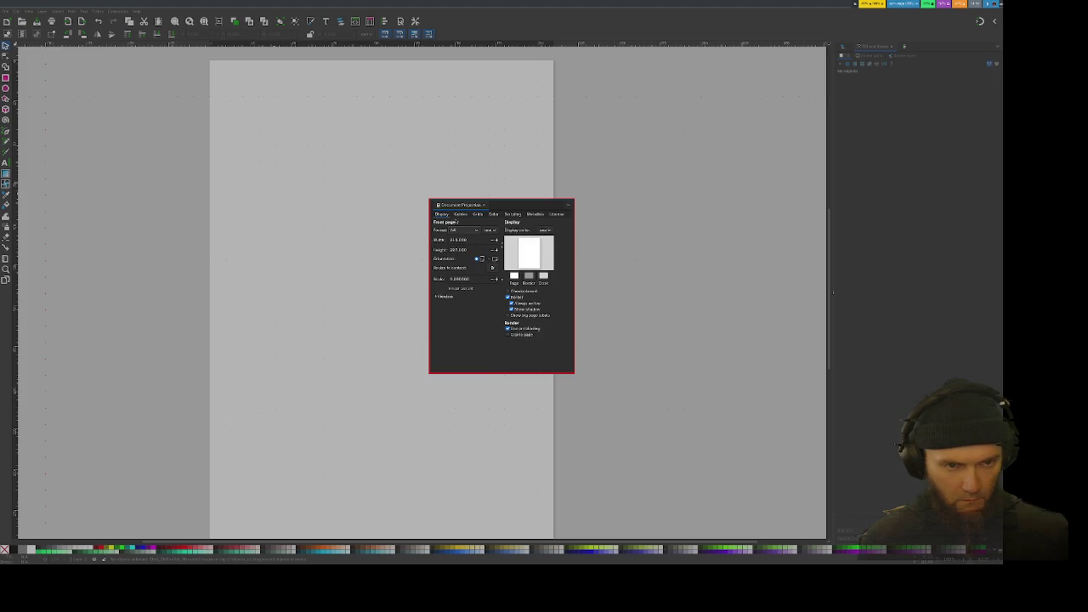
{"action": "left_click", "coordinate": [460, 215]}
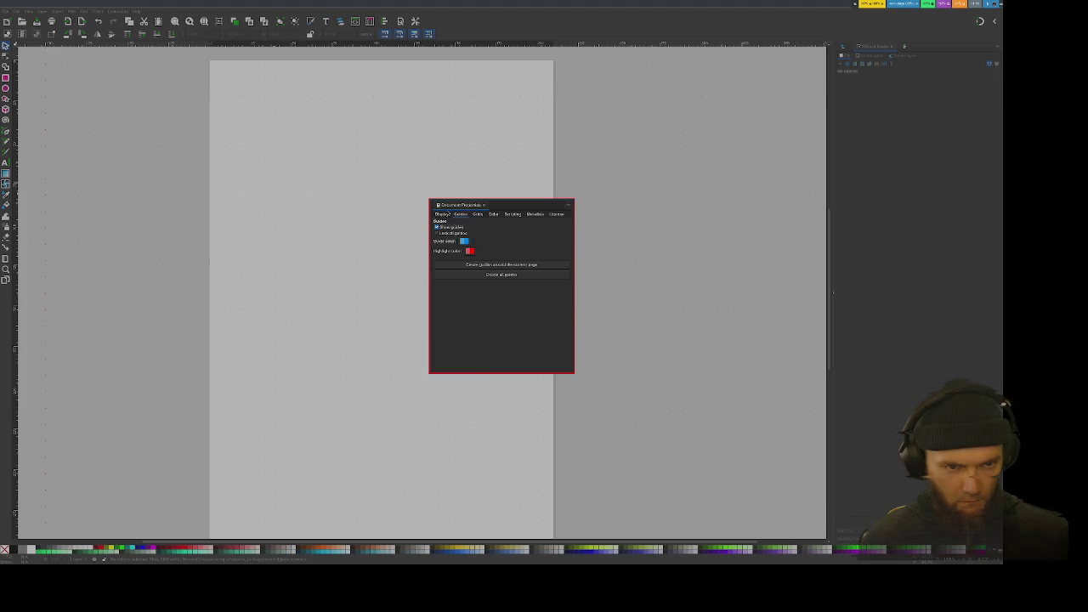
{"action": "left_click", "coordinate": [442, 214]}
{"action": "left_click", "coordinate": [478, 214]}
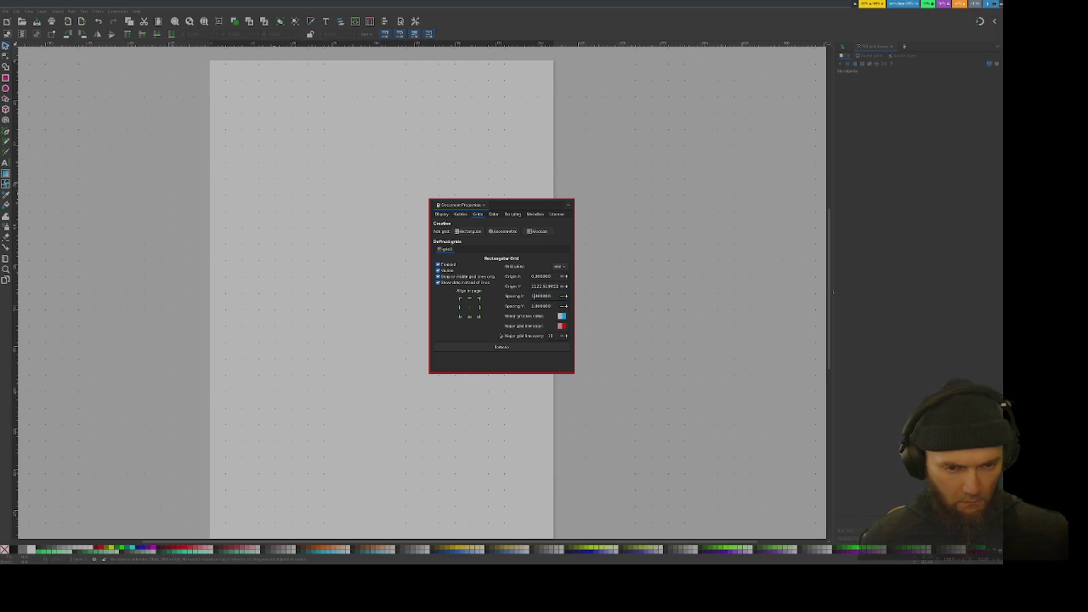
{"action": "key", "text": "Escape"}
{"action": "scroll", "coordinate": [313, 297], "scroll_direction": "up", "scroll_amount": 2, "text": "ctrl"}
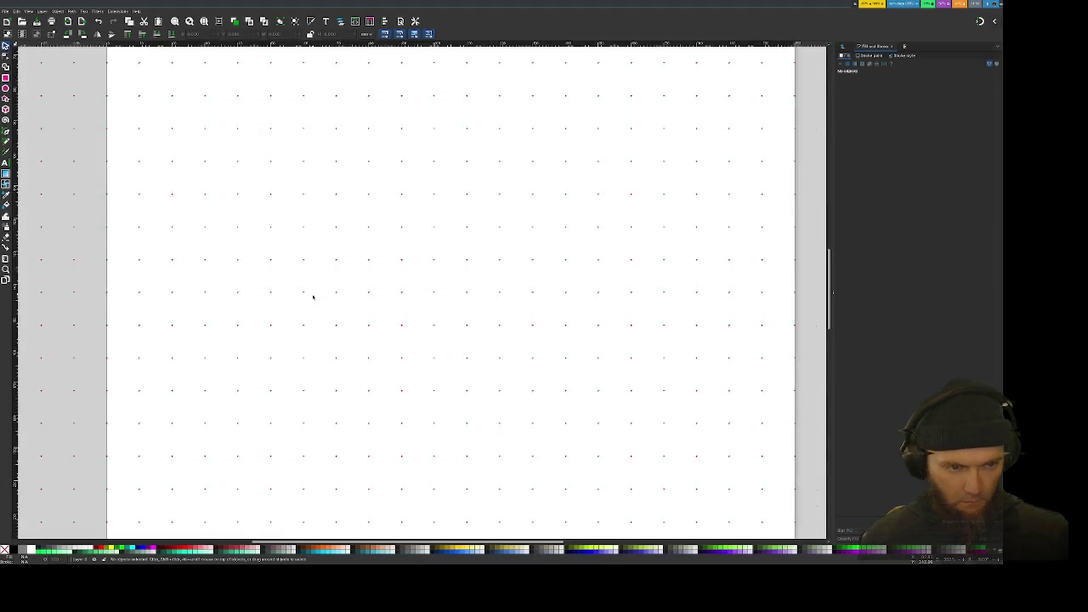
Step: Align the grid origin to the page corner, then delete the existing grid
{"action": "scroll", "coordinate": [313, 297], "scroll_direction": "up", "scroll_amount": 2, "text": "ctrl"}
{"action": "scroll", "coordinate": [313, 299], "scroll_direction": "down", "scroll_amount": 2, "text": "ctrl"}
{"action": "scroll", "coordinate": [313, 299], "scroll_direction": "down", "scroll_amount": 1, "text": "ctrl"}
{"action": "scroll", "coordinate": [315, 301], "scroll_direction": "down", "scroll_amount": 1, "text": "ctrl"}
{"action": "scroll", "coordinate": [315, 302], "scroll_direction": "up", "scroll_amount": 2, "text": "ctrl"}
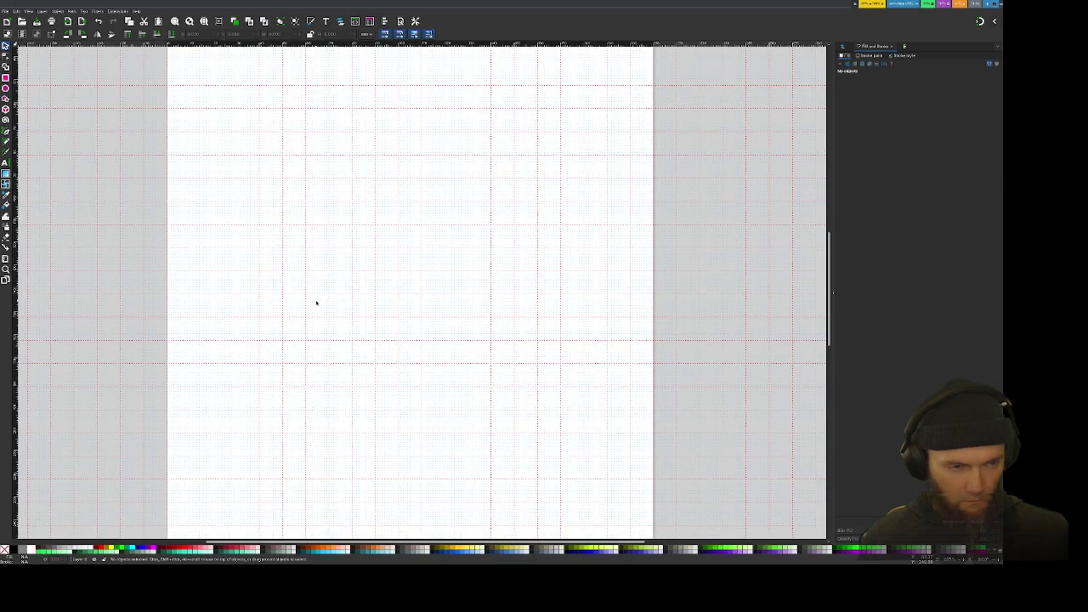
{"action": "scroll", "coordinate": [318, 301], "scroll_direction": "up", "scroll_amount": 2}
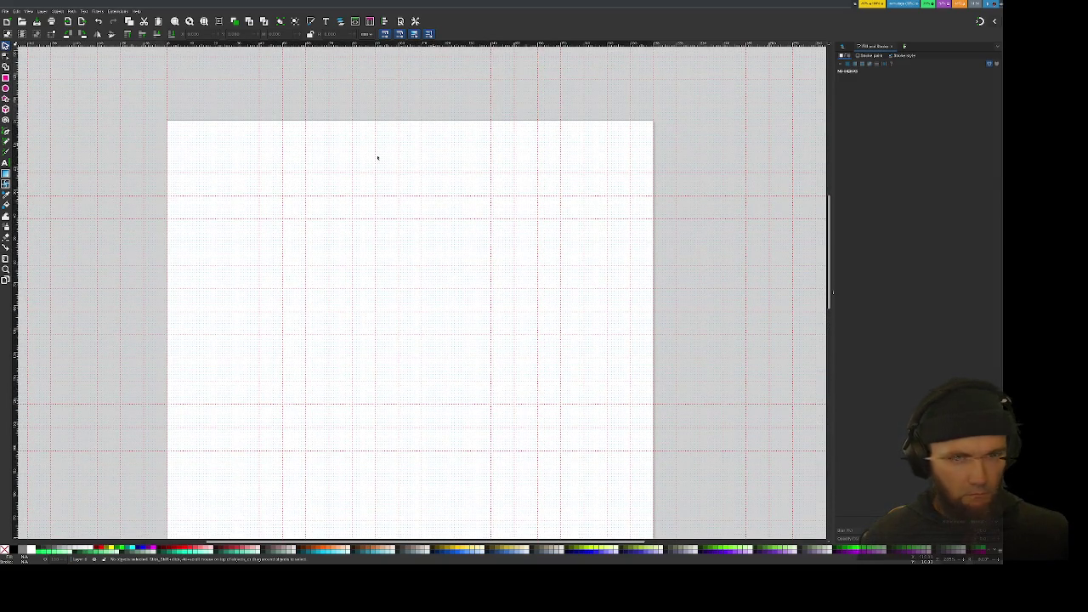
{"action": "scroll", "coordinate": [377, 157], "scroll_direction": "down", "scroll_amount": 3}
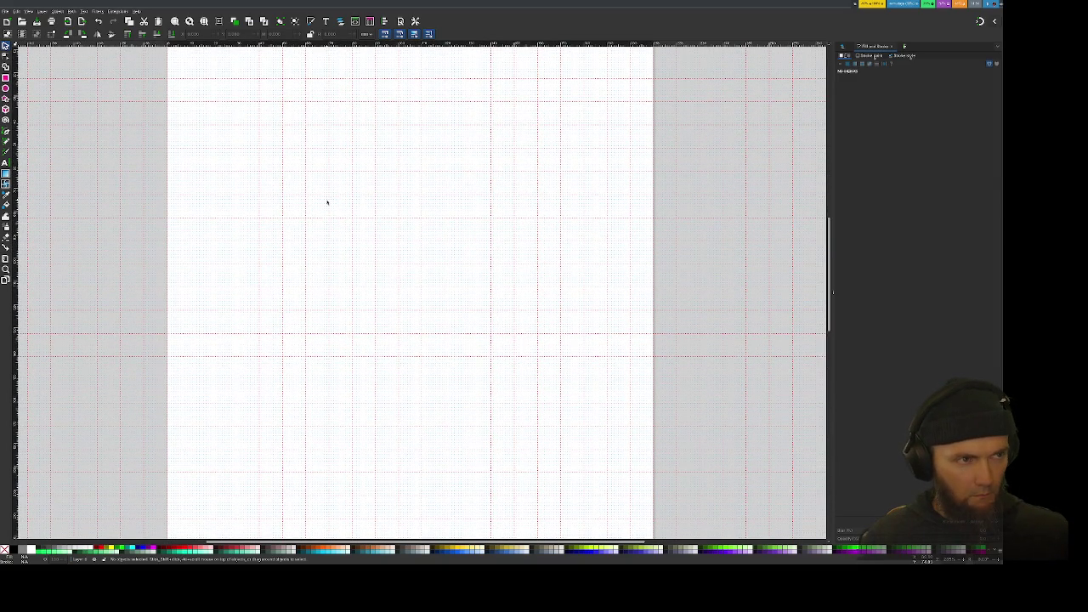
{"action": "key", "text": "alt+f"}
{"action": "key", "text": "d"}
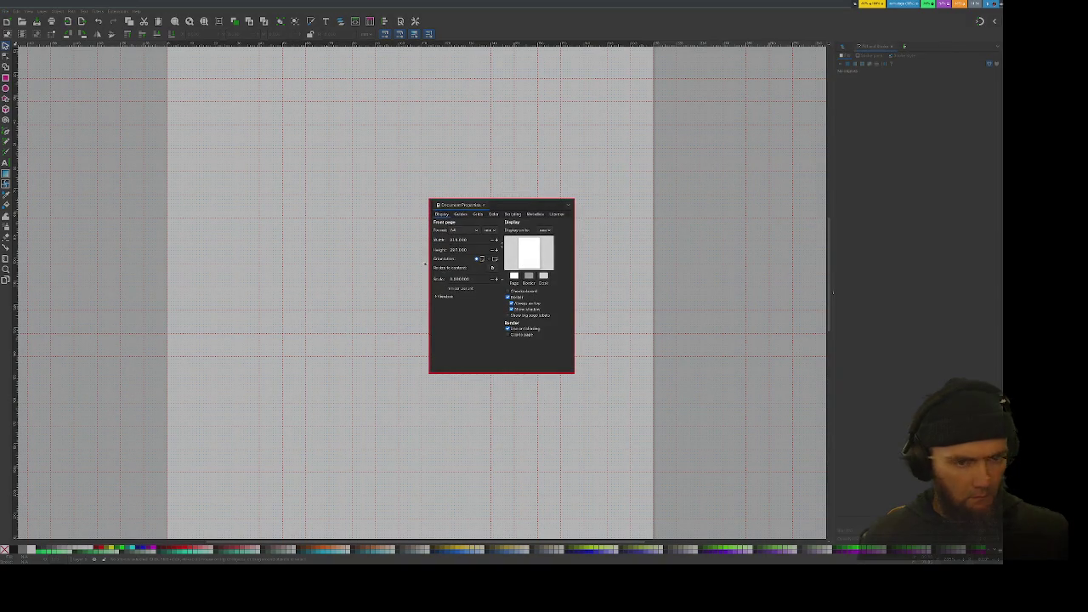
{"action": "key", "text": "ctrl+Page_Down"}
{"action": "key", "text": "ctrl+Page_Down"}
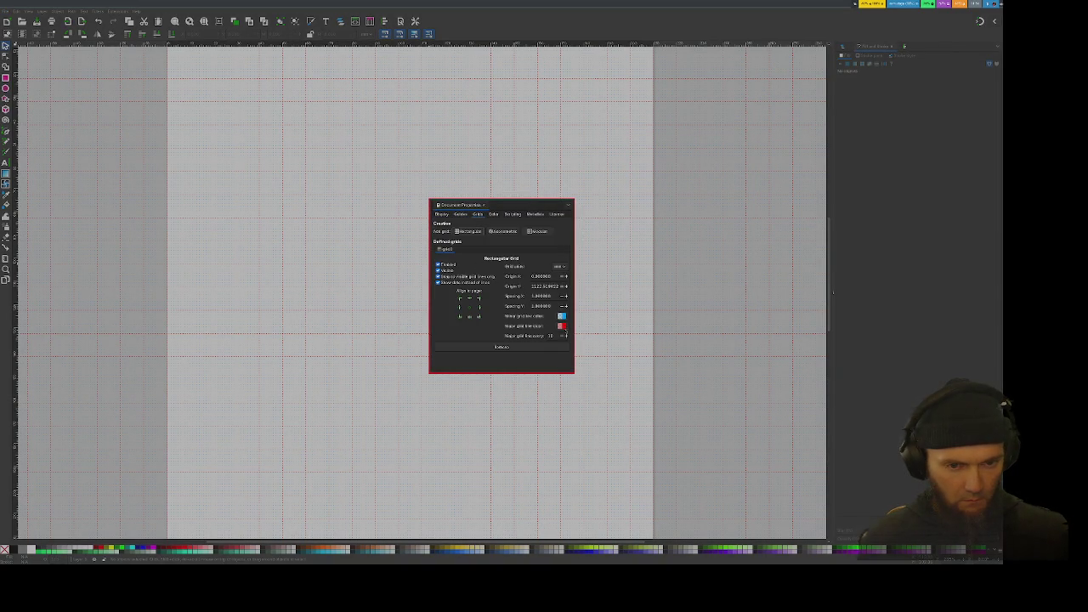
{"action": "left_click", "coordinate": [459, 299]}
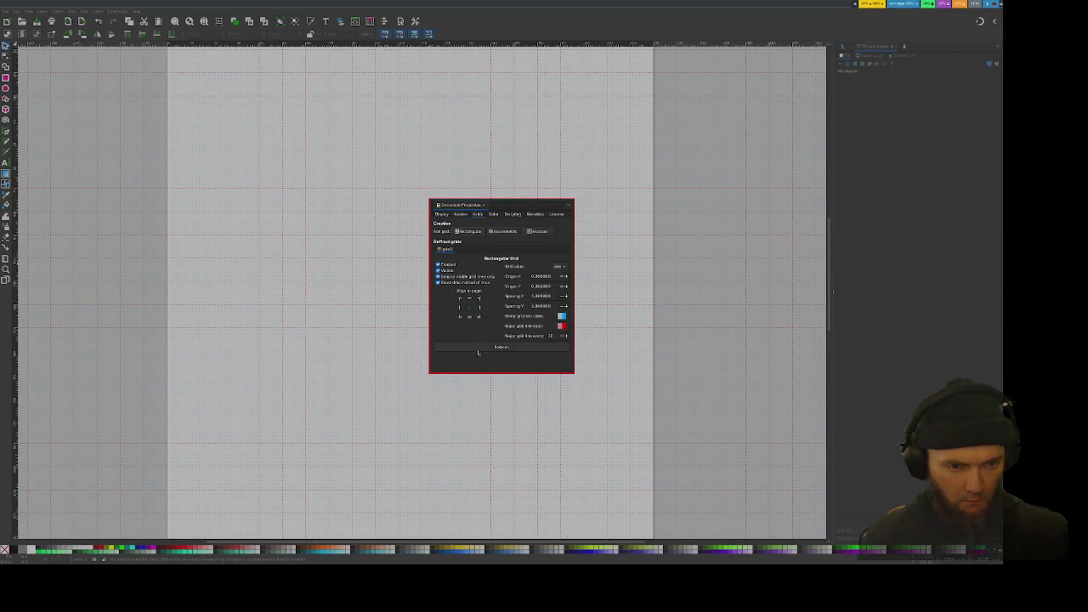
{"action": "left_click", "coordinate": [477, 349]}
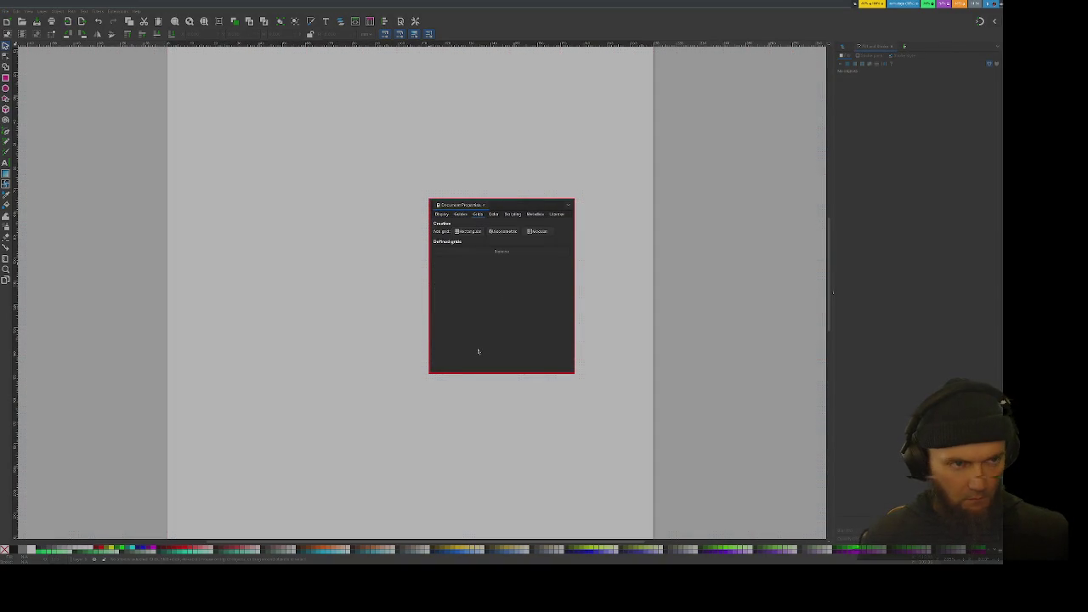
Step: Add a new rectangular grid with red minor lines and close Document Properties
{"action": "left_click", "coordinate": [468, 231]}
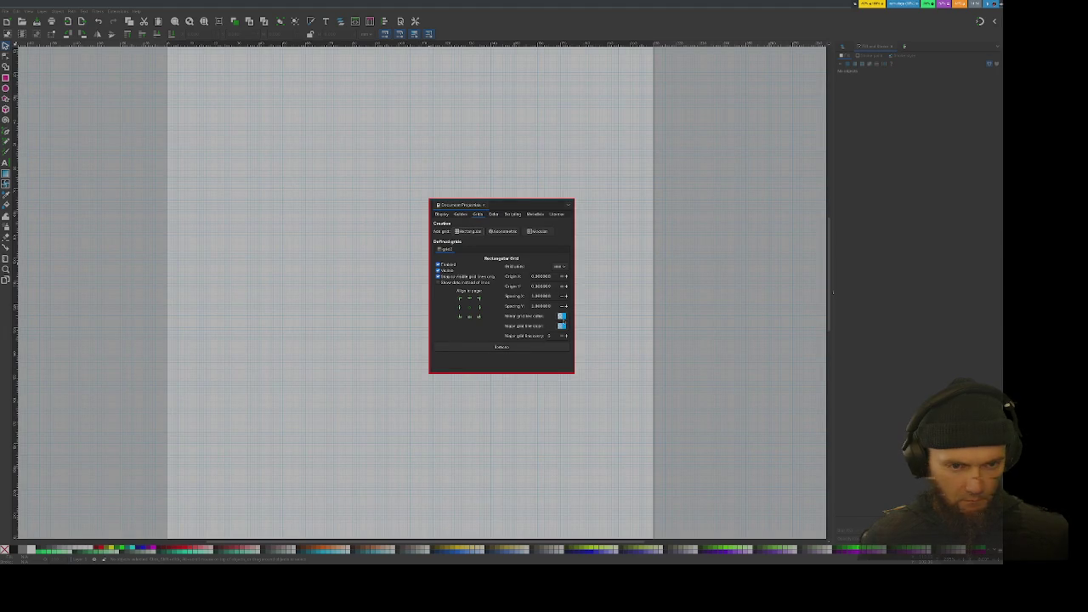
{"action": "left_click", "coordinate": [562, 318]}
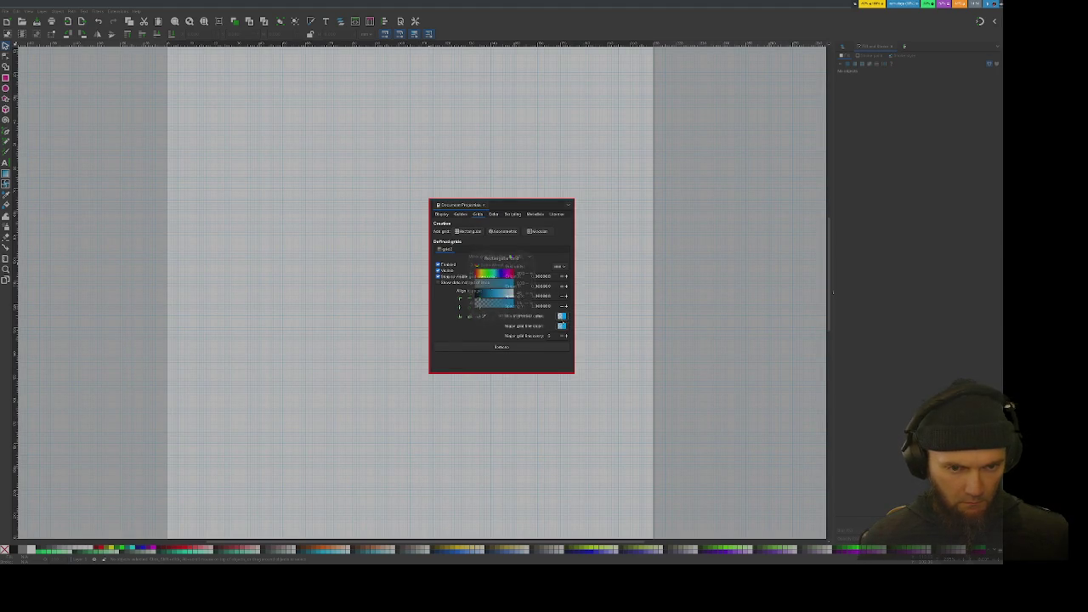
{"action": "left_click", "coordinate": [476, 273]}
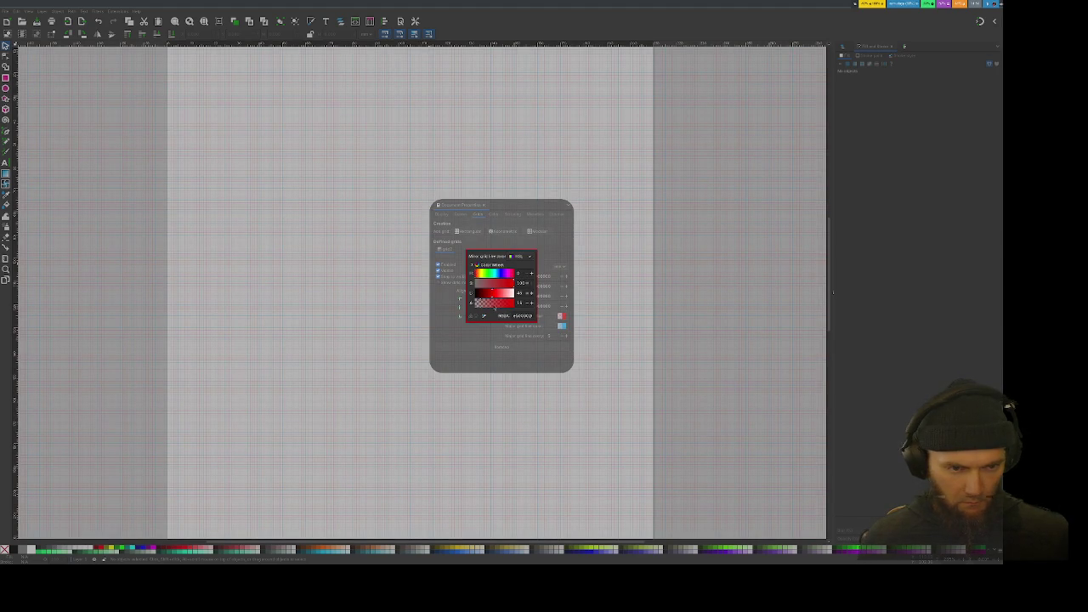
{"action": "left_click", "coordinate": [450, 289]}
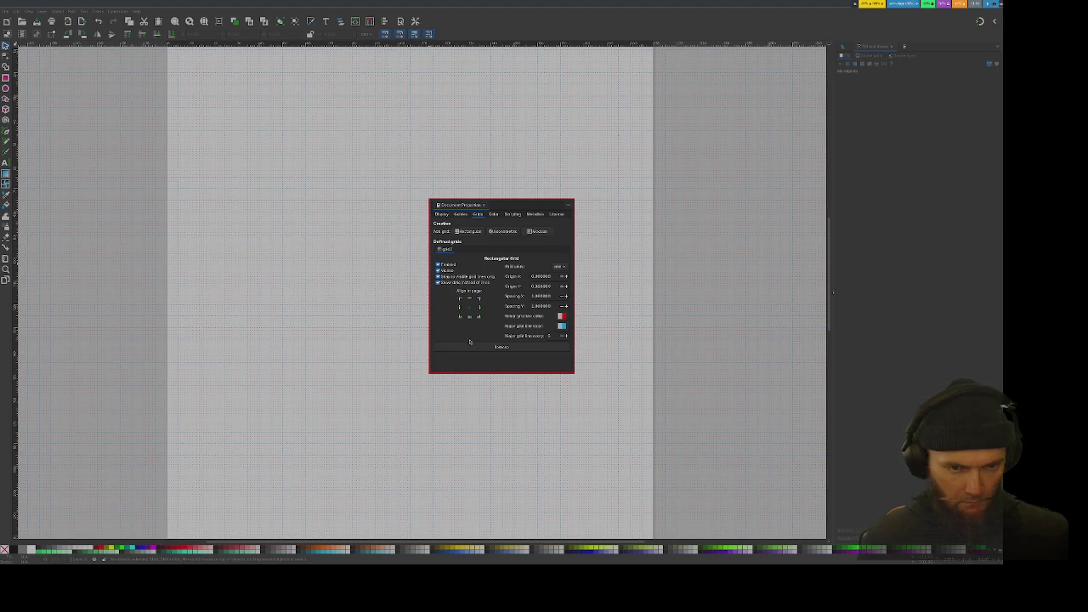
{"action": "key", "text": "ctrl+shift+d"}
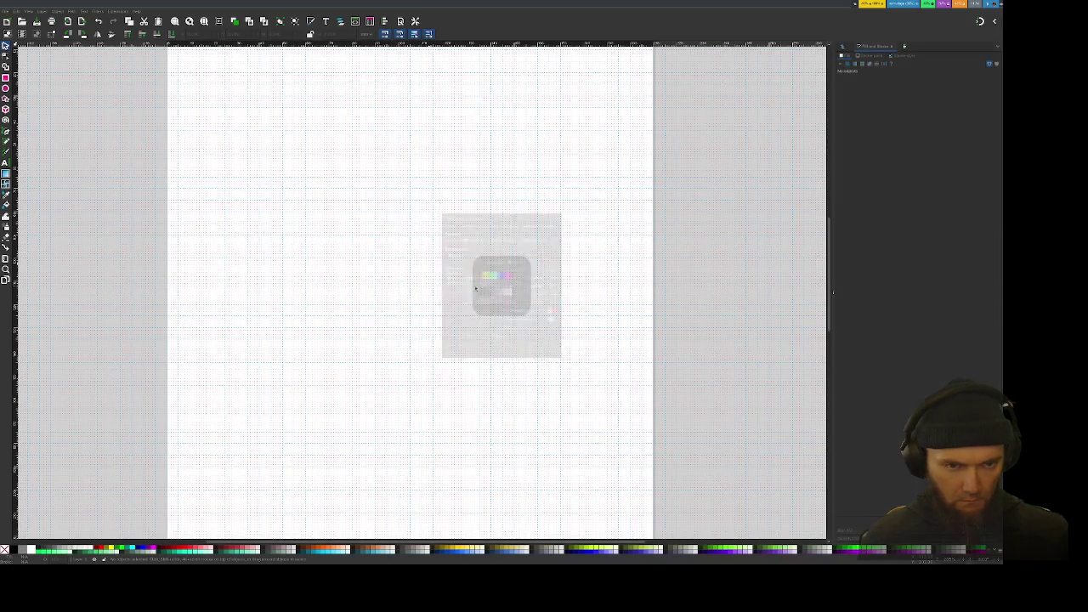
Step: Switch to the Rectangle tool and zoom out to see the whole page
{"action": "scroll", "coordinate": [282, 228], "scroll_direction": "up", "scroll_amount": 1}
{"action": "scroll", "coordinate": [289, 231], "scroll_direction": "up", "scroll_amount": 1}
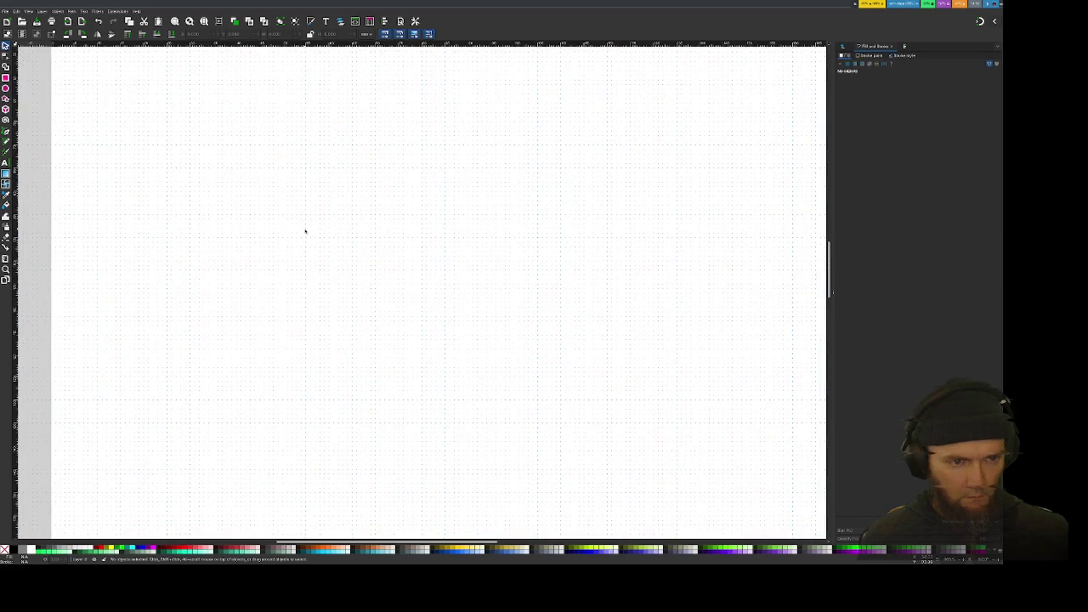
{"action": "scroll", "coordinate": [310, 234], "scroll_direction": "up", "scroll_amount": 3}
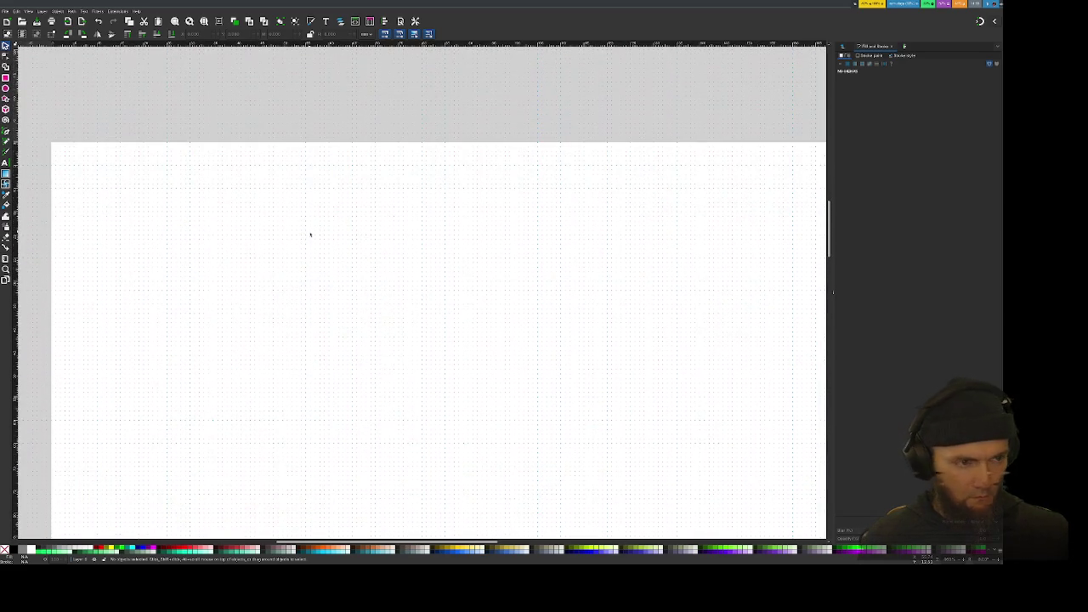
{"action": "scroll", "coordinate": [311, 235], "scroll_direction": "down", "scroll_amount": 1}
{"action": "scroll", "coordinate": [314, 239], "scroll_direction": "down", "scroll_amount": 2}
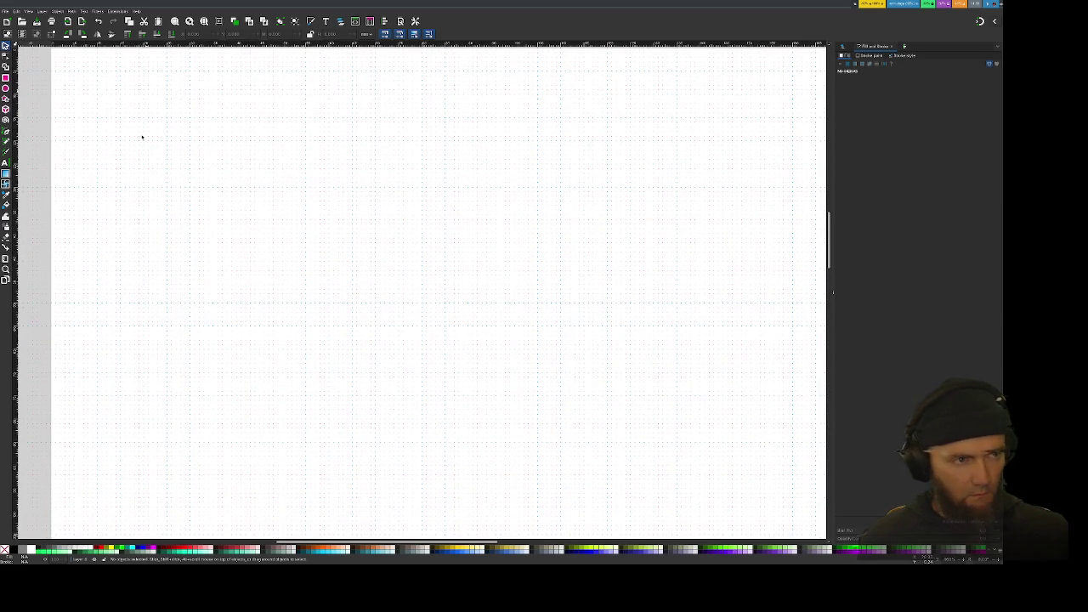
{"action": "left_click", "coordinate": [5, 77]}
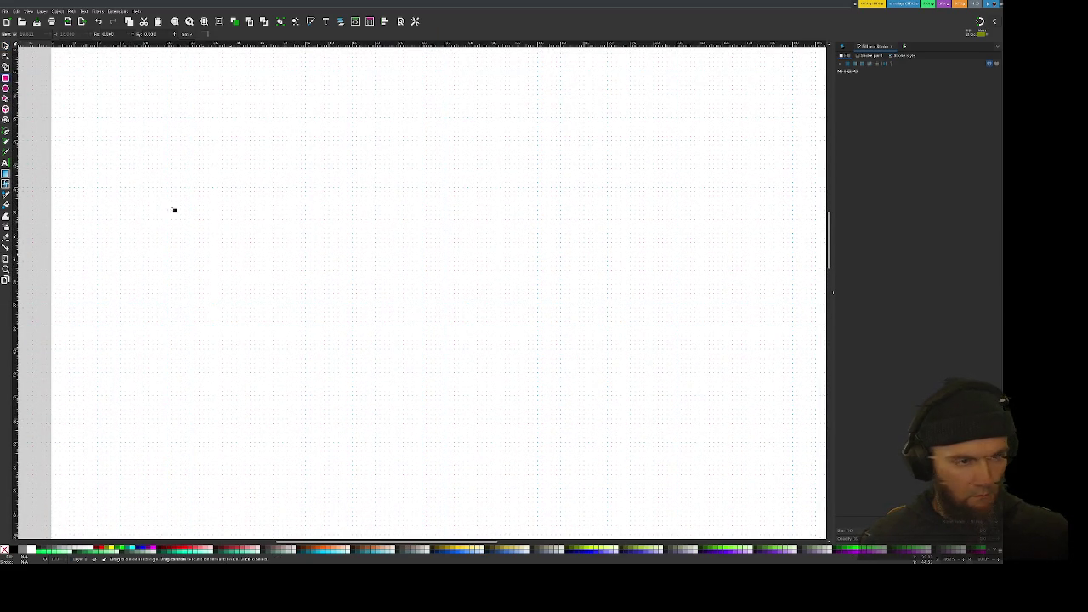
{"action": "scroll", "coordinate": [272, 300], "scroll_direction": "down", "scroll_amount": 2, "text": "ctrl"}
{"action": "scroll", "coordinate": [272, 301], "scroll_direction": "down", "scroll_amount": 2}
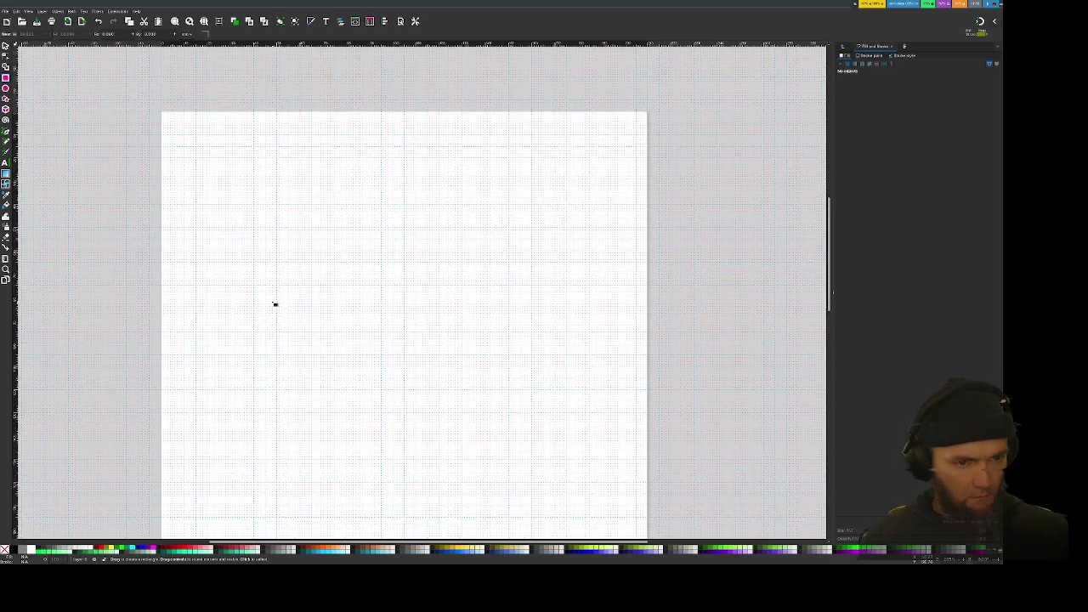
{"action": "scroll", "coordinate": [272, 301], "scroll_direction": "down", "scroll_amount": 2}
{"action": "scroll", "coordinate": [204, 194], "scroll_direction": "down", "scroll_amount": 2, "text": "ctrl"}
{"action": "scroll", "coordinate": [204, 193], "scroll_direction": "up", "scroll_amount": 2}
{"action": "scroll", "coordinate": [204, 194], "scroll_direction": "down", "scroll_amount": 1}
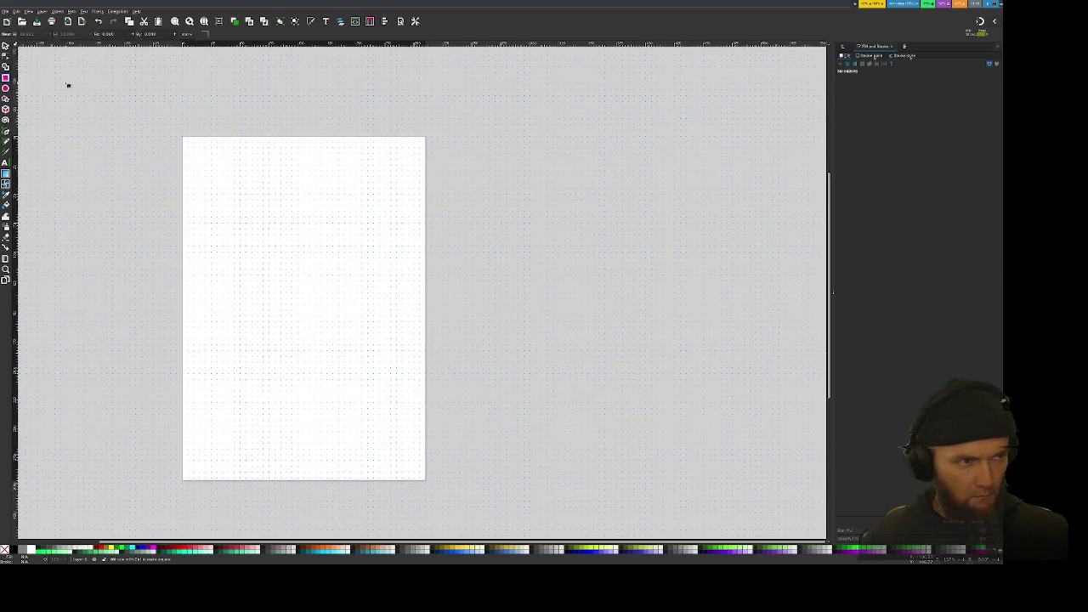
{"action": "key", "text": "alt+f"}
Step: Switch the page to landscape orientation in Document Properties
{"action": "left_click", "coordinate": [68, 90]}
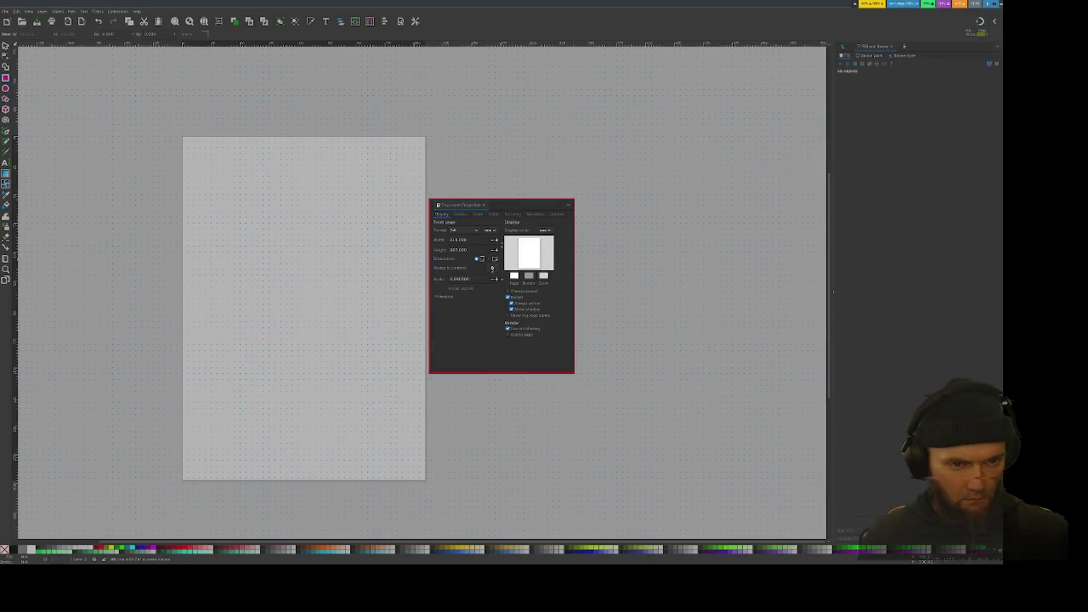
{"action": "left_click", "coordinate": [494, 260]}
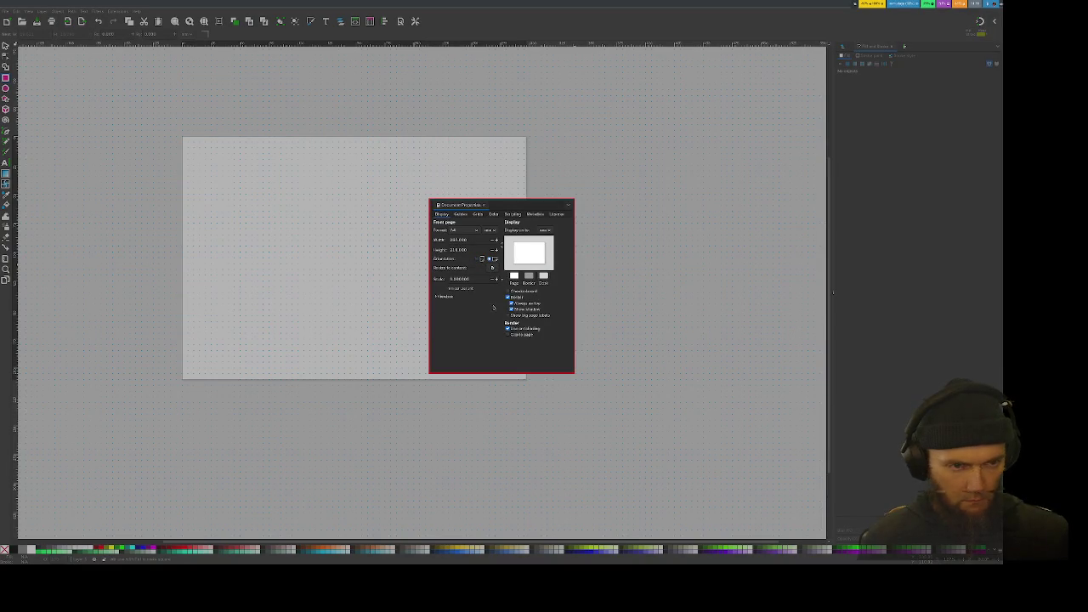
{"action": "key", "text": "Escape"}
{"action": "scroll", "coordinate": [274, 233], "scroll_direction": "up", "scroll_amount": 3}
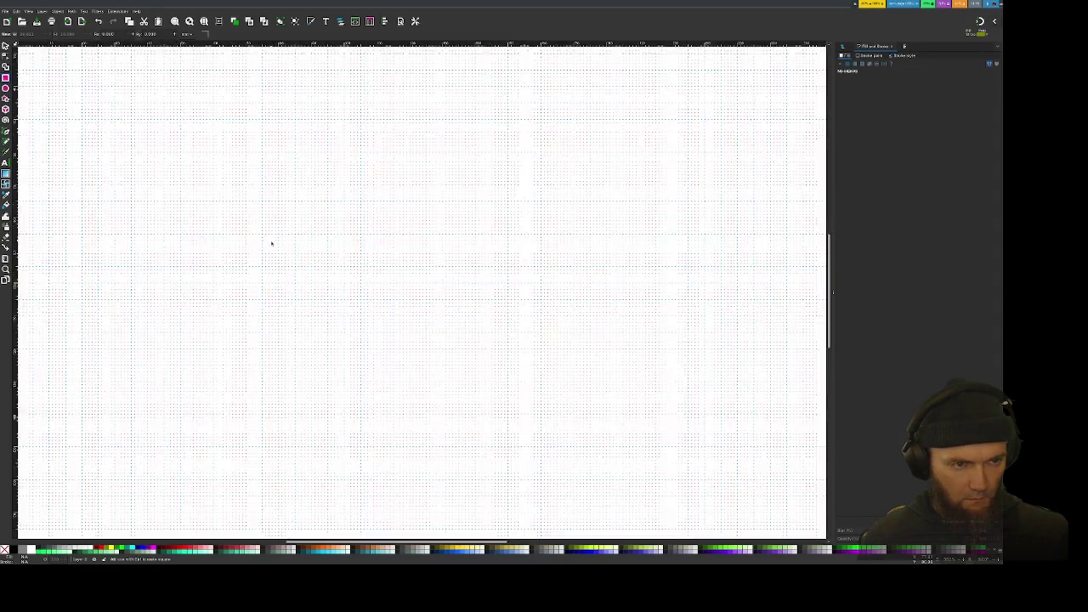
{"action": "scroll", "coordinate": [273, 247], "scroll_direction": "down", "scroll_amount": 4}
{"action": "scroll", "coordinate": [270, 237], "scroll_direction": "up", "scroll_amount": 1}
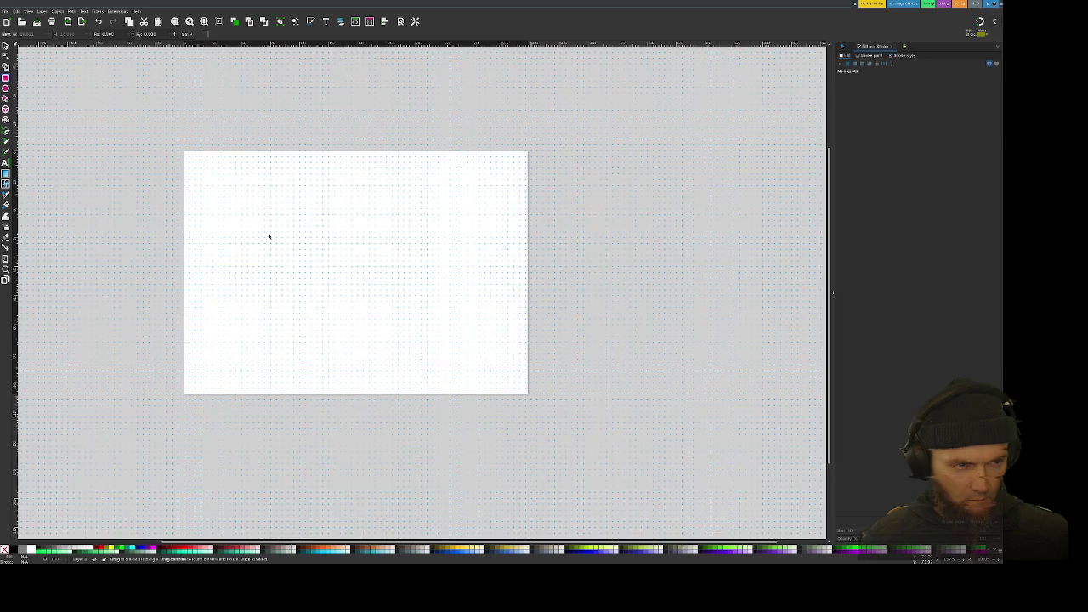
{"action": "scroll", "coordinate": [262, 222], "scroll_direction": "up", "scroll_amount": 1}
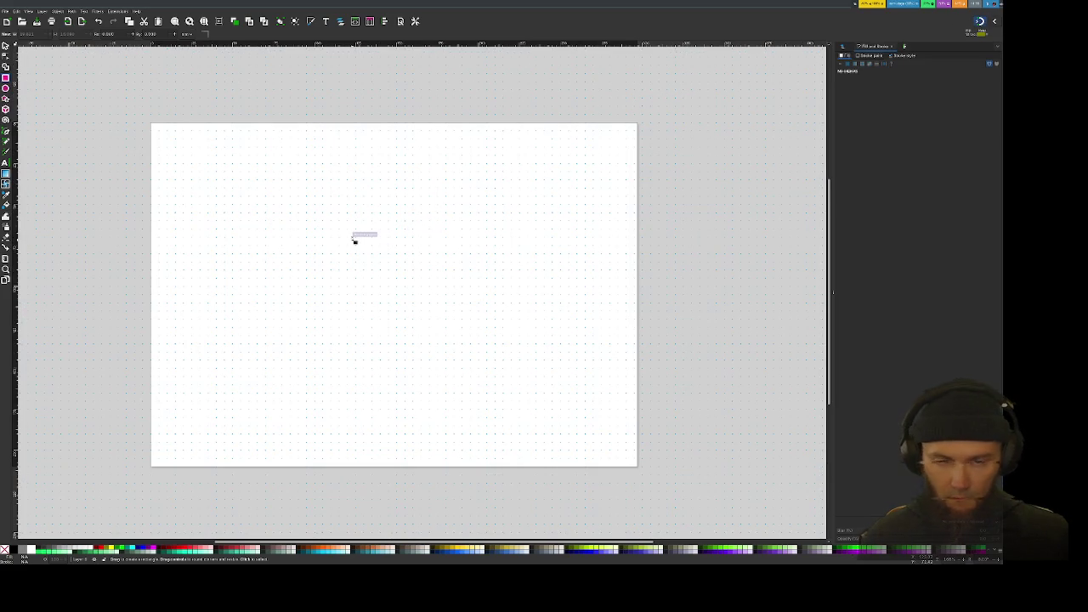
{"action": "scroll", "coordinate": [354, 238], "scroll_direction": "up", "scroll_amount": 2}
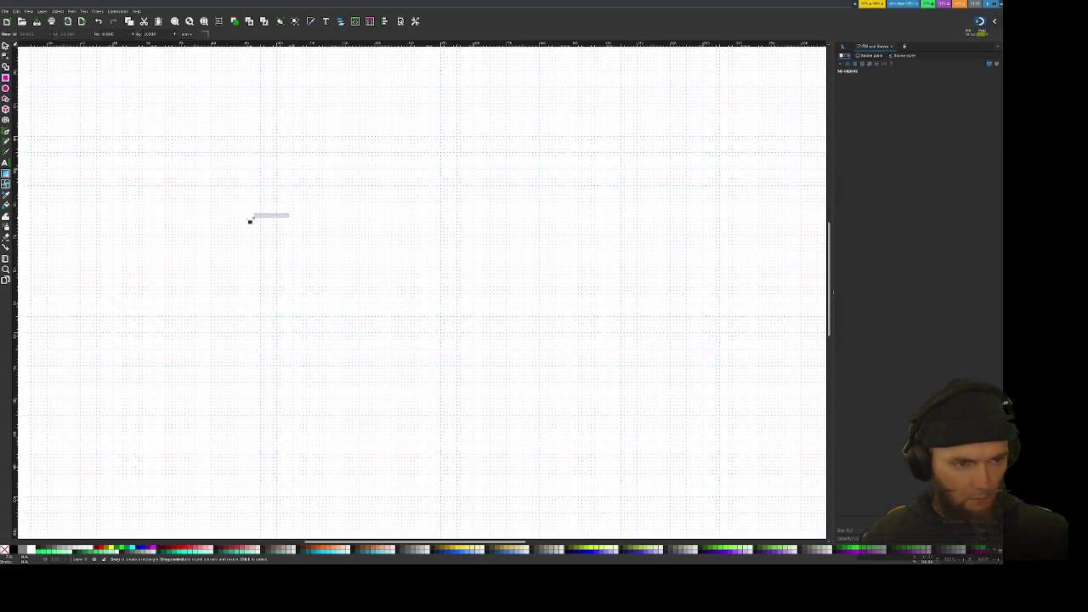
Step: Draw a wide rectangle across the landscape page
{"action": "mouse_move", "coordinate": [229, 204]}
{"action": "left_mouse_down"}
{"action": "mouse_move", "coordinate": [540, 411]}
{"action": "mouse_move", "coordinate": [635, 434]}
{"action": "mouse_move", "coordinate": [583, 395]}
{"action": "mouse_move", "coordinate": [604, 398]}
{"action": "left_mouse_up"}
{"action": "scroll", "coordinate": [228, 274], "scroll_direction": "up", "scroll_amount": 1}
{"action": "scroll", "coordinate": [281, 291], "scroll_direction": "up", "scroll_amount": 1}
{"action": "scroll", "coordinate": [301, 282], "scroll_direction": "down", "scroll_amount": 1}
{"action": "scroll", "coordinate": [305, 285], "scroll_direction": "down", "scroll_amount": 1}
{"action": "scroll", "coordinate": [369, 306], "scroll_direction": "right", "scroll_amount": 1}
{"action": "scroll", "coordinate": [369, 306], "scroll_direction": "right", "scroll_amount": 1}
{"action": "scroll", "coordinate": [371, 308], "scroll_direction": "down", "scroll_amount": 1}
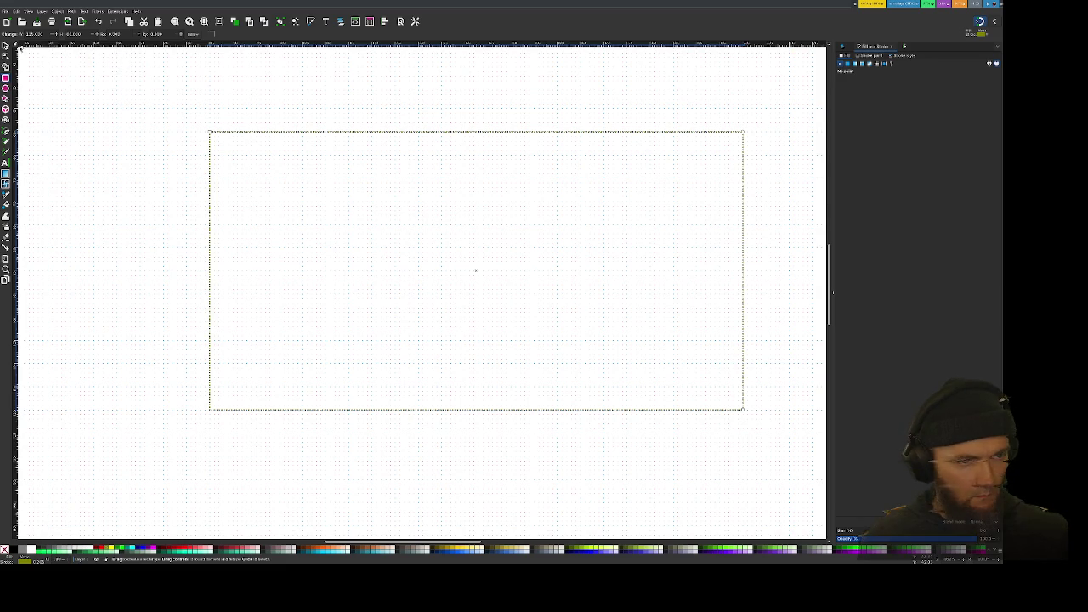
{"action": "left_click", "coordinate": [5, 10]}
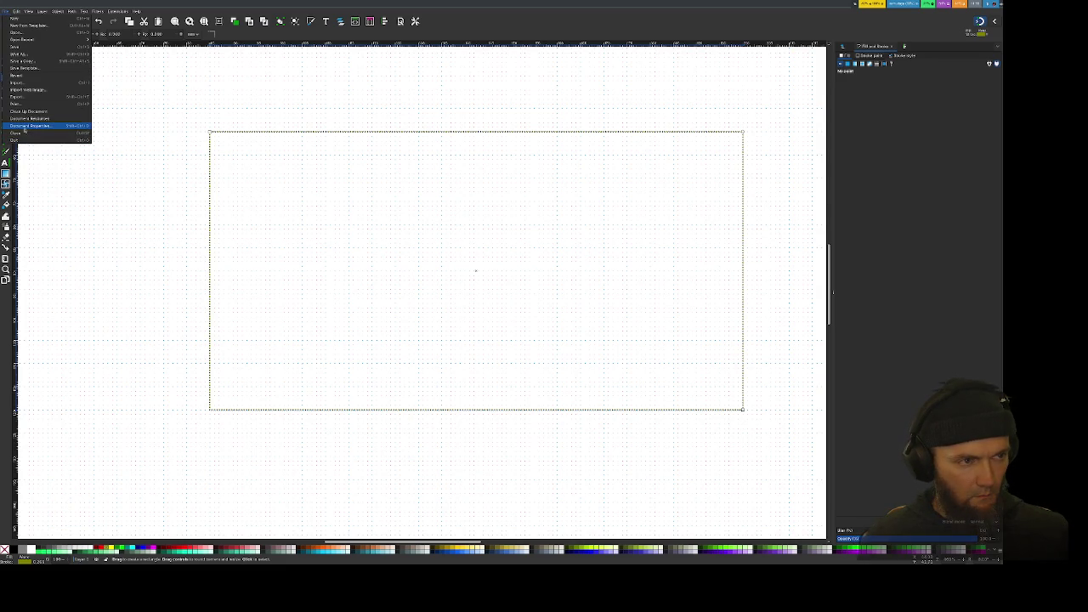
Step: Add a new rectangular grid shown as dots
{"action": "left_click", "coordinate": [30, 126]}
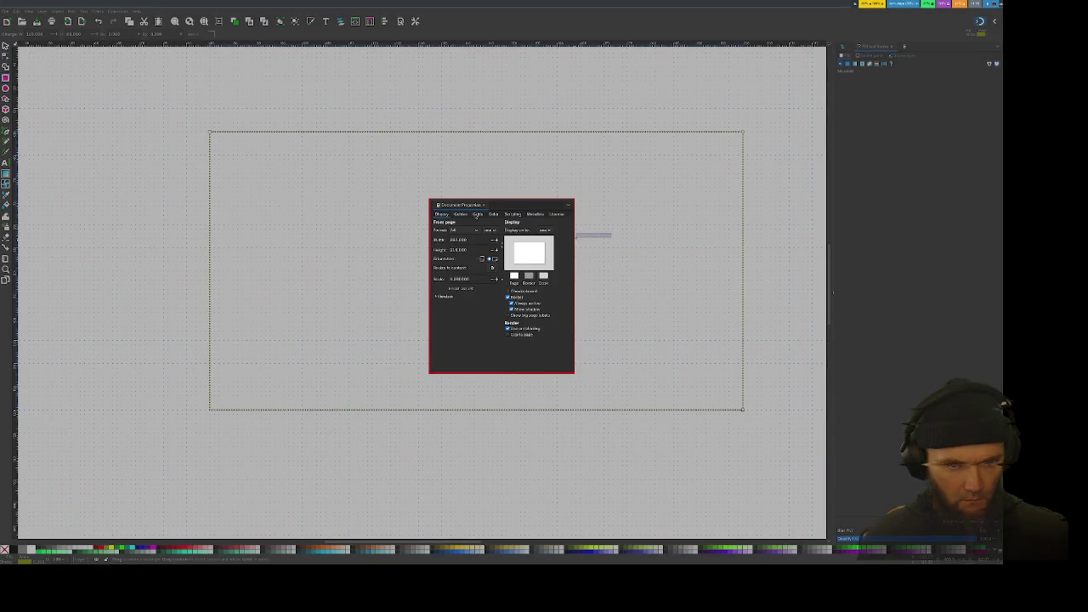
{"action": "left_click", "coordinate": [477, 214]}
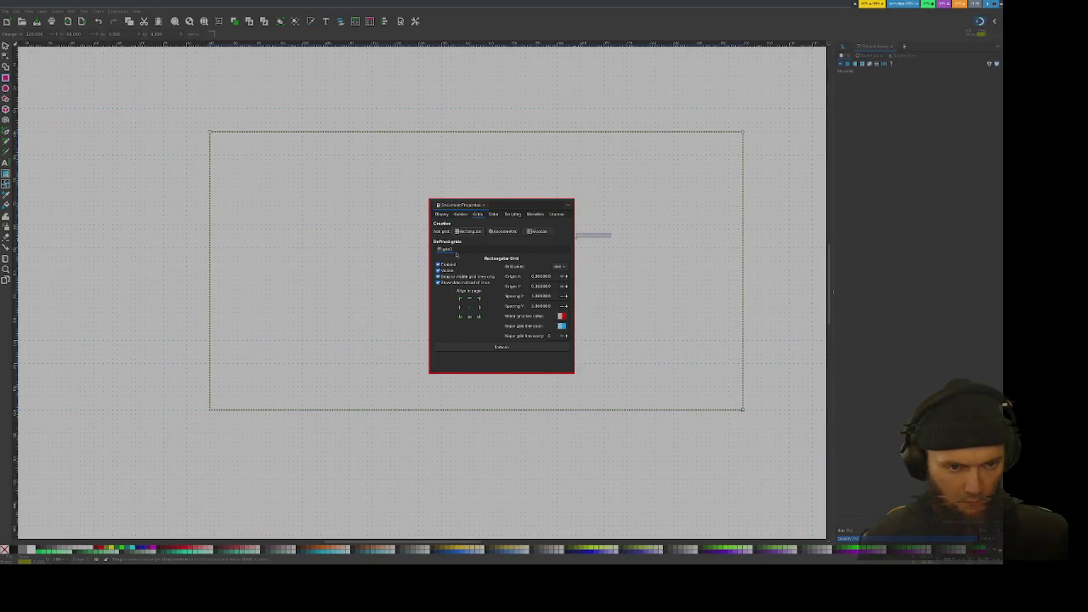
{"action": "left_click", "coordinate": [468, 231]}
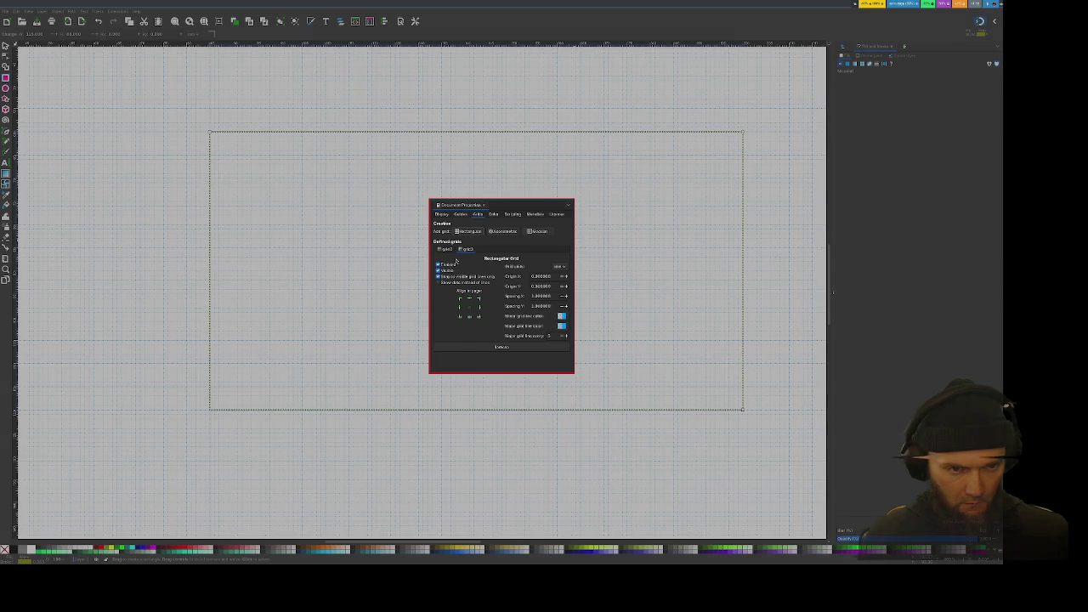
{"action": "left_click", "coordinate": [449, 283]}
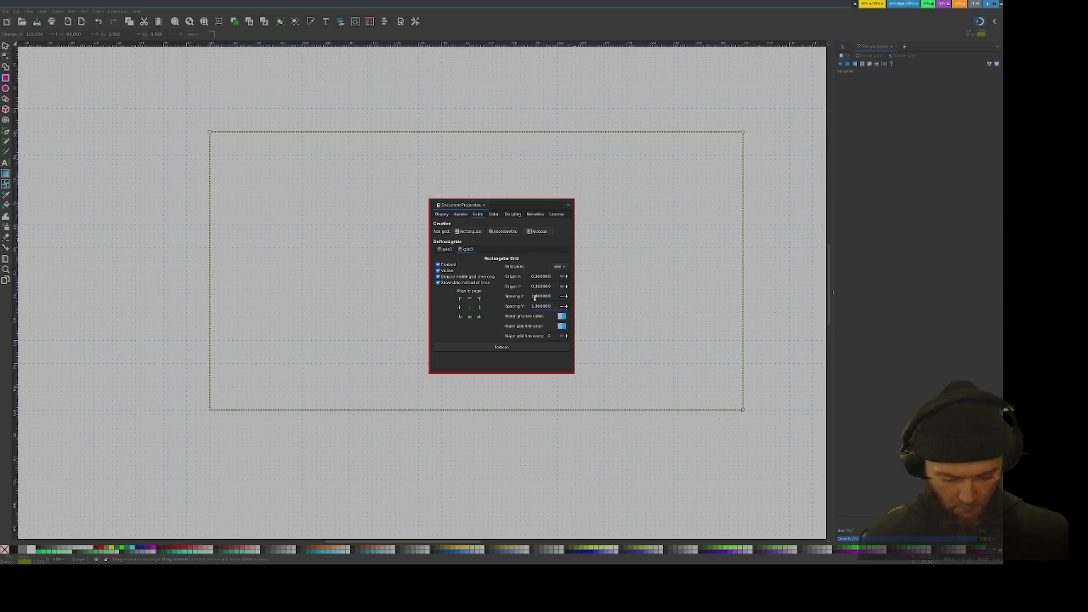
{"action": "left_click", "coordinate": [534, 297]}
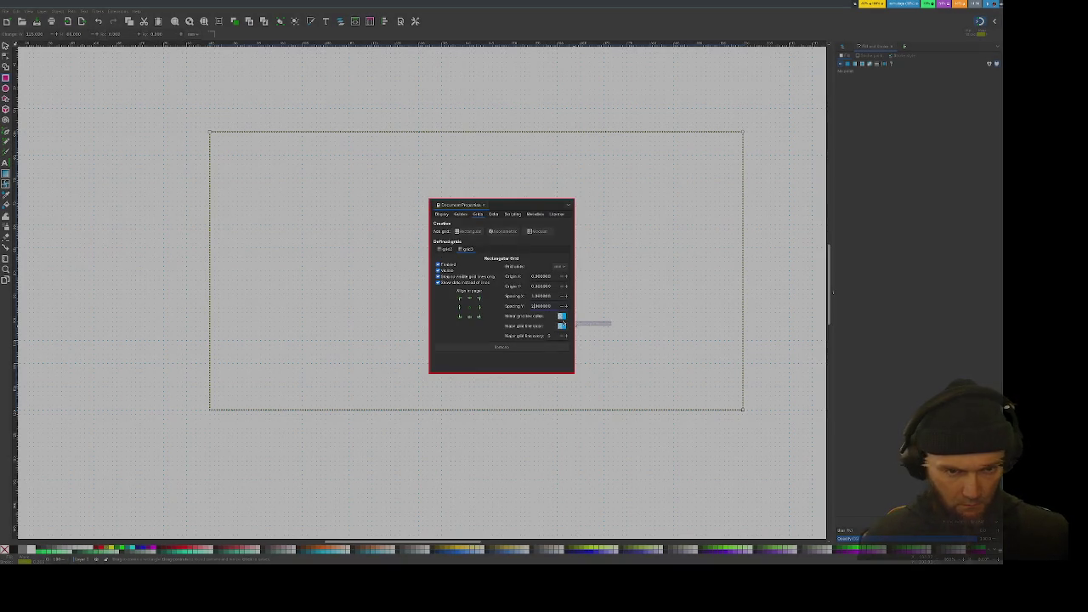
Step: Colour the grid's minor lines deep blue and major lines green, then close
{"action": "left_click", "coordinate": [560, 318]}
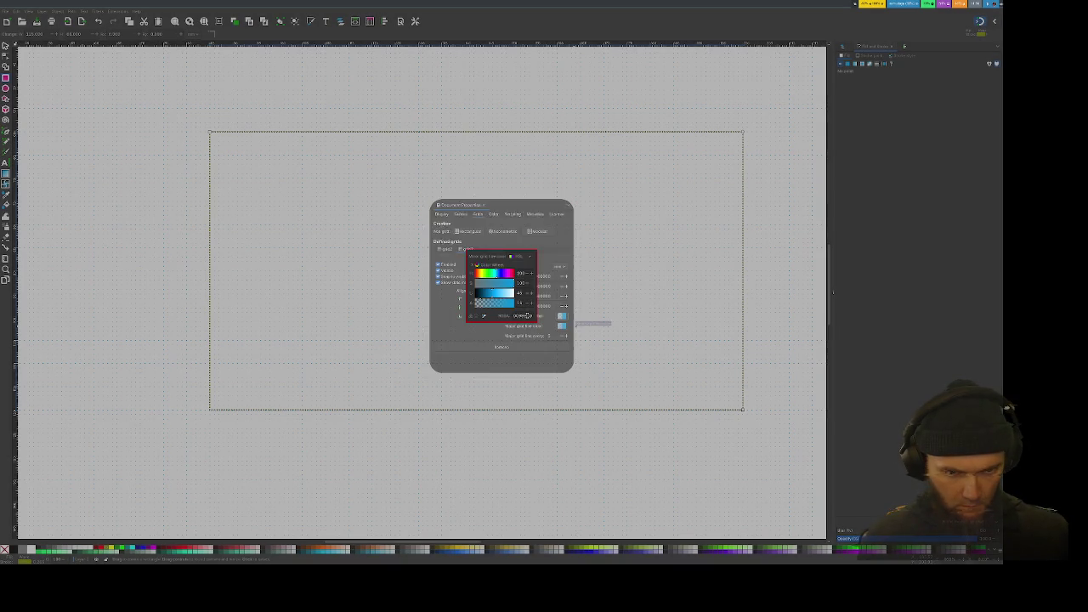
{"action": "left_click", "coordinate": [500, 273]}
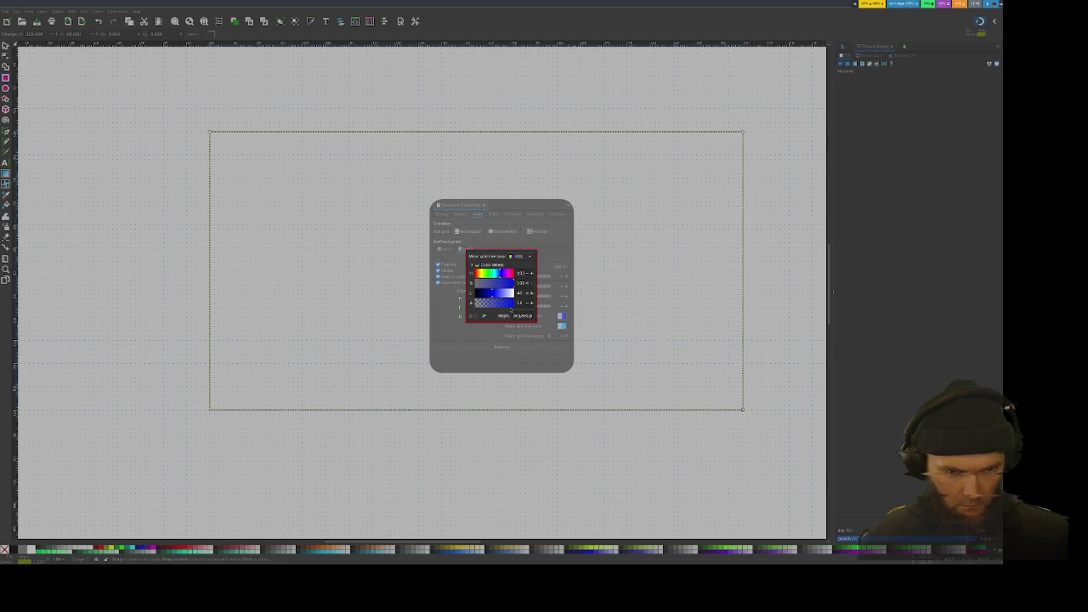
{"action": "left_click", "coordinate": [509, 323]}
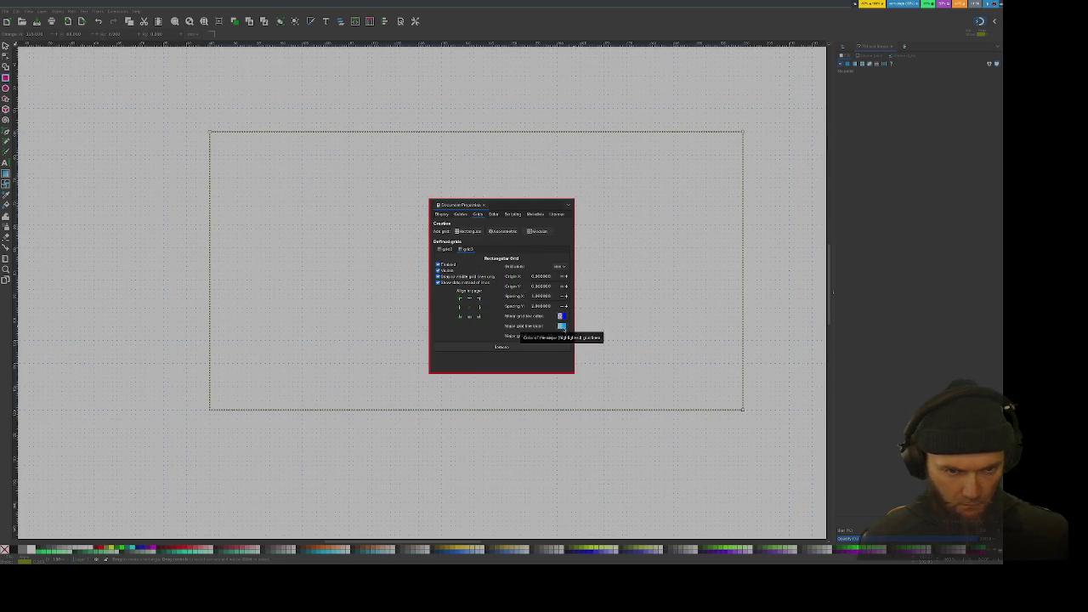
{"action": "left_click", "coordinate": [561, 326]}
{"action": "left_click_drag", "start_coordinate": [489, 273], "coordinate": [487, 272]}
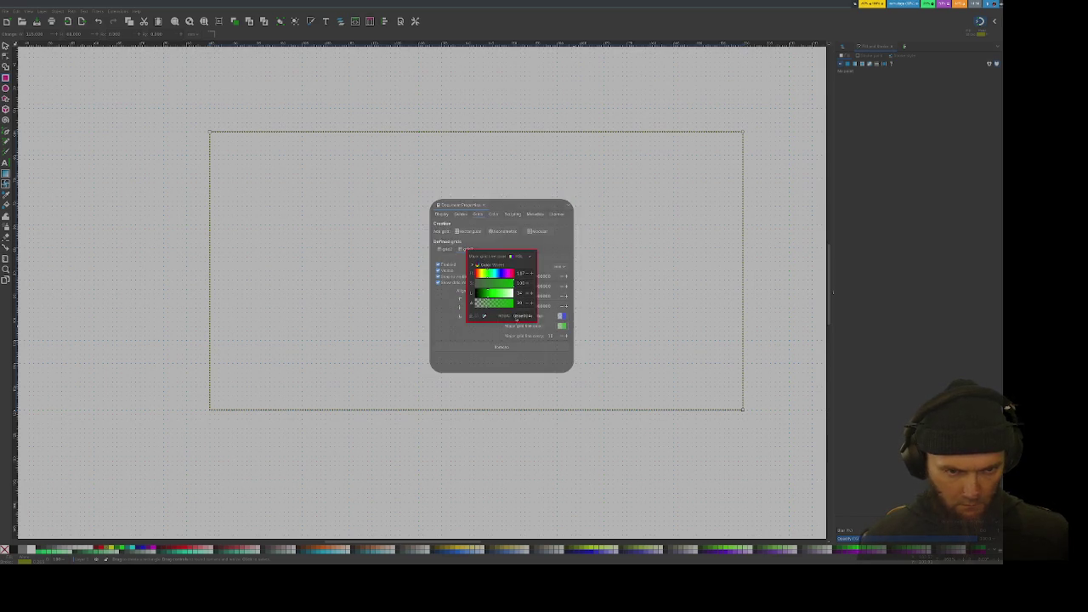
{"action": "left_click", "coordinate": [530, 363]}
{"action": "key", "text": "Escape"}
Step: Drag the rectangle's top-left corner slightly up and to the left
{"action": "scroll", "coordinate": [377, 292], "scroll_direction": "down", "scroll_amount": 1}
{"action": "scroll", "coordinate": [377, 292], "scroll_direction": "down", "scroll_amount": 2}
{"action": "scroll", "coordinate": [377, 295], "scroll_direction": "down", "scroll_amount": 1}
{"action": "scroll", "coordinate": [398, 306], "scroll_direction": "down", "scroll_amount": 1}
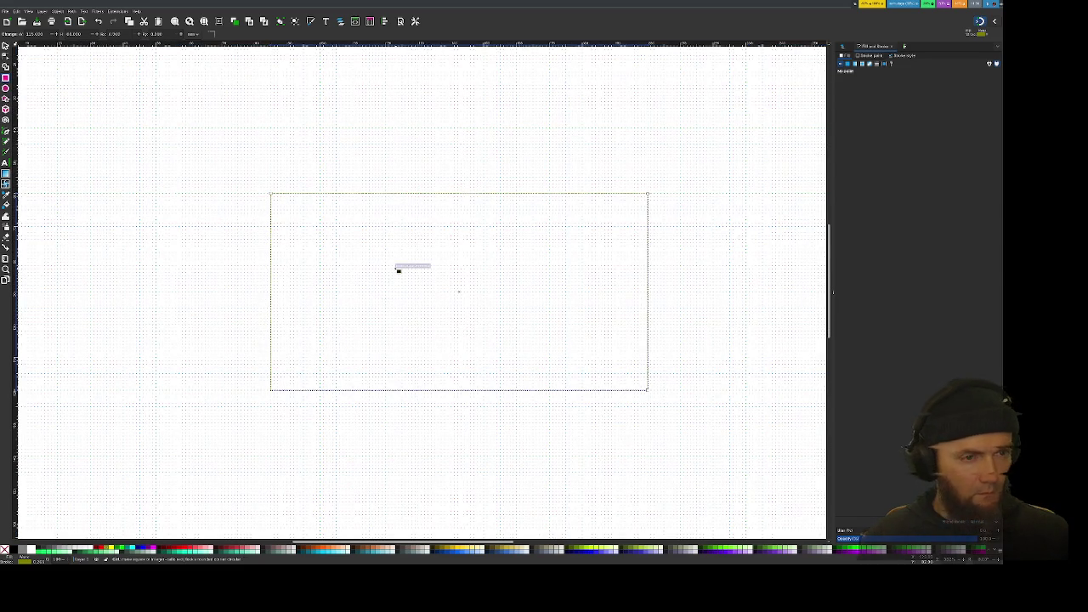
{"action": "scroll", "coordinate": [398, 268], "scroll_direction": "down", "scroll_amount": 1}
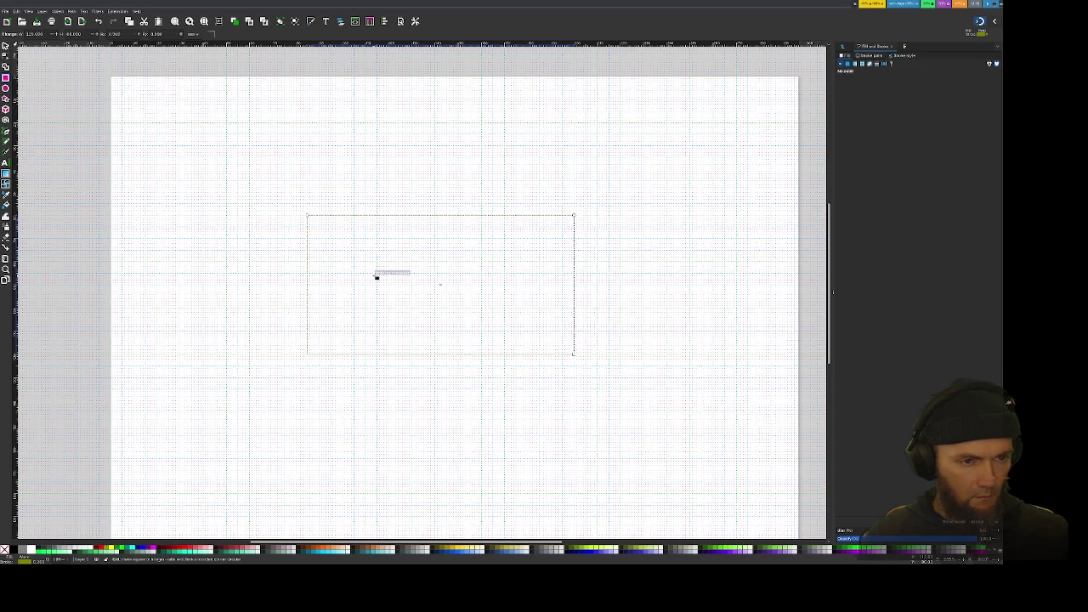
{"action": "scroll", "coordinate": [377, 276], "scroll_direction": "up", "scroll_amount": 1}
{"action": "scroll", "coordinate": [376, 276], "scroll_direction": "up", "scroll_amount": 1}
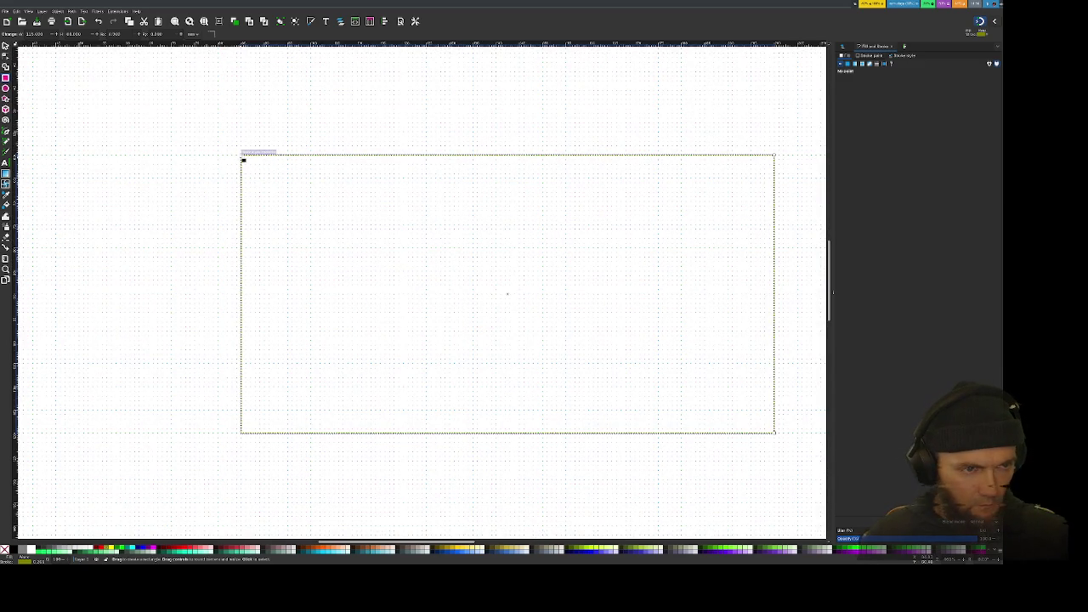
{"action": "left_click_drag", "start_coordinate": [246, 161], "coordinate": [232, 153]}
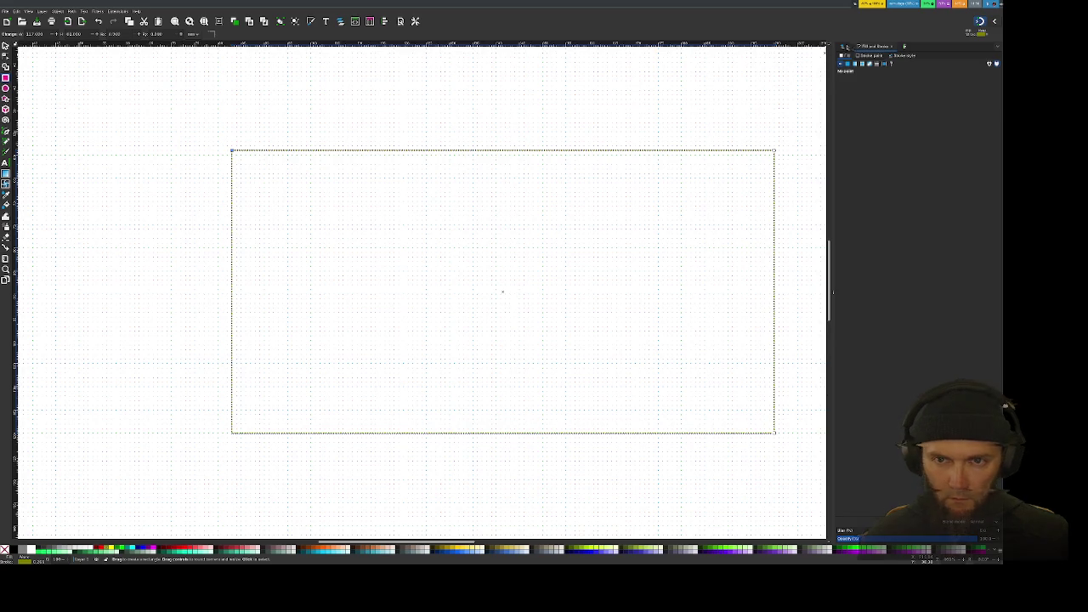
Step: Show the Layers and Objects panel and nudge the top-left corner further left
{"action": "left_click", "coordinate": [844, 47]}
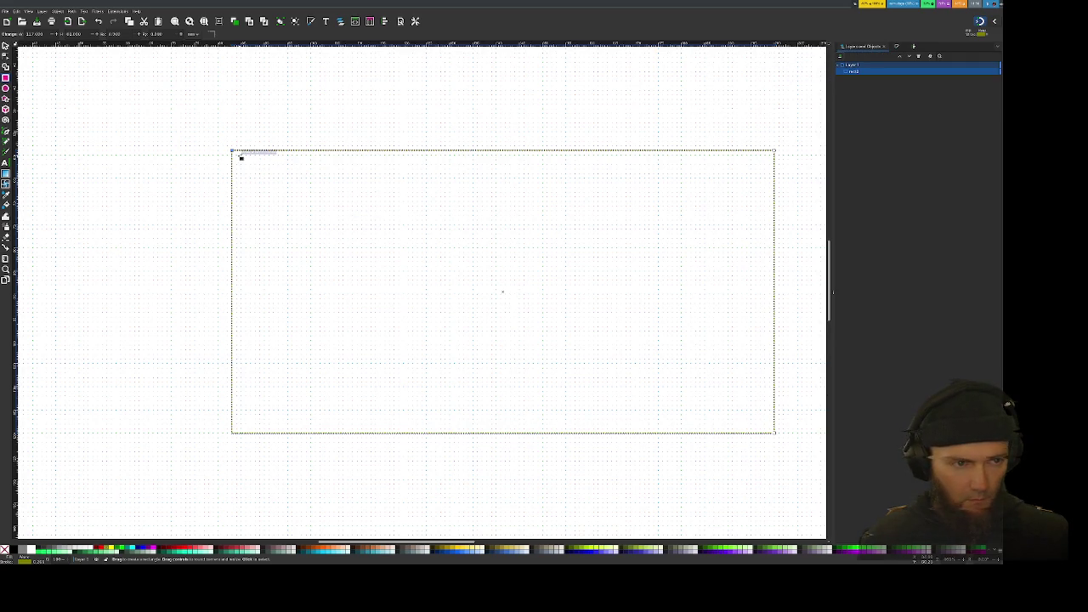
{"action": "left_click_drag", "start_coordinate": [224, 161], "coordinate": [218, 155]}
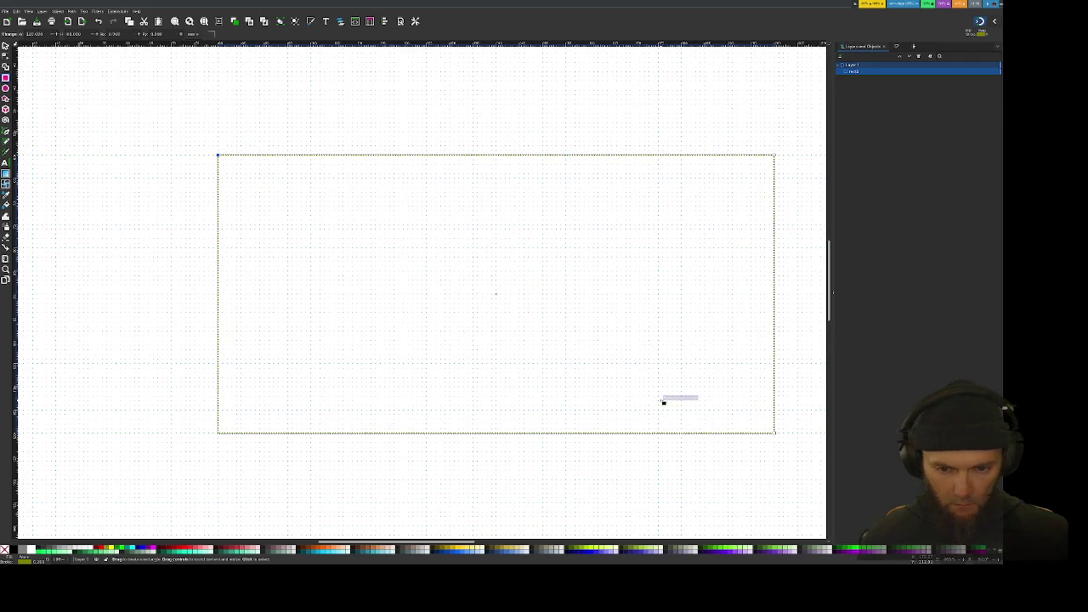
{"action": "scroll", "coordinate": [442, 343], "scroll_direction": "down", "scroll_amount": 1}
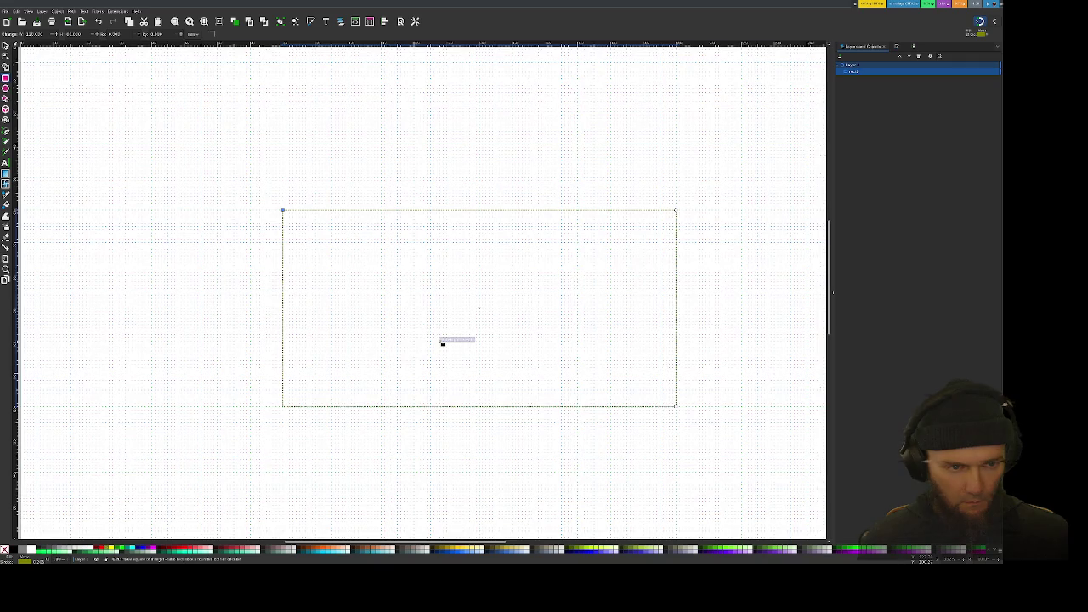
{"action": "scroll", "coordinate": [442, 344], "scroll_direction": "up", "scroll_amount": 1}
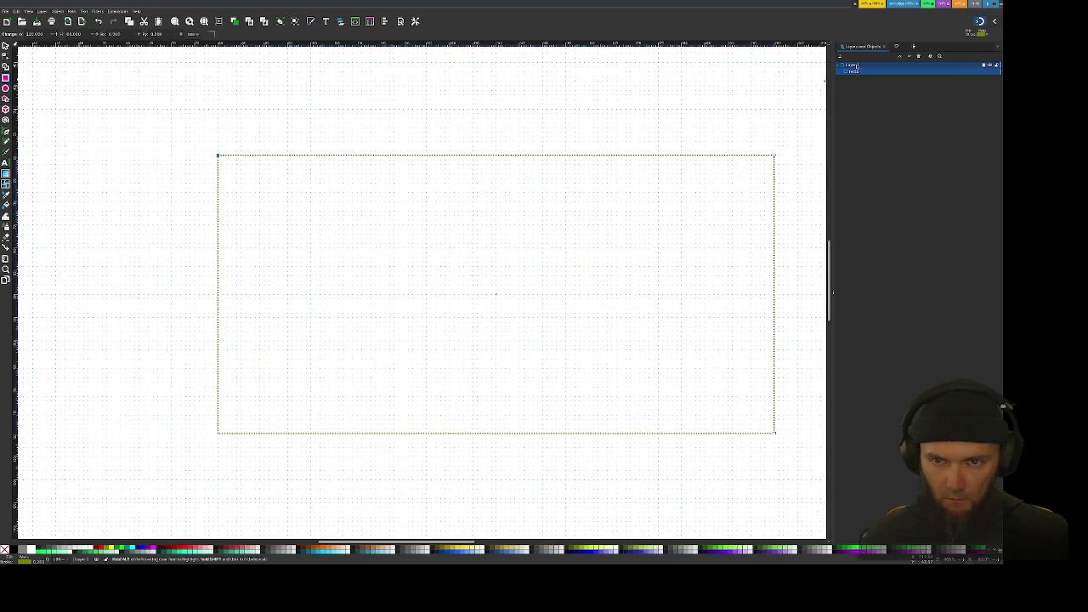
Step: Rename Layer 1 to background and add a new layer above it
{"action": "right_click", "coordinate": [857, 65]}
{"action": "left_click", "coordinate": [878, 90]}
{"action": "type", "text": "background"}
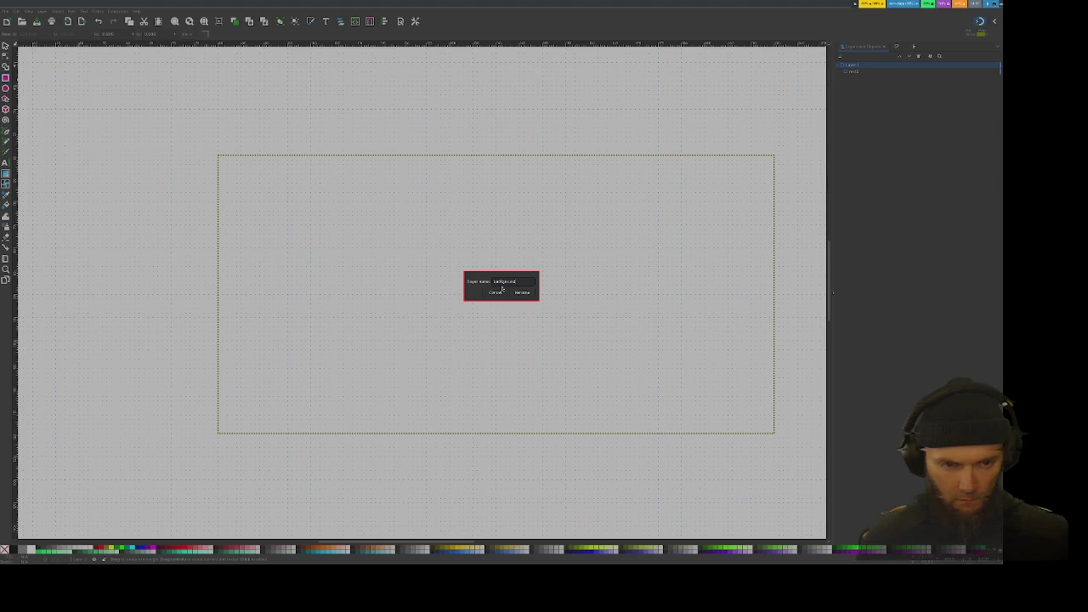
{"action": "key", "text": "Return"}
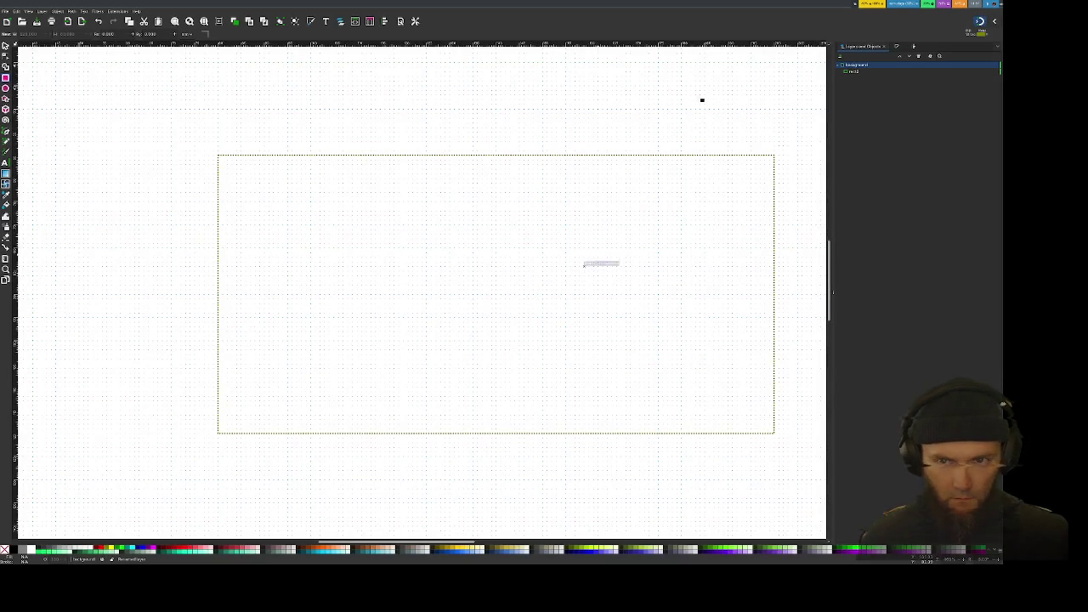
{"action": "left_click", "coordinate": [914, 46]}
{"action": "key", "text": "Return"}
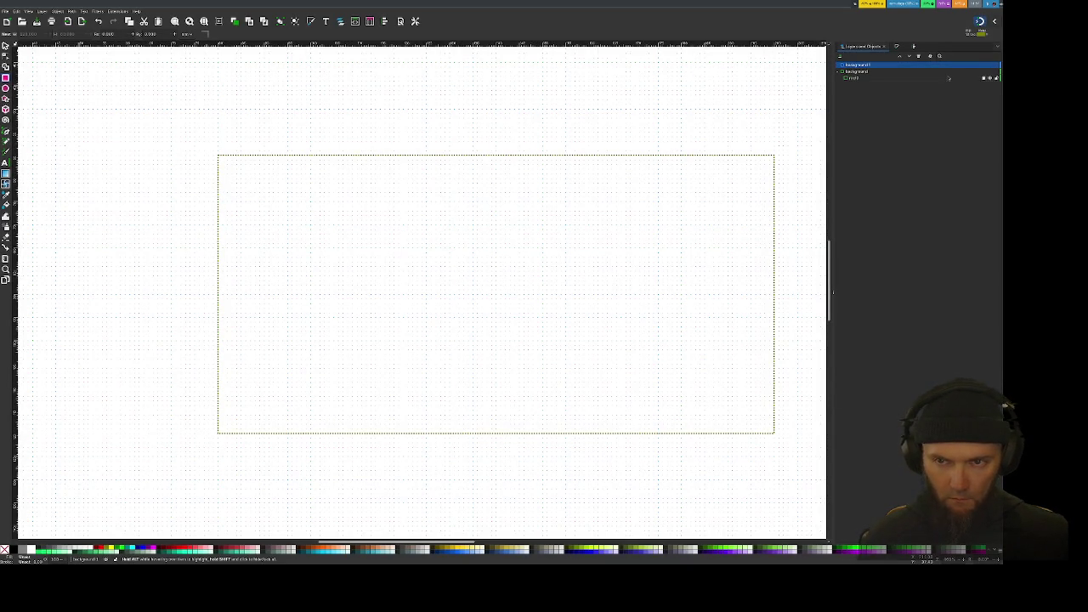
Step: Rename the rectangle's original layer to borders
{"action": "left_click", "coordinate": [854, 72]}
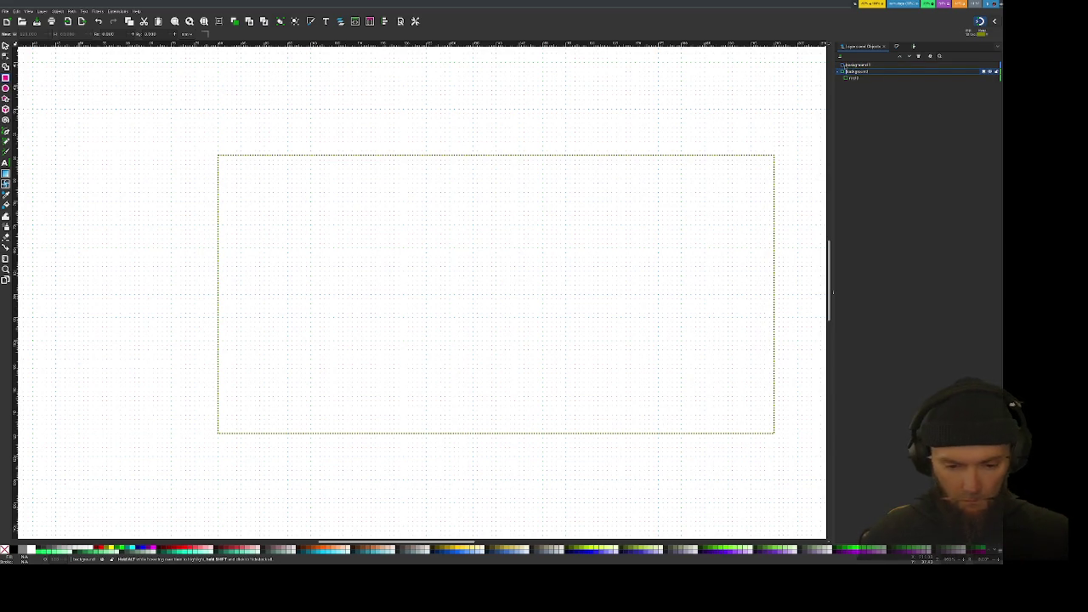
{"action": "key", "text": "BackSpace"}
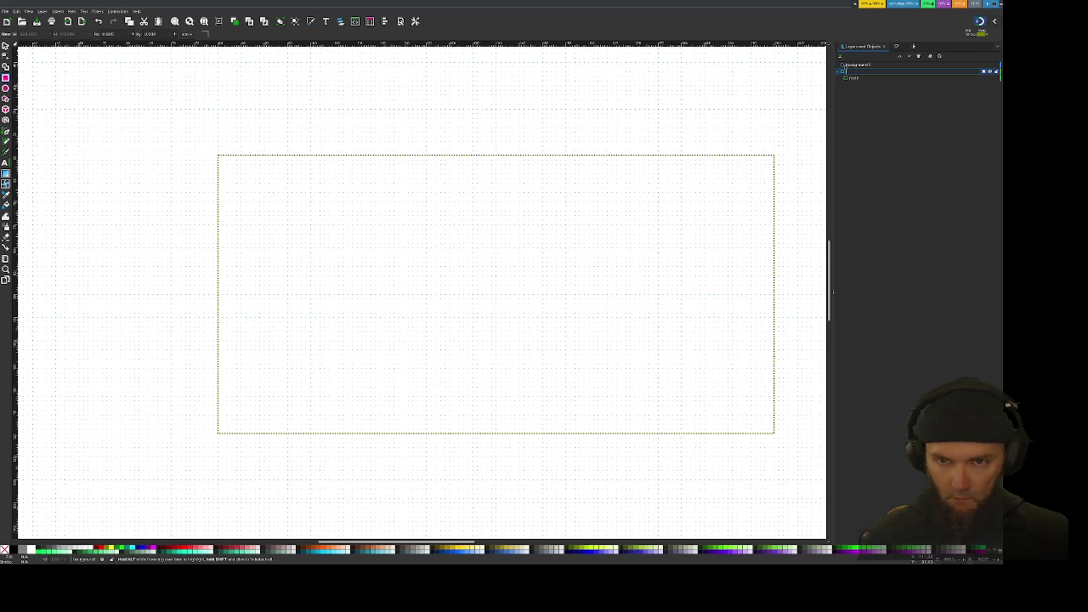
{"action": "key", "text": "Return"}
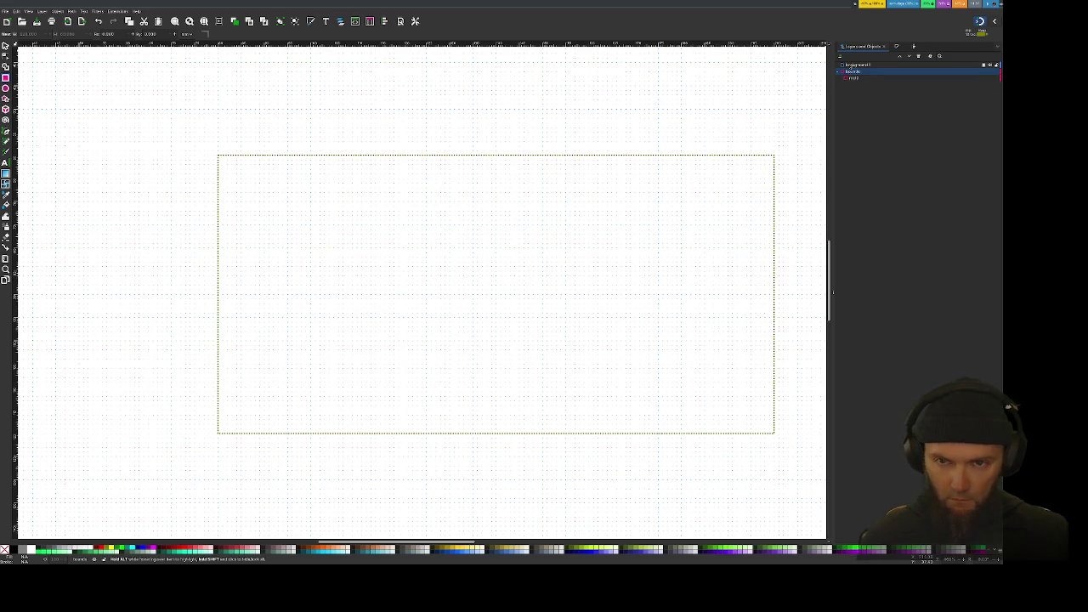
{"action": "left_click", "coordinate": [854, 65]}
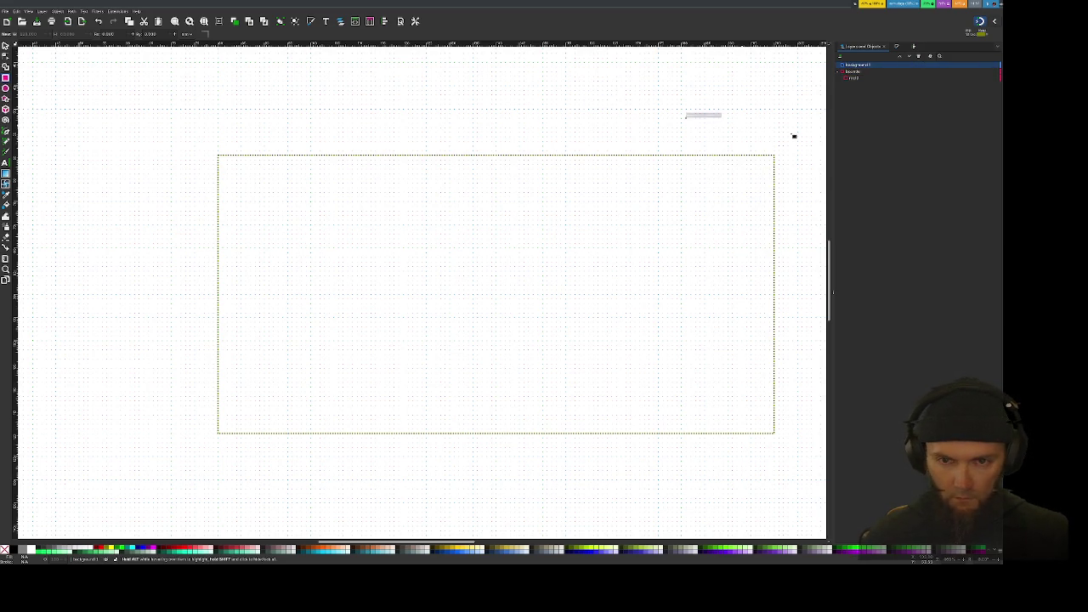
Step: Copy the rectangle from the borders layer, paste it into the top layer, and reposition both
{"action": "left_click", "coordinate": [851, 78]}
{"action": "key", "text": "ctrl+c"}
{"action": "left_click", "coordinate": [854, 64]}
{"action": "key", "text": "ctrl+v"}
{"action": "left_click_drag", "start_coordinate": [423, 292], "coordinate": [725, 159]}
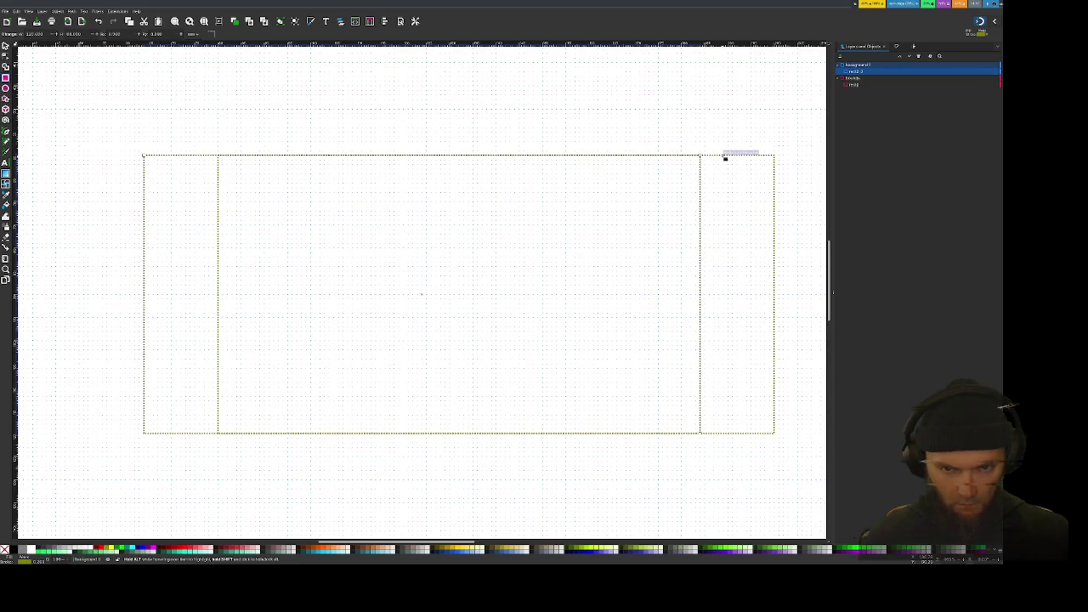
{"action": "key", "text": "s"}
{"action": "mouse_move", "coordinate": [692, 182]}
{"action": "left_mouse_down"}
{"action": "mouse_move", "coordinate": [620, 189]}
{"action": "mouse_move", "coordinate": [648, 158]}
{"action": "left_mouse_up"}
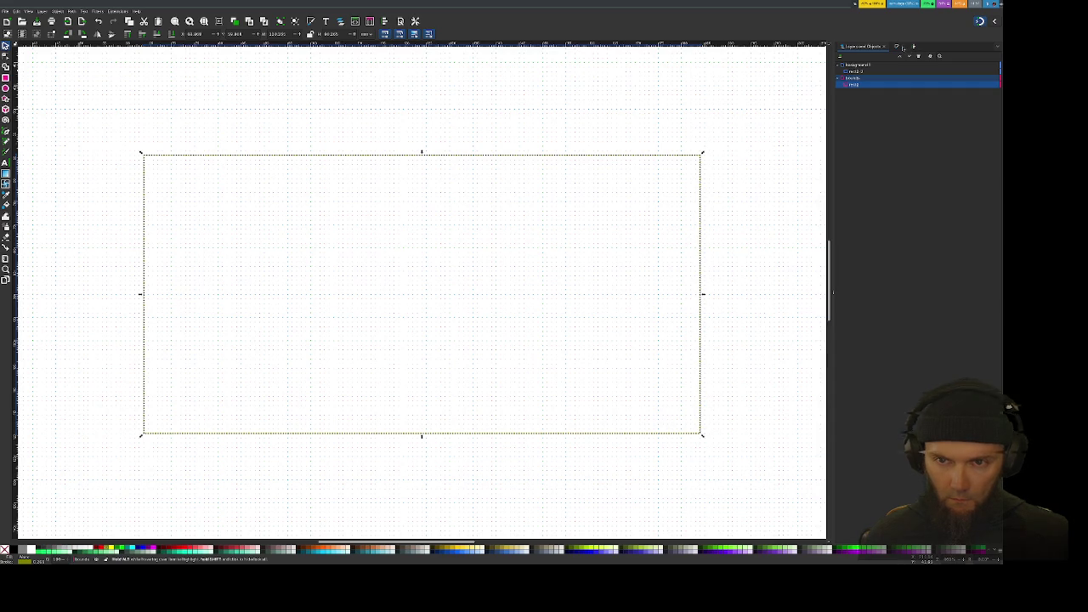
Step: Give the borders rectangle a solid stroke dash in Fill and Stroke
{"action": "left_click", "coordinate": [854, 85]}
{"action": "left_click", "coordinate": [854, 72]}
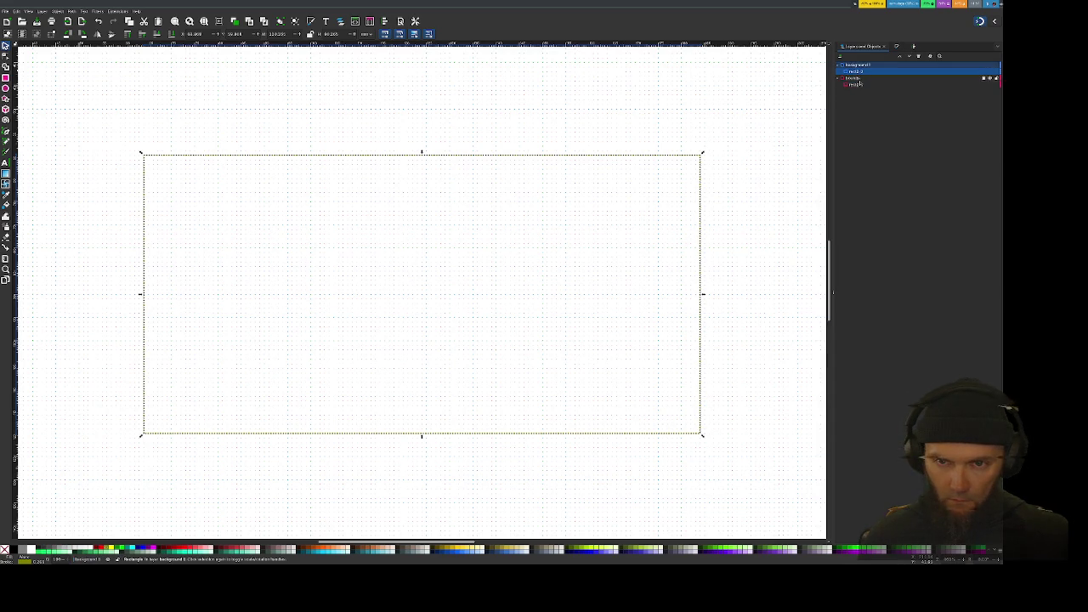
{"action": "left_click", "coordinate": [854, 85]}
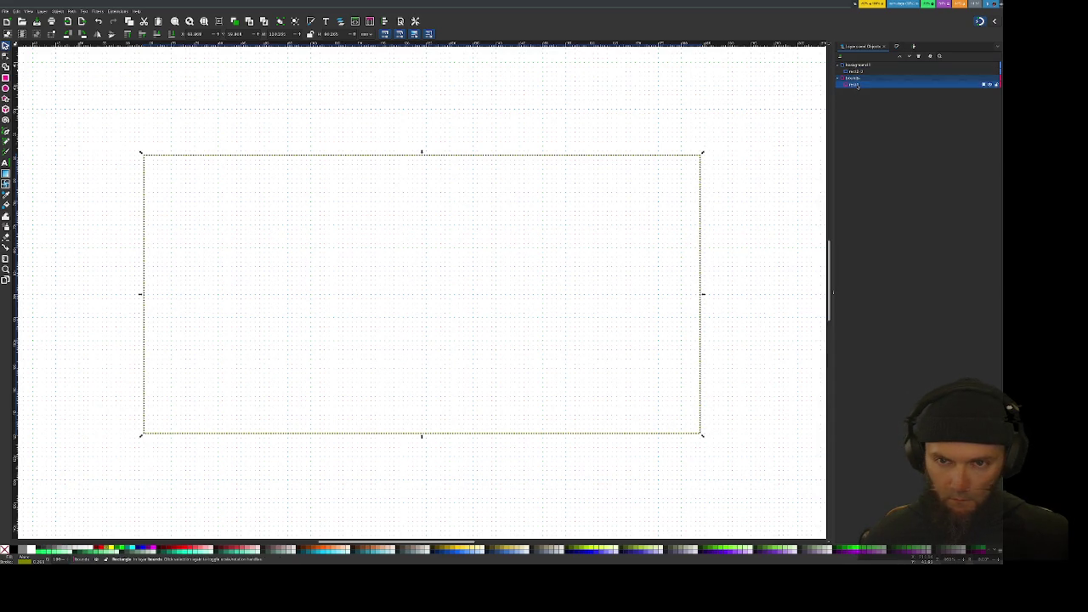
{"action": "left_click", "coordinate": [915, 47]}
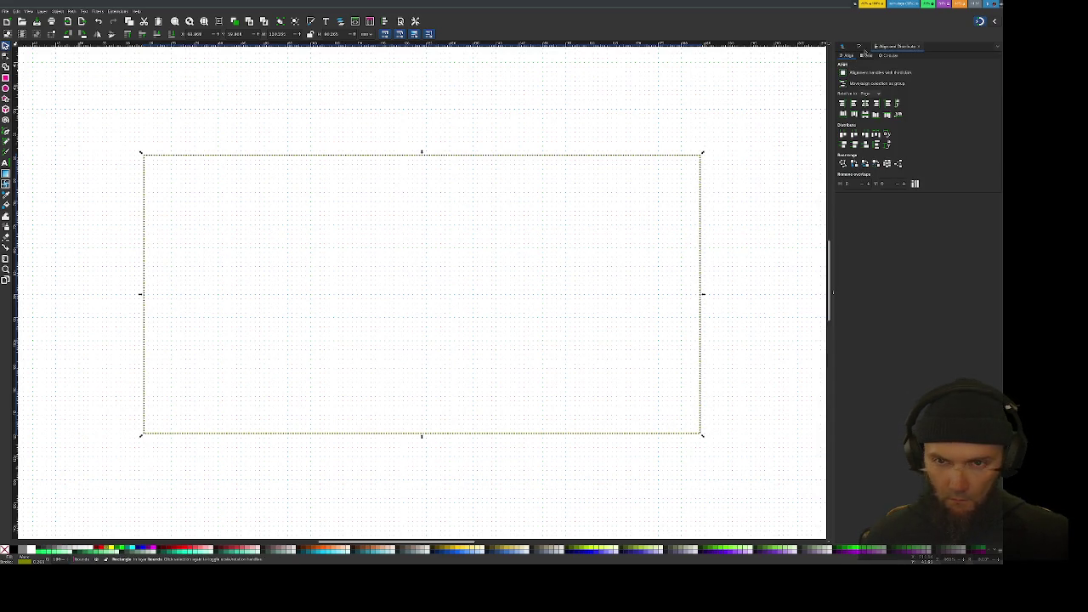
{"action": "key", "text": "ctrl+shift+f"}
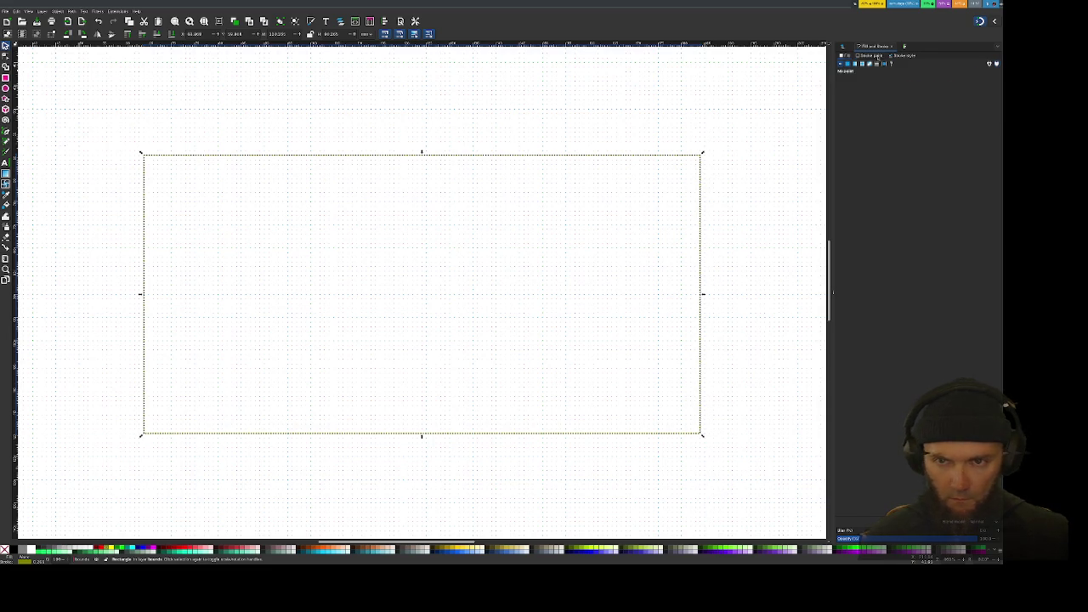
{"action": "left_click", "coordinate": [877, 56]}
{"action": "left_click", "coordinate": [896, 57]}
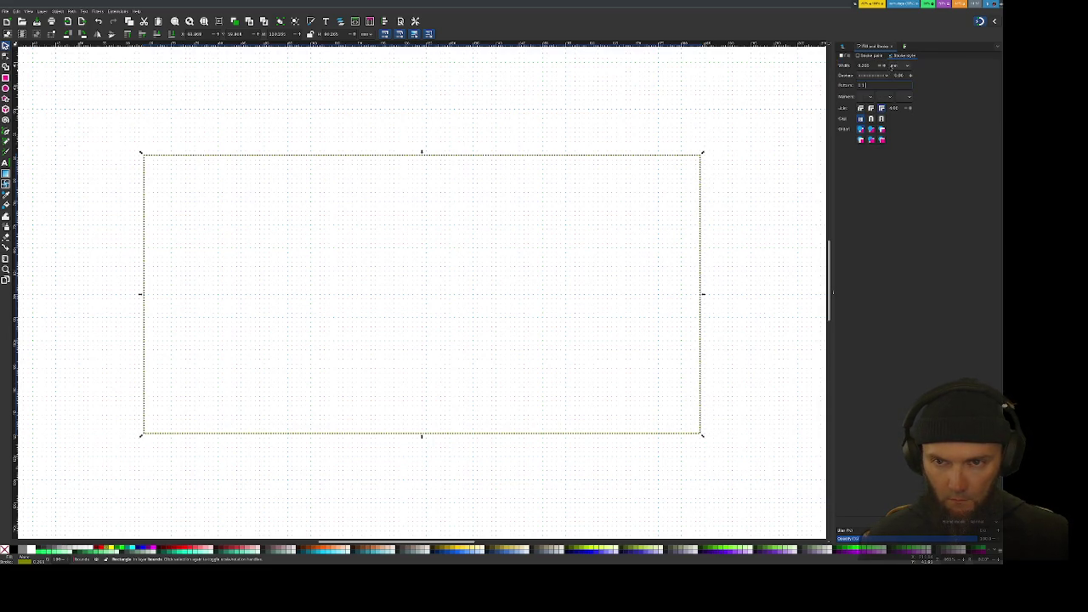
{"action": "left_click", "coordinate": [885, 77]}
{"action": "left_click", "coordinate": [888, 70]}
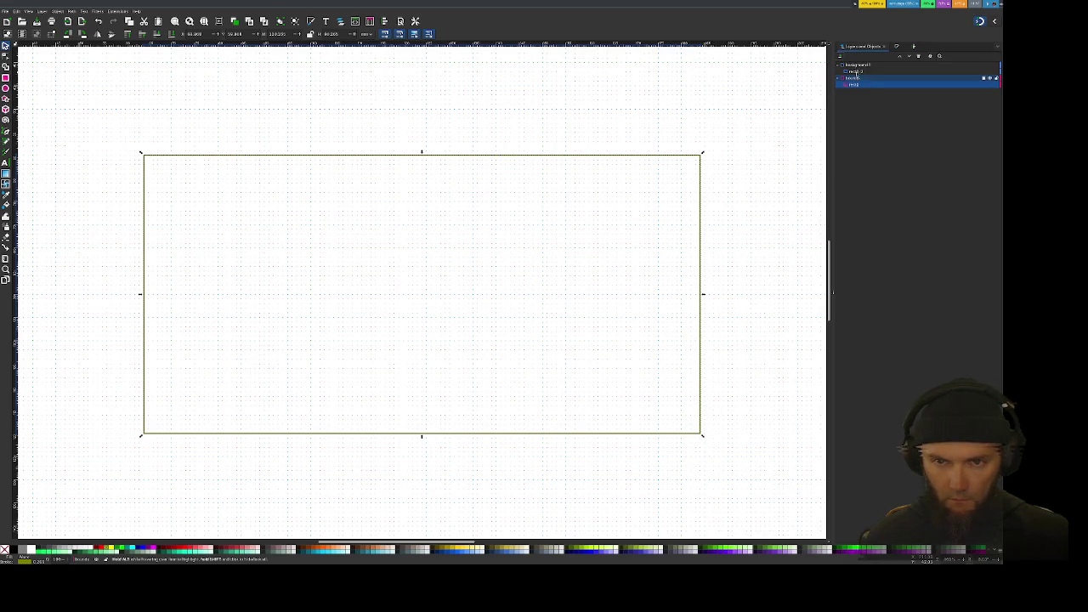
Step: Set the page-sized rectangle's stroke to None and its fill to flat black
{"action": "left_click", "coordinate": [854, 71]}
{"action": "left_click", "coordinate": [914, 45]}
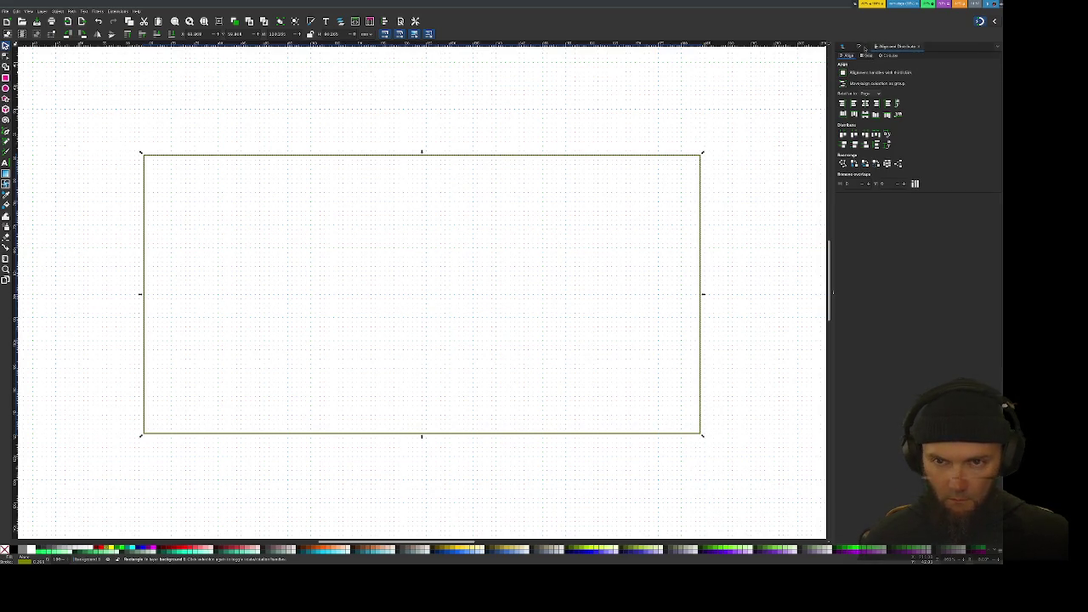
{"action": "left_click", "coordinate": [860, 46]}
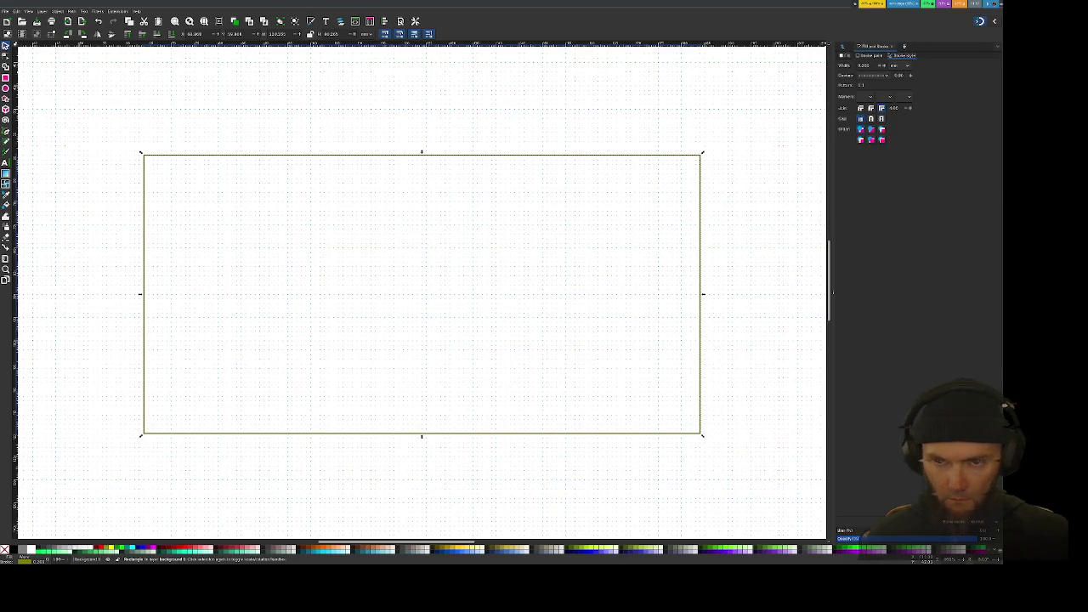
{"action": "left_click", "coordinate": [866, 55]}
{"action": "left_click", "coordinate": [840, 64]}
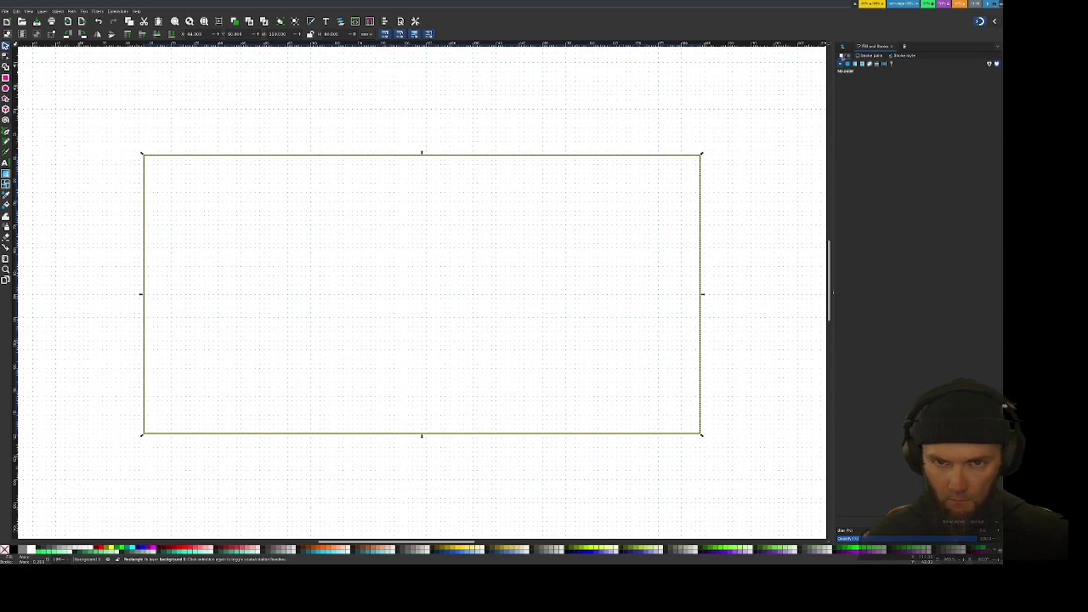
{"action": "left_click", "coordinate": [846, 64]}
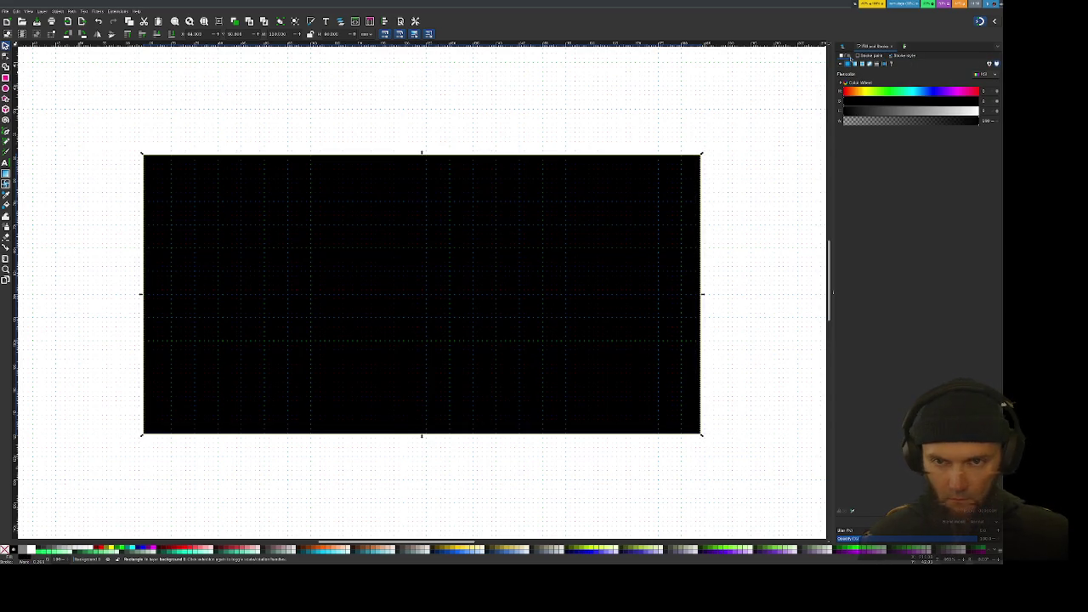
Step: Nudge the black rectangle slightly right, then toggle rect2-3's visibility off and on
{"action": "key", "text": "ctrl+shift+l"}
{"action": "key", "text": "ctrl+alt+a"}
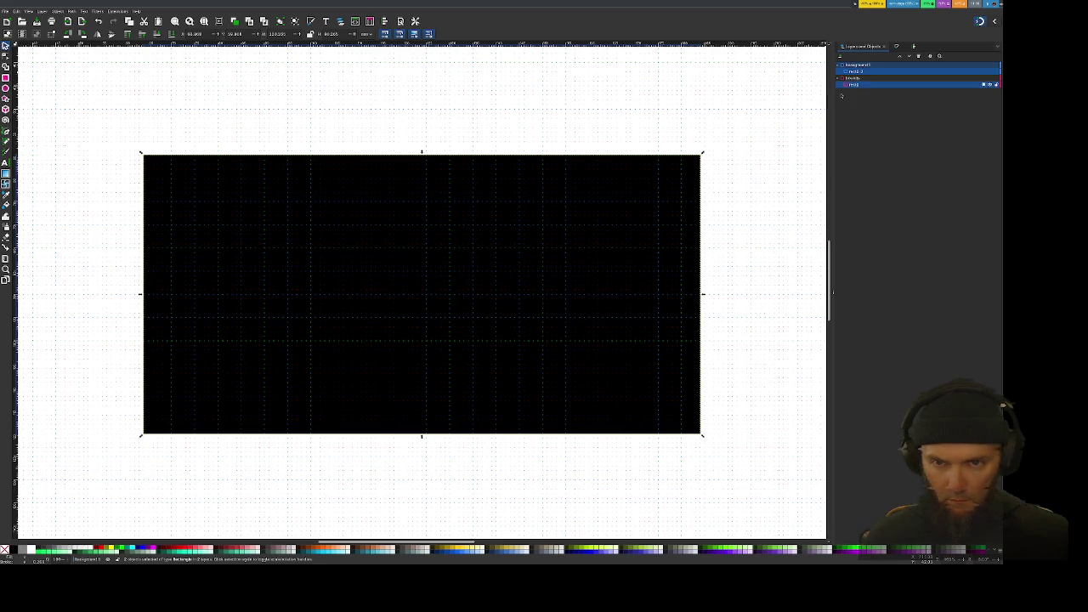
{"action": "left_click_drag", "start_coordinate": [155, 170], "coordinate": [164, 168]}
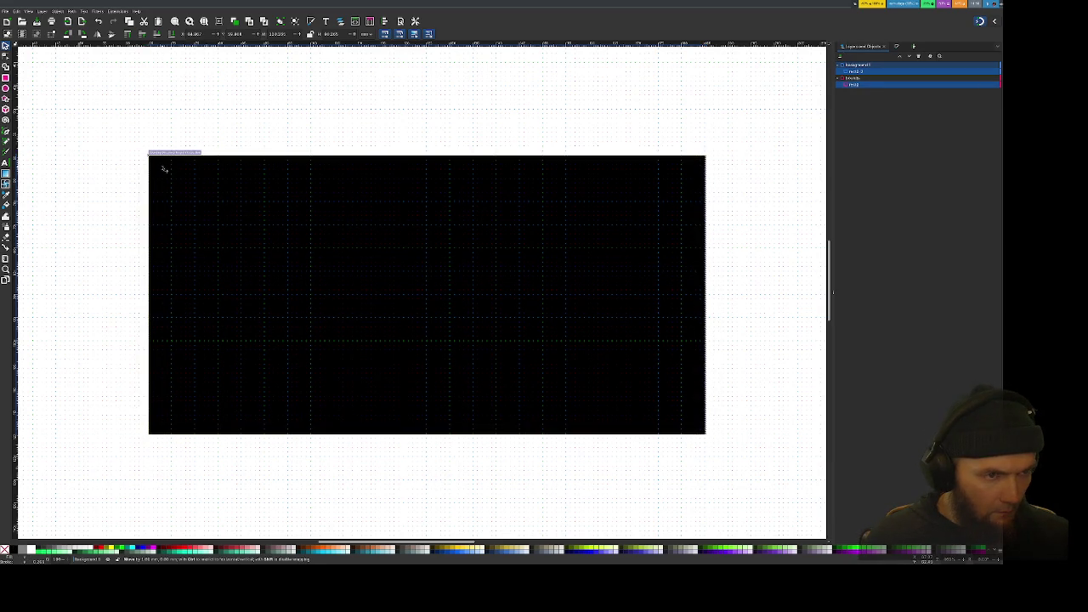
{"action": "left_click", "coordinate": [303, 130]}
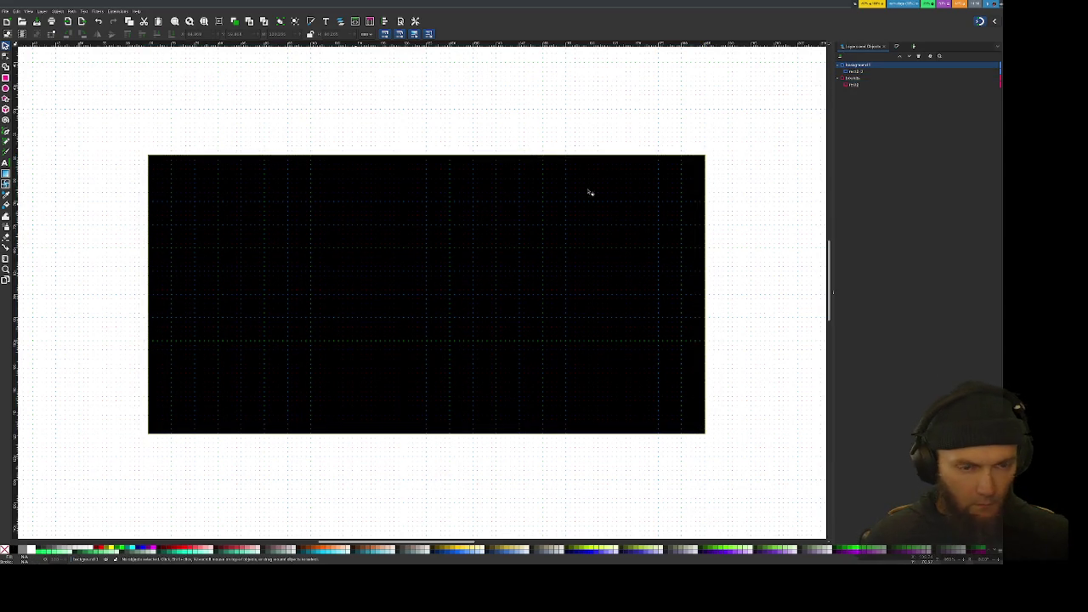
{"action": "left_click", "coordinate": [856, 72]}
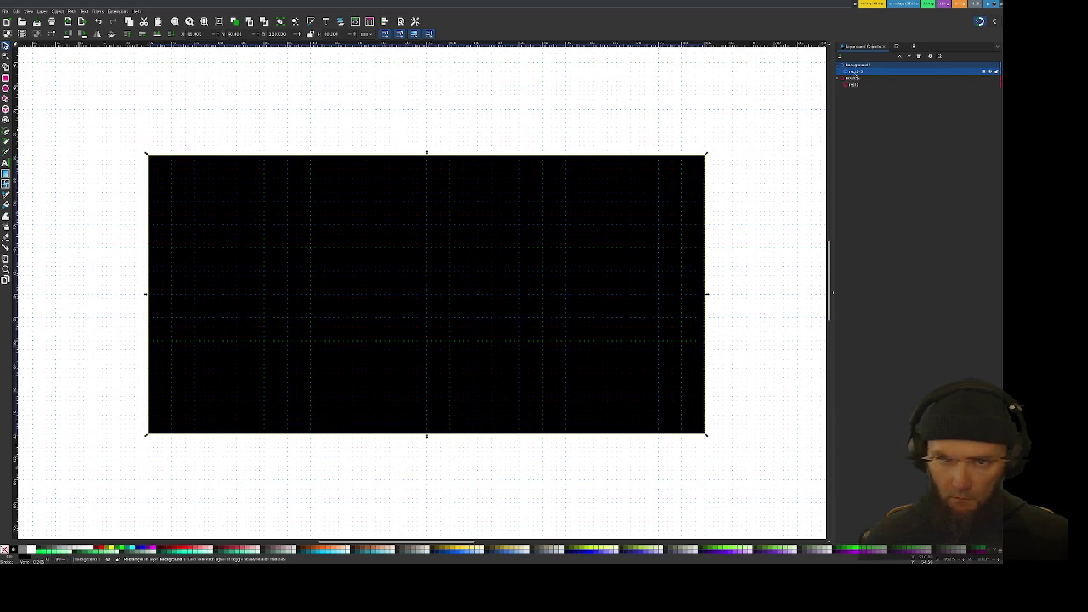
{"action": "left_click", "coordinate": [989, 72]}
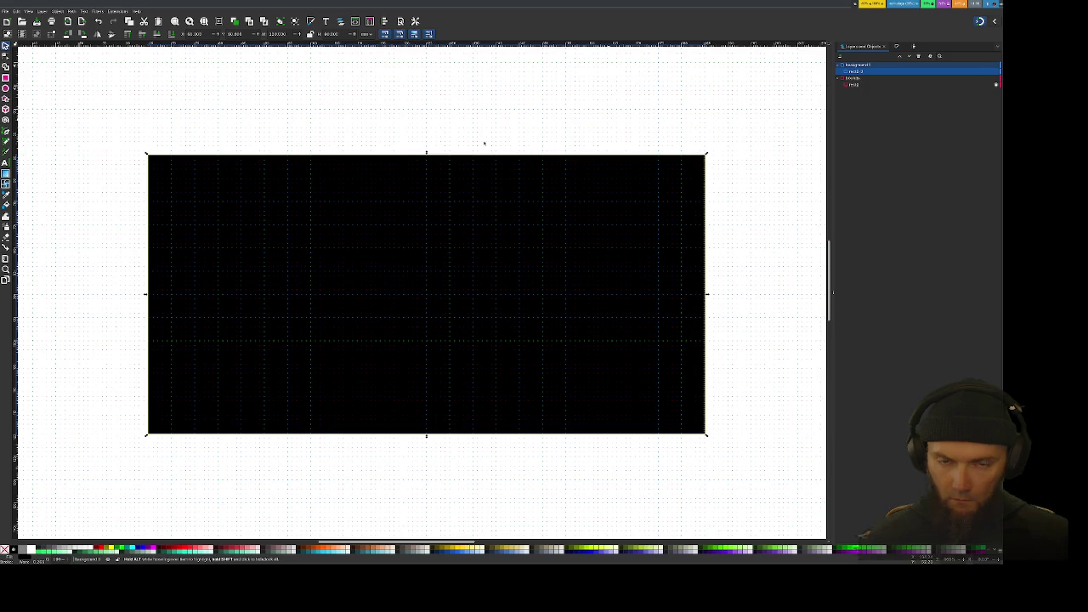
{"action": "scroll", "coordinate": [178, 161], "scroll_direction": "up", "scroll_amount": 2, "text": "ctrl"}
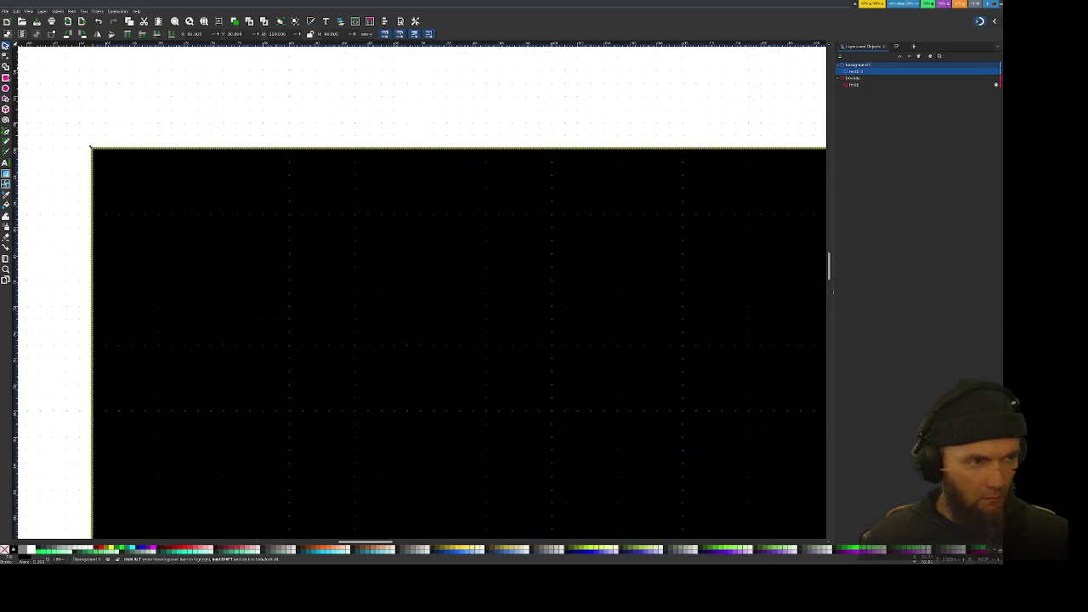
Step: Collapse background1, add a new layer, and rename it 'foreground'
{"action": "key", "text": "r"}
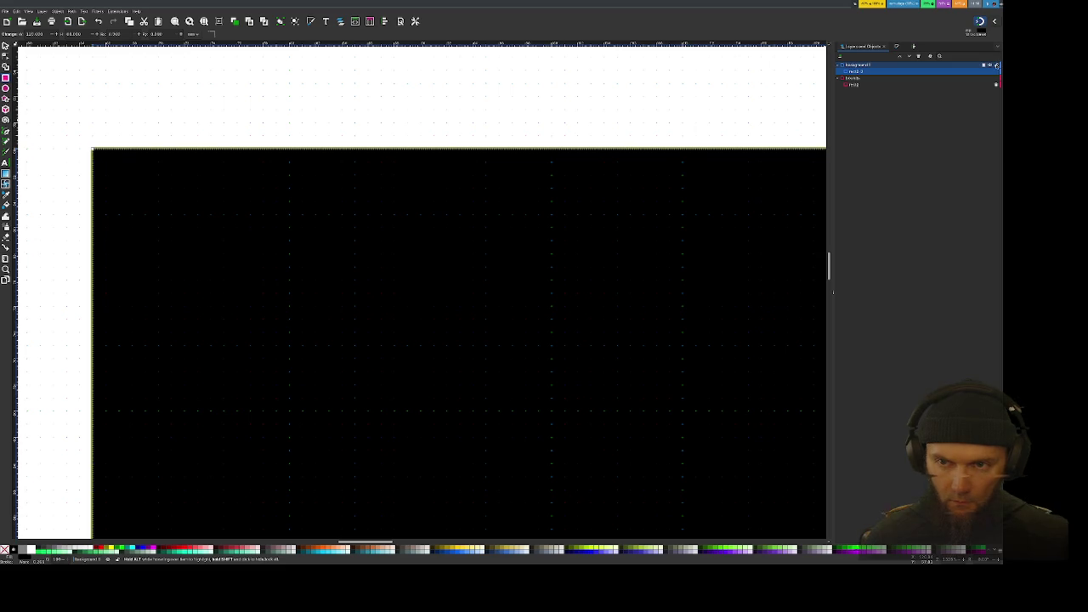
{"action": "left_click", "coordinate": [839, 65]}
{"action": "key", "text": "ctrl+d"}
{"action": "left_click", "coordinate": [868, 72]}
{"action": "left_click", "coordinate": [839, 69]}
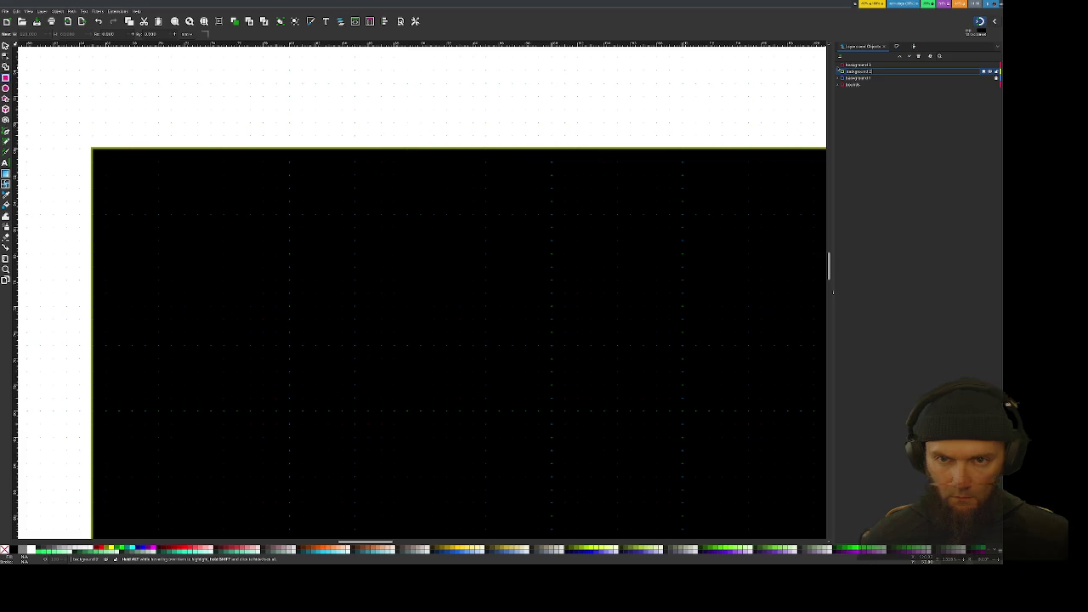
{"action": "key", "text": "ctrl+a"}
{"action": "key", "text": "BackSpace"}
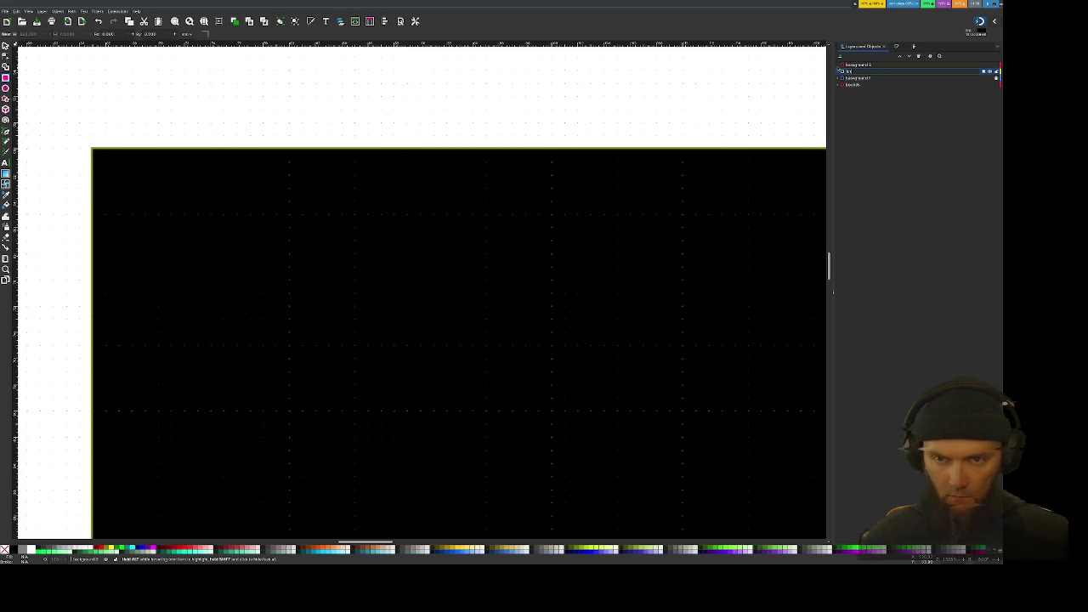
{"action": "key", "text": "Return"}
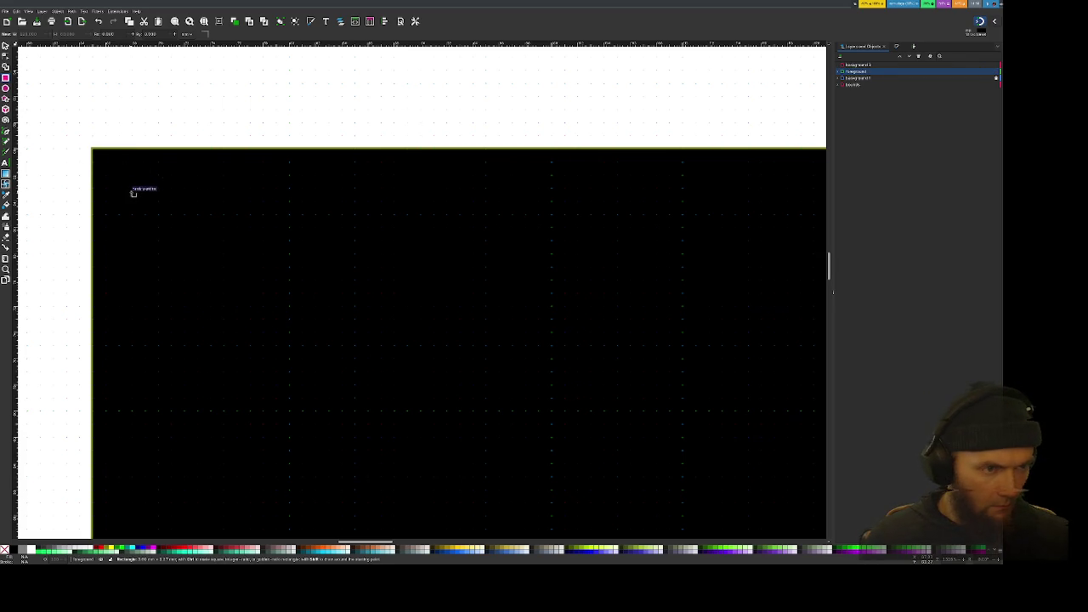
Step: Draw a small rectangle at the black background's top-left corner, fill it white, and resize it
{"action": "left_click_drag", "start_coordinate": [133, 215], "coordinate": [131, 213]}
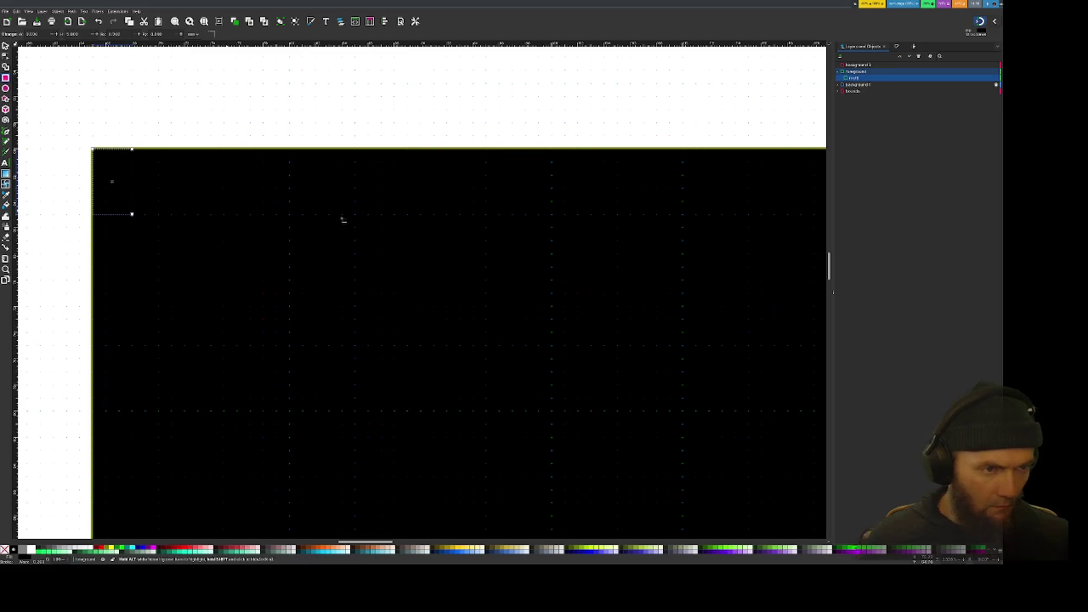
{"action": "left_click", "coordinate": [898, 47]}
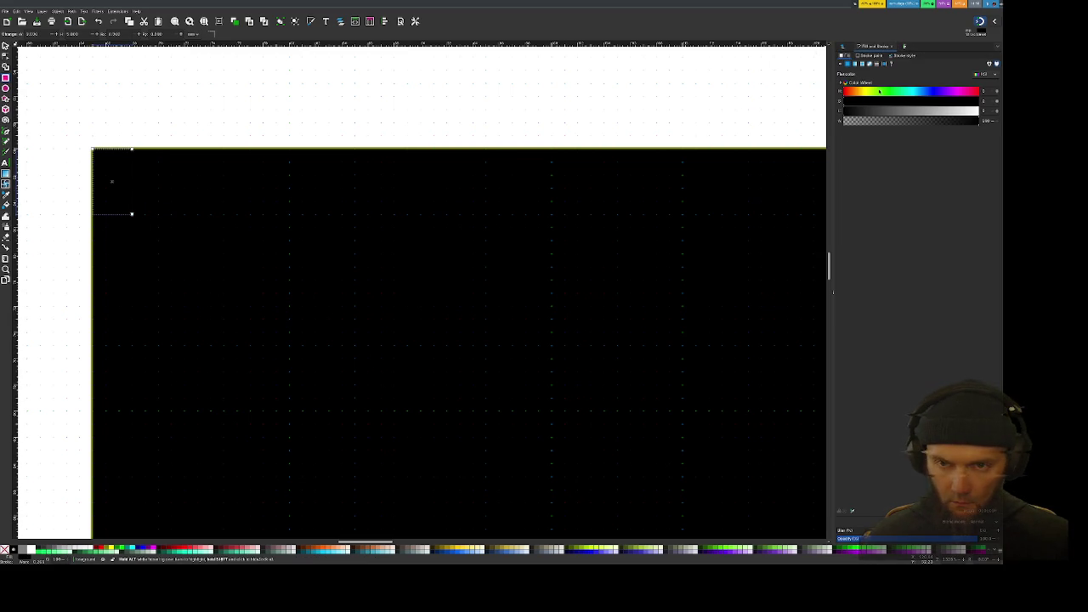
{"action": "left_click_drag", "start_coordinate": [905, 110], "coordinate": [986, 110]}
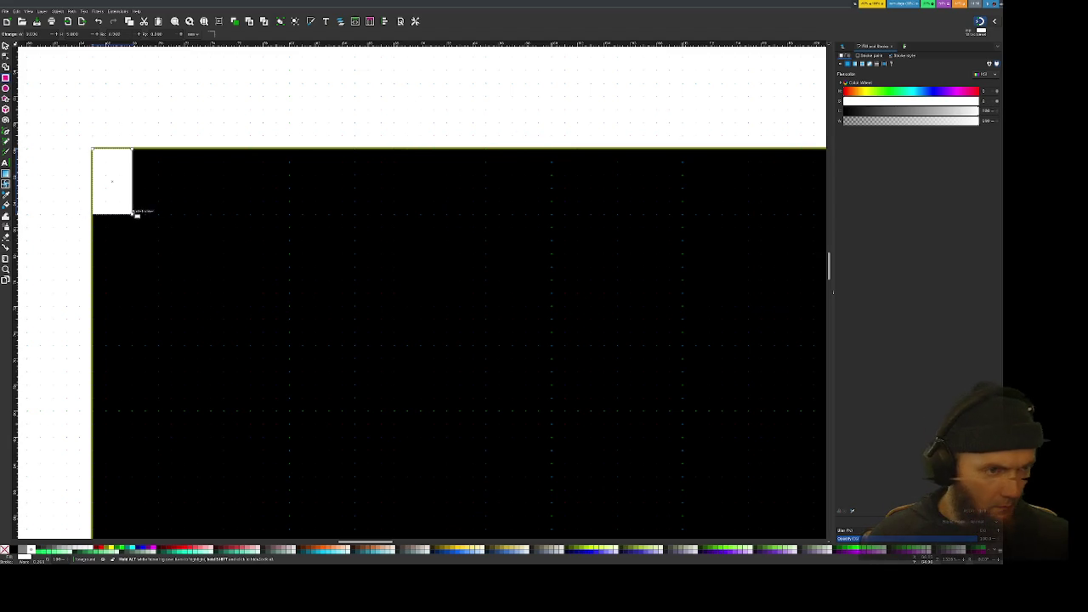
{"action": "mouse_move", "coordinate": [133, 213]}
{"action": "left_mouse_down"}
{"action": "mouse_move", "coordinate": [159, 216]}
{"action": "mouse_move", "coordinate": [122, 216]}
{"action": "mouse_move", "coordinate": [122, 189]}
{"action": "mouse_move", "coordinate": [123, 203]}
{"action": "left_mouse_up"}
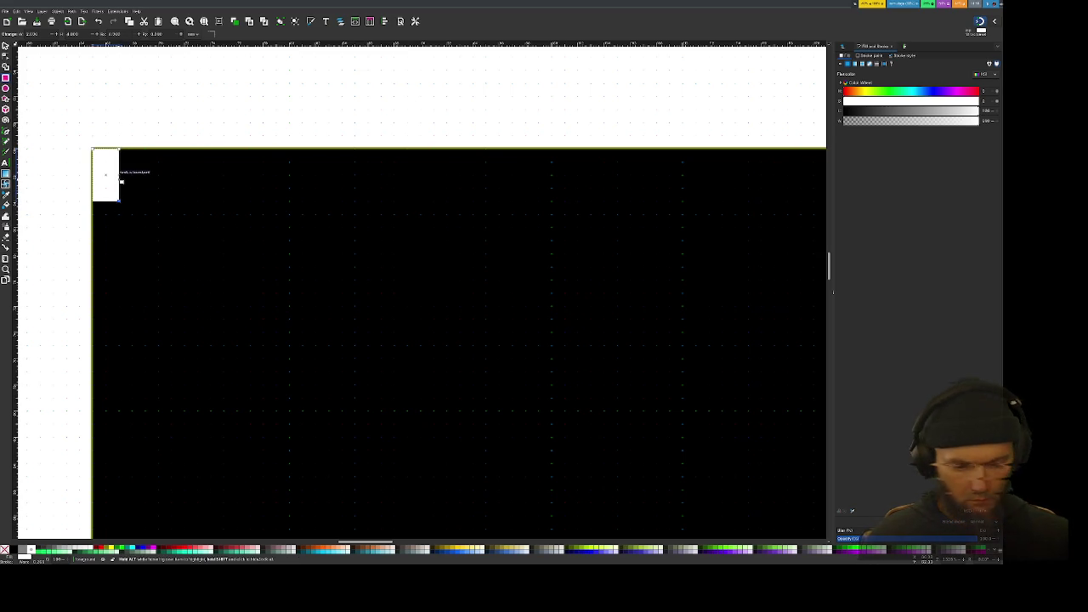
{"action": "key", "text": "ctrl+t"}
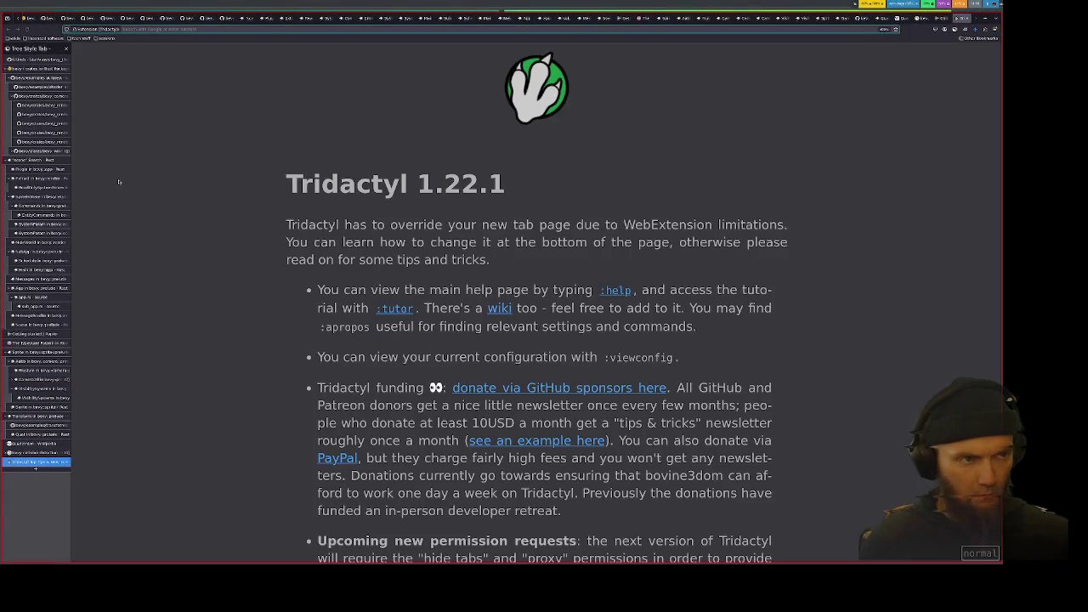
{"action": "type", "text": "typical t"}
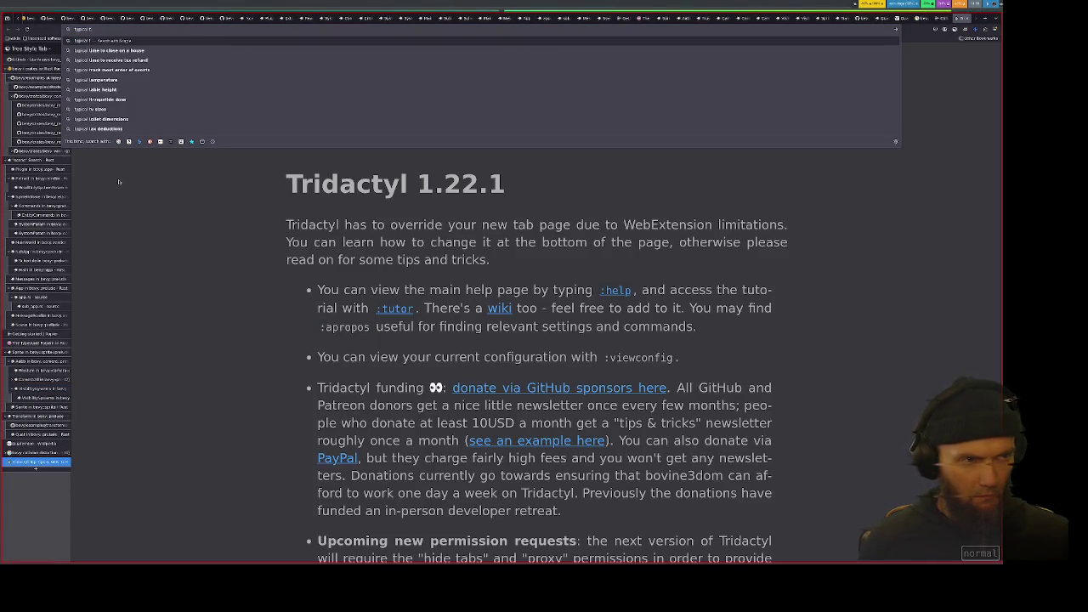
{"action": "type", "text": "erminal font size"}
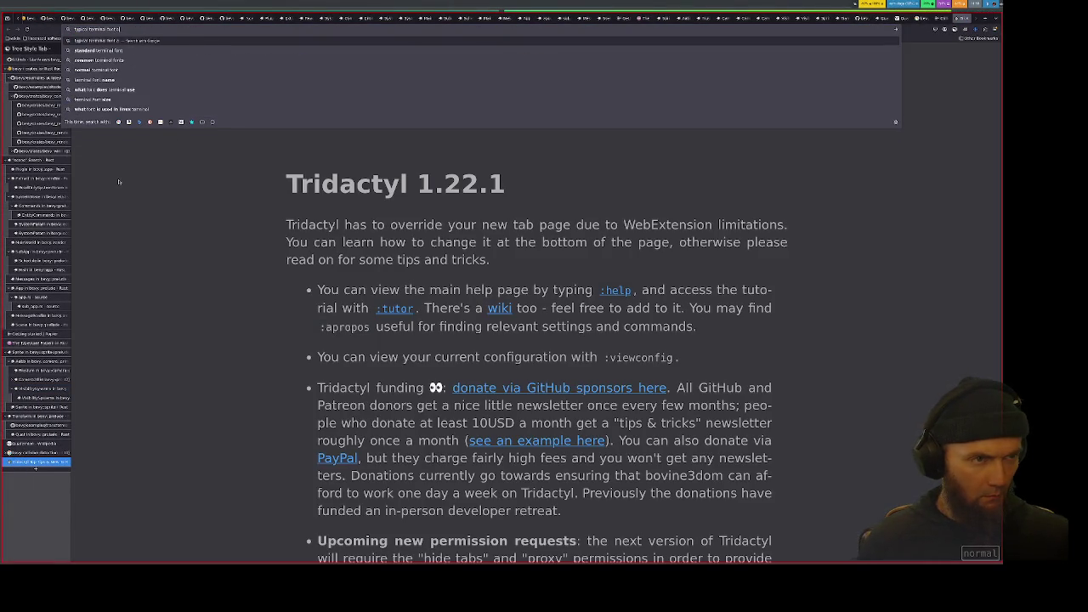
{"action": "type", "text": " ratio"}
{"action": "key", "text": "Return"}
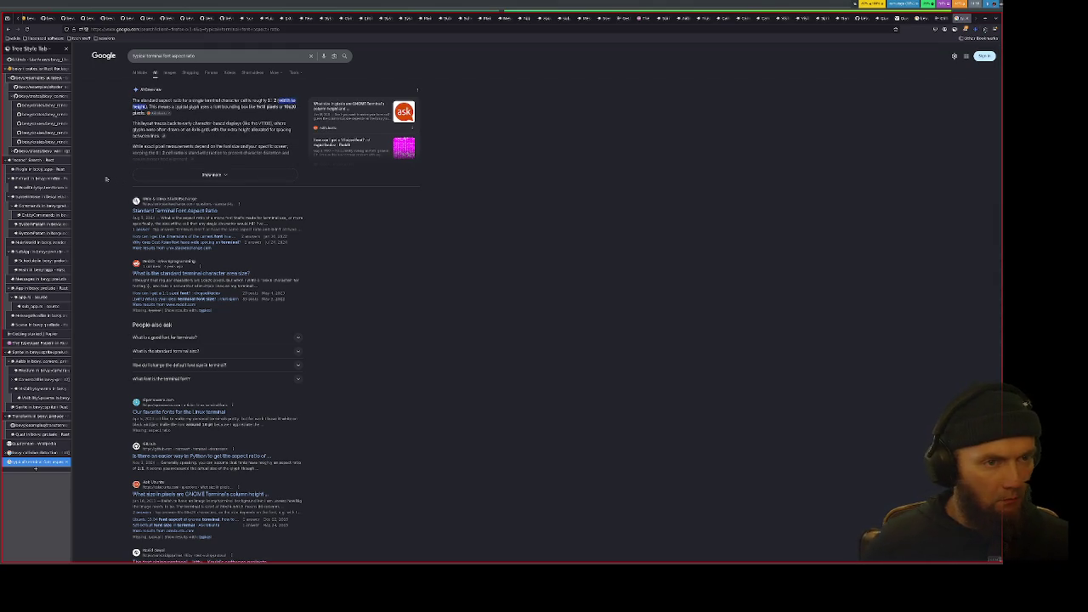
{"action": "key", "text": "alt+Tab"}
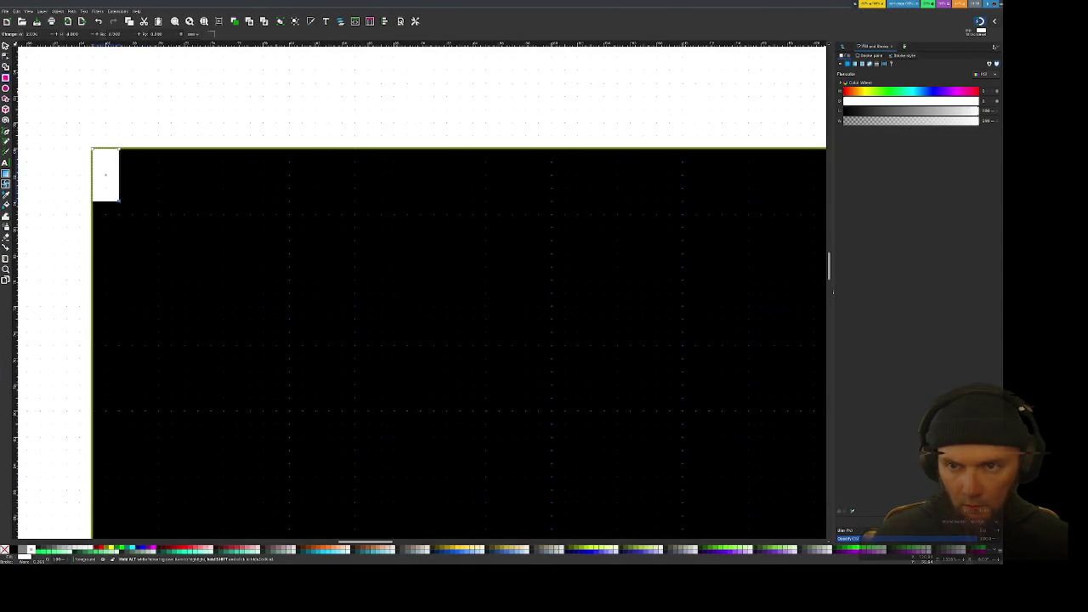
Step: Open the XML Editor and dock it in the side panel
{"action": "left_click", "coordinate": [998, 47]}
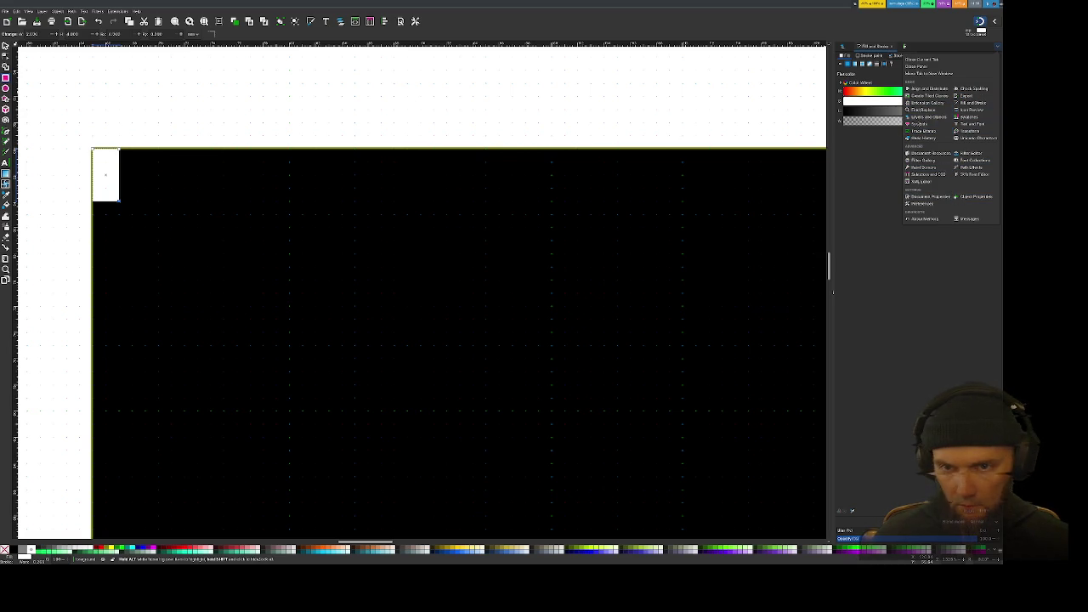
{"action": "left_click", "coordinate": [922, 181]}
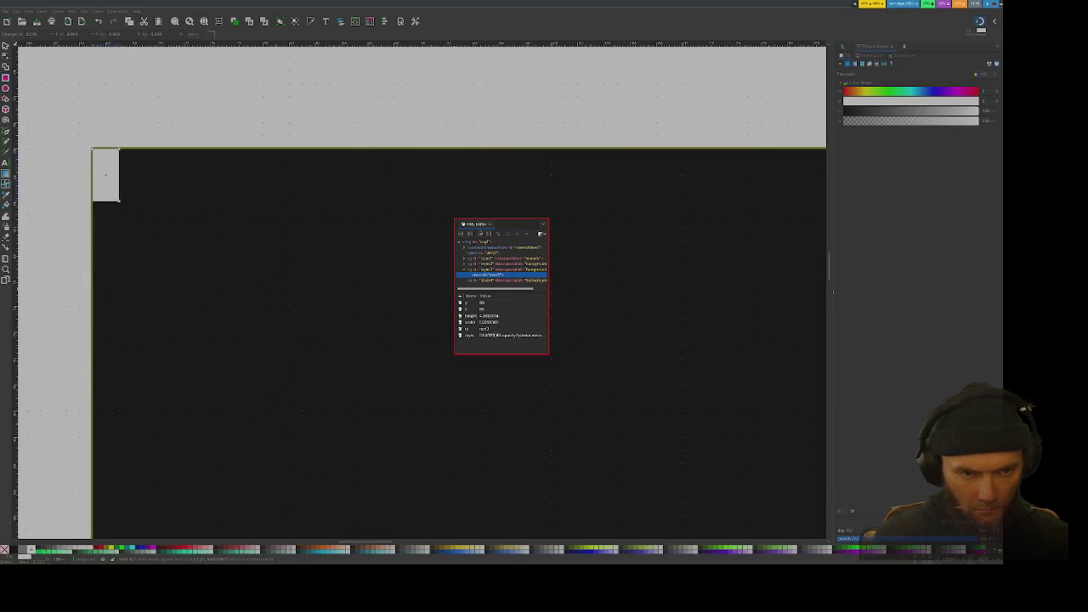
{"action": "left_click_drag", "start_coordinate": [478, 228], "coordinate": [924, 57]}
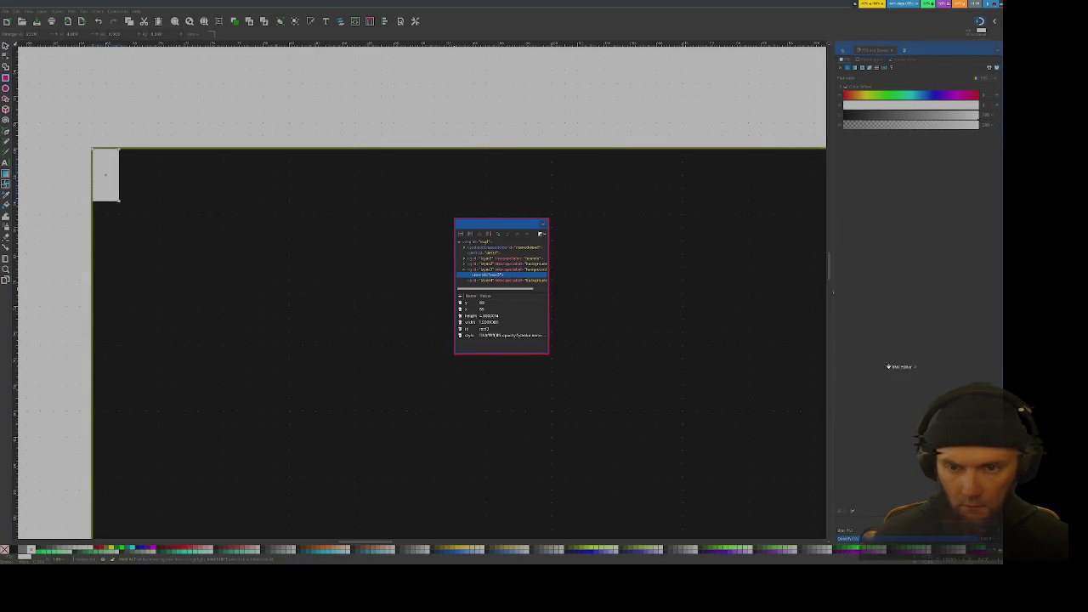
{"action": "mouse_move", "coordinate": [925, 56]}
{"action": "left_mouse_down"}
{"action": "mouse_move", "coordinate": [838, 514]}
{"action": "mouse_move", "coordinate": [888, 541]}
{"action": "left_mouse_up"}
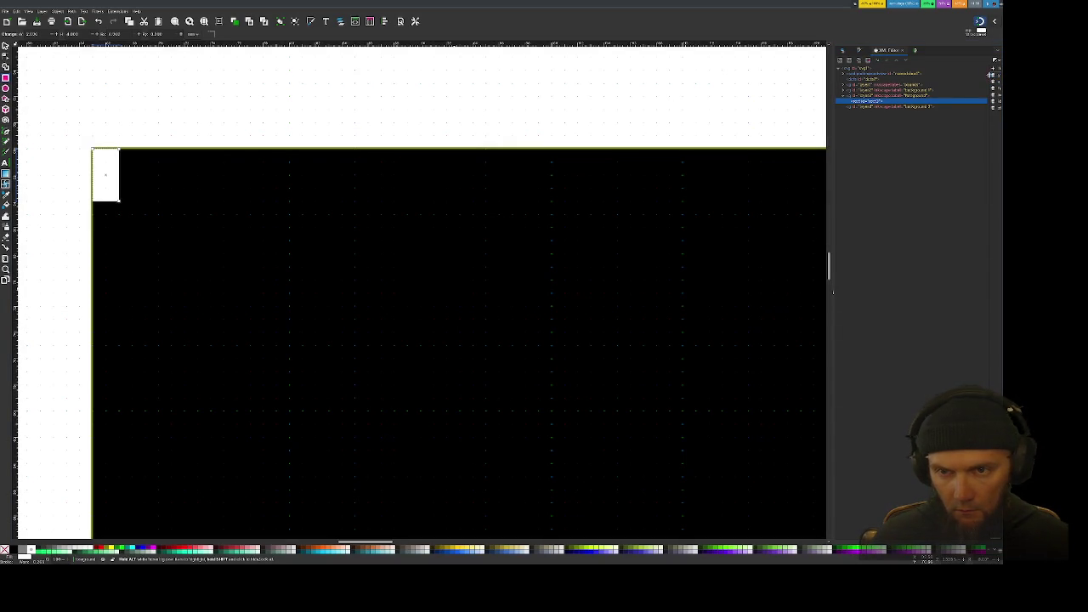
{"action": "left_click_drag", "start_coordinate": [988, 76], "coordinate": [917, 87]}
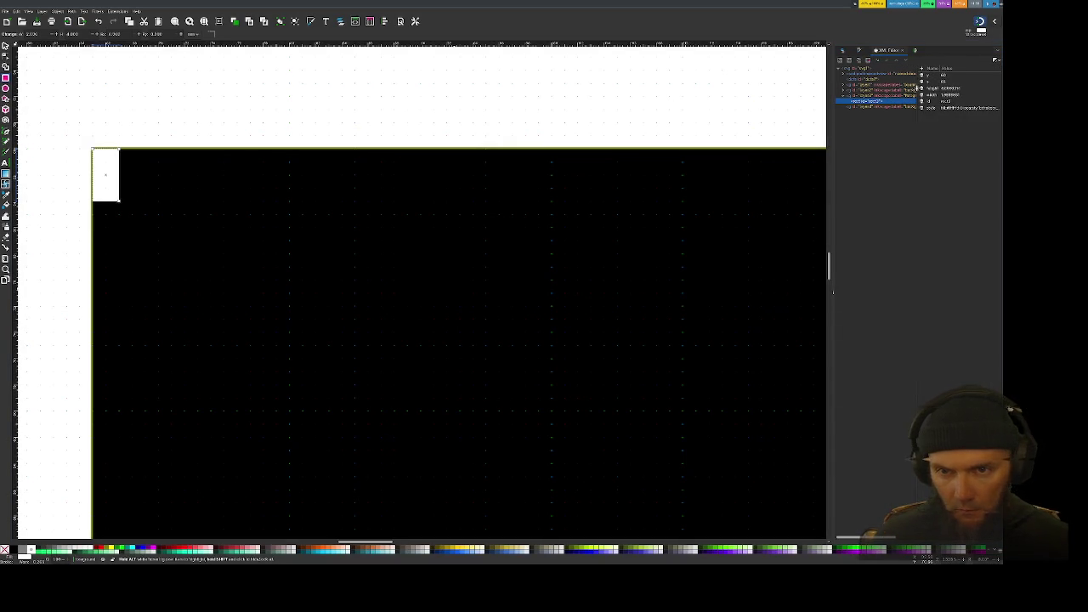
Step: Edit the white rect's height and width attributes, setting width to 2, then deselect it
{"action": "left_click", "coordinate": [939, 87]}
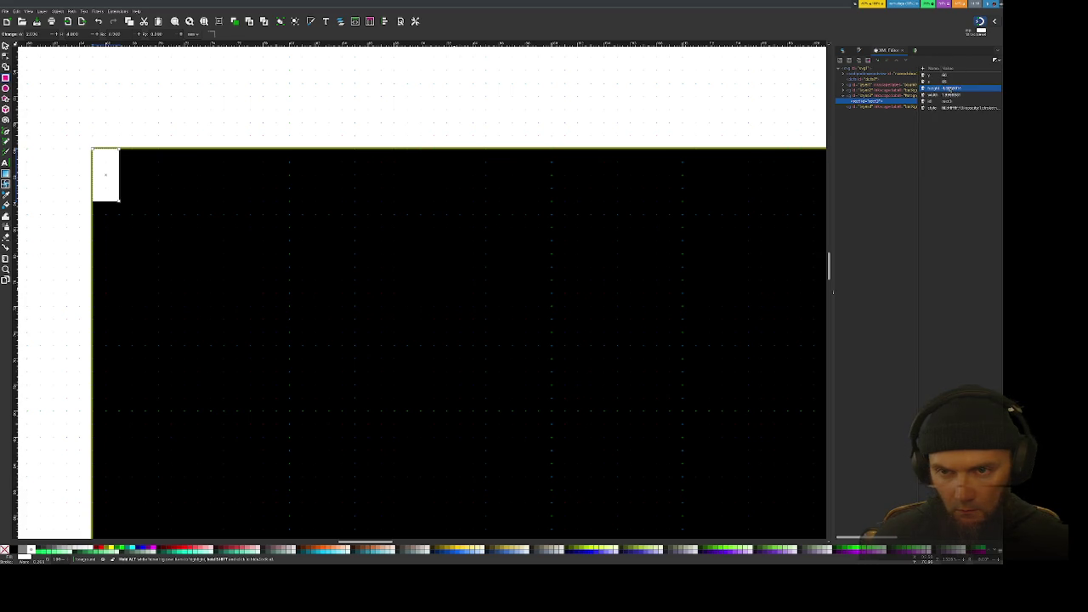
{"action": "left_click", "coordinate": [948, 87]}
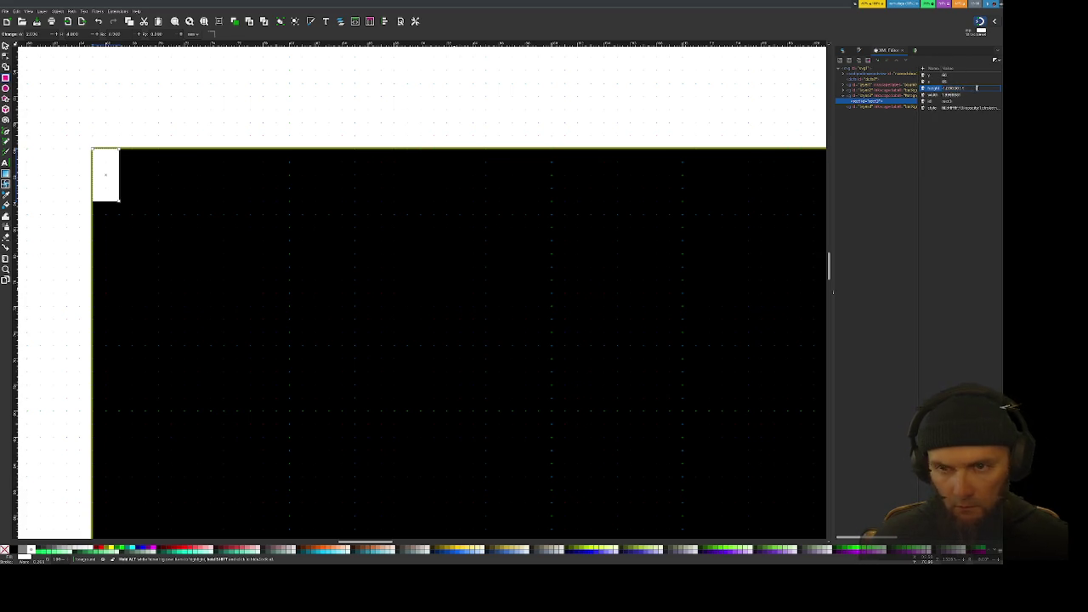
{"action": "left_click", "coordinate": [966, 95]}
{"action": "left_click", "coordinate": [960, 95]}
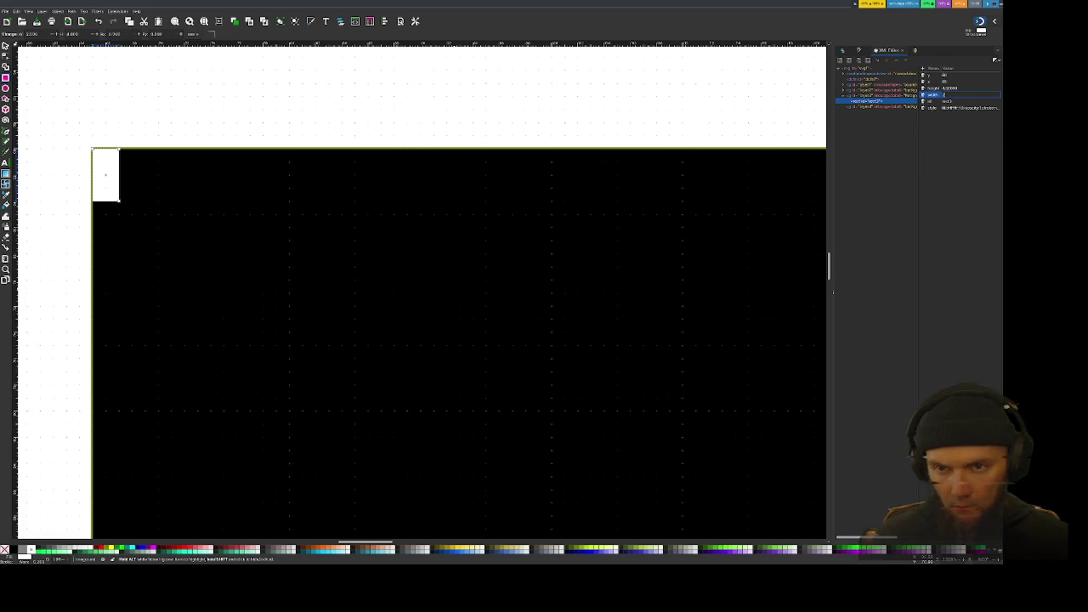
{"action": "key", "text": "Return"}
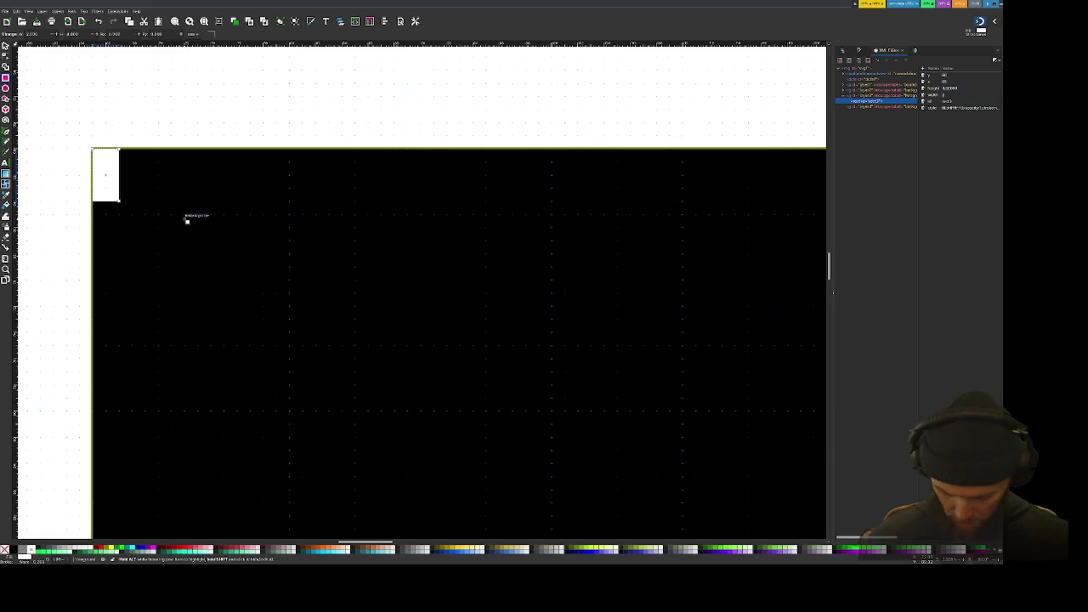
{"action": "key", "text": "Escape"}
{"action": "key", "text": "s"}
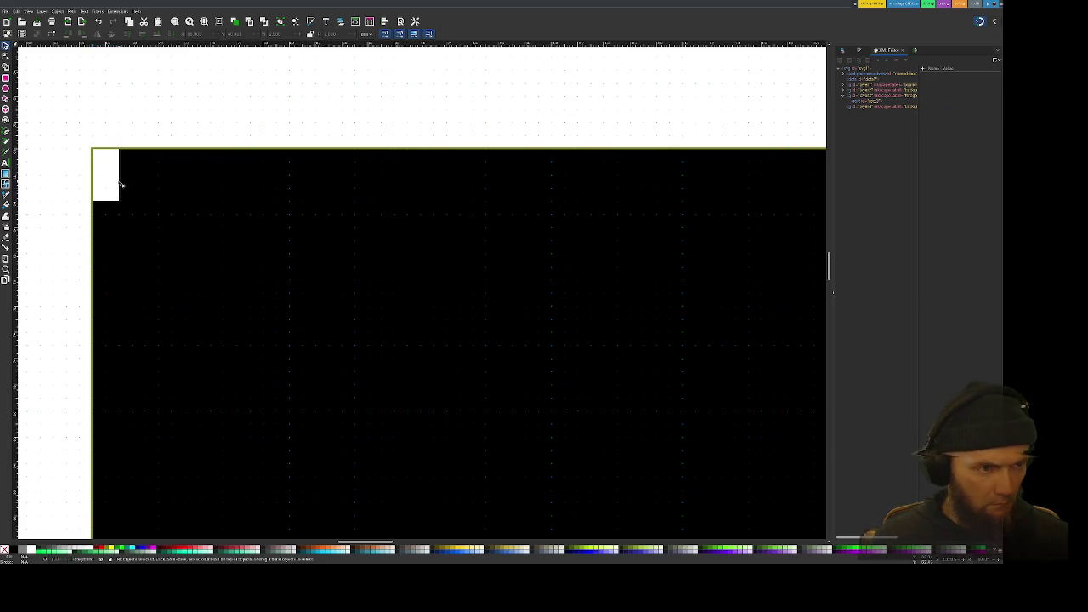
Step: Thin the small rectangle's stroke width and keep its fill pure white
{"action": "left_click", "coordinate": [111, 181]}
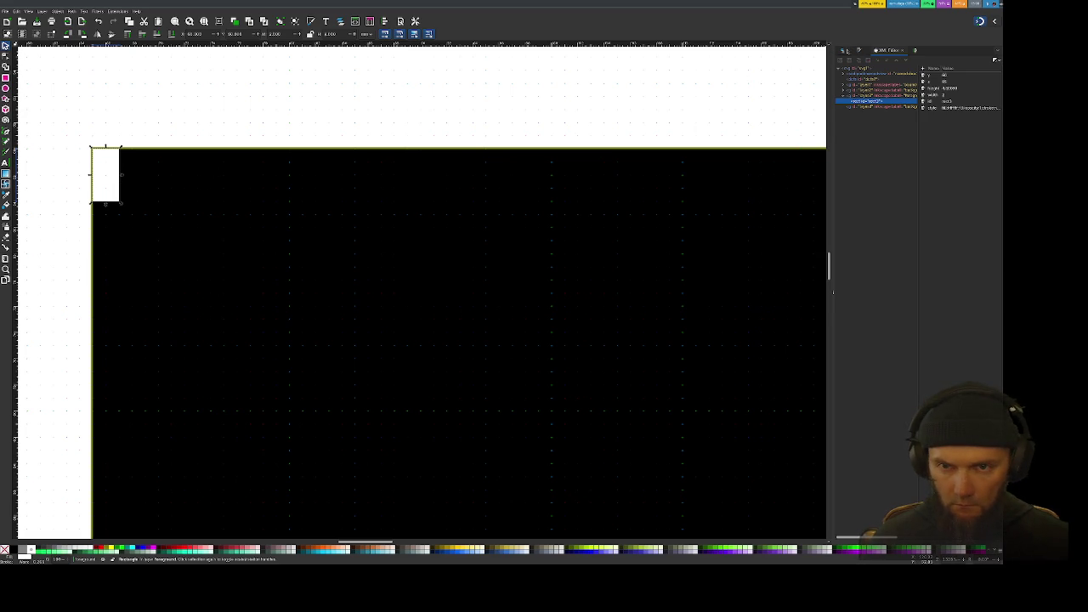
{"action": "left_click", "coordinate": [846, 51]}
{"action": "key", "text": "ctrl+shift+f"}
{"action": "left_click", "coordinate": [900, 60]}
{"action": "left_click", "coordinate": [881, 70]}
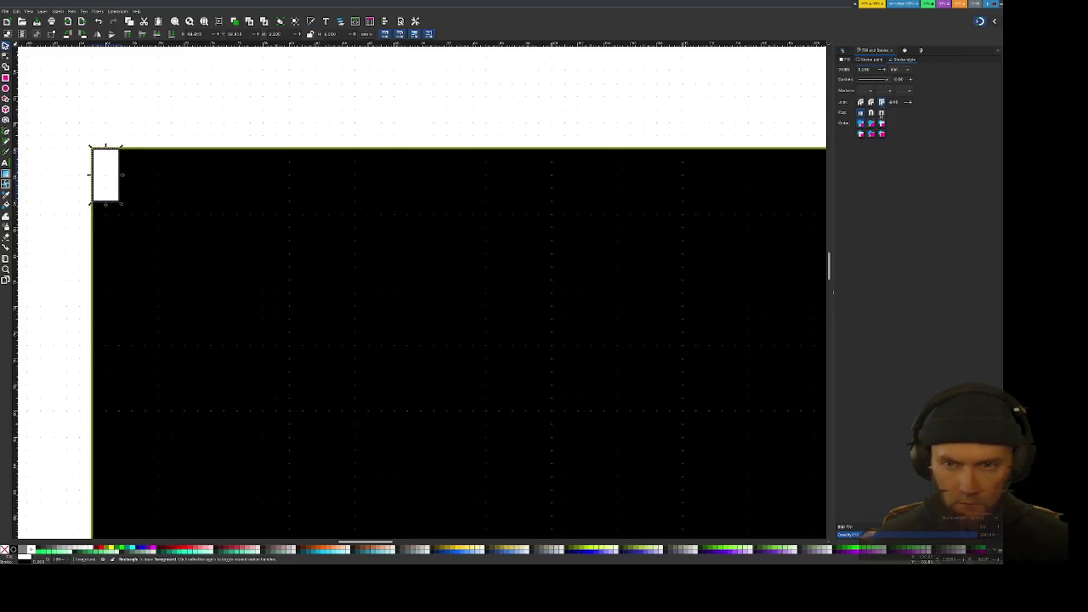
{"action": "left_click", "coordinate": [845, 60]}
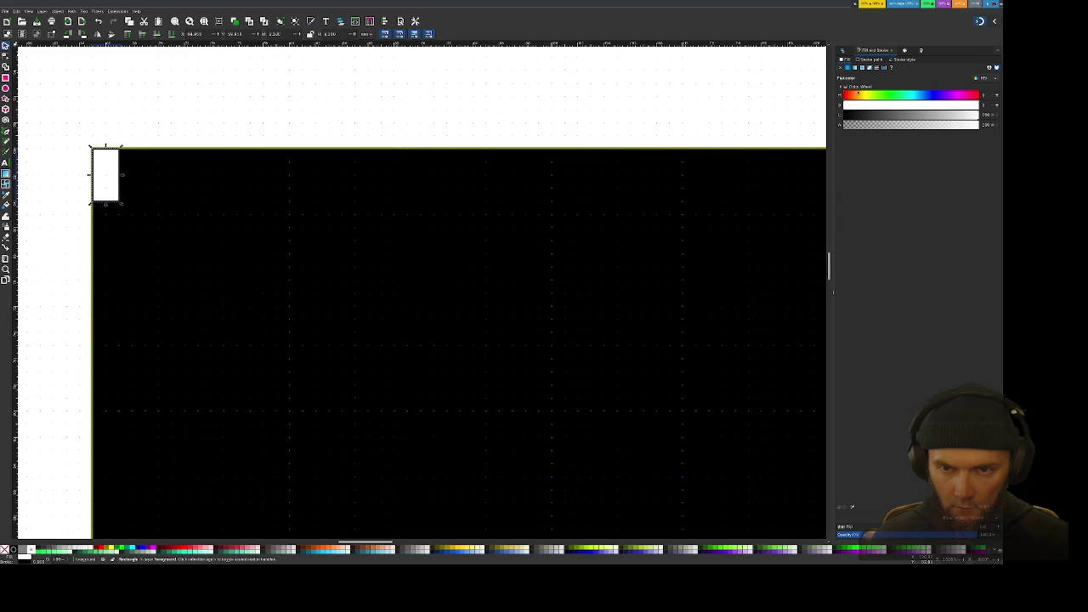
{"action": "mouse_move", "coordinate": [878, 97]}
{"action": "left_mouse_down"}
{"action": "mouse_move", "coordinate": [862, 96]}
{"action": "mouse_move", "coordinate": [877, 114]}
{"action": "left_mouse_up"}
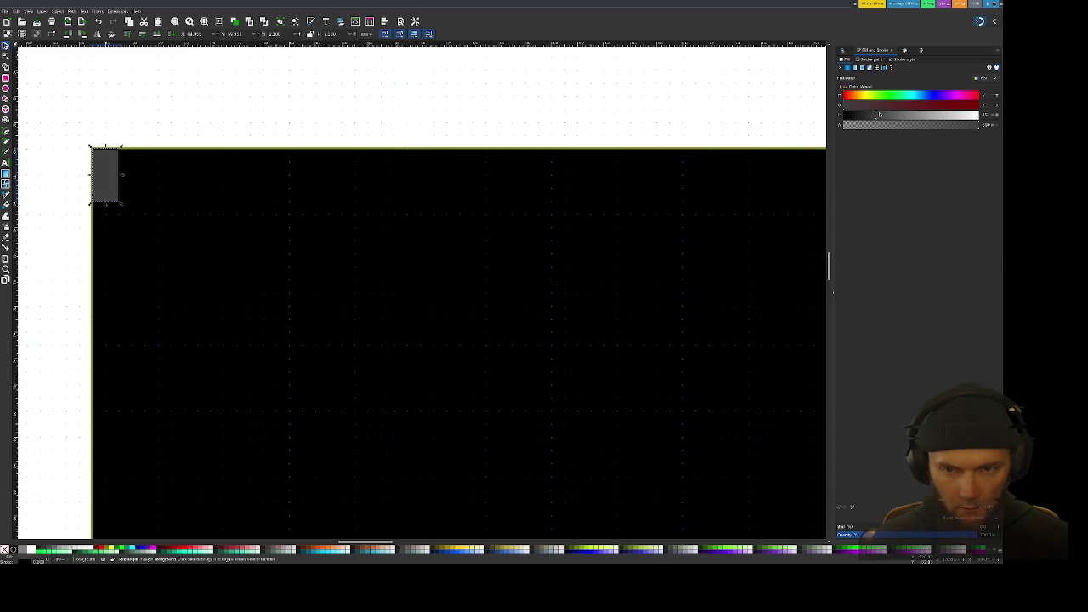
{"action": "left_click", "coordinate": [977, 105]}
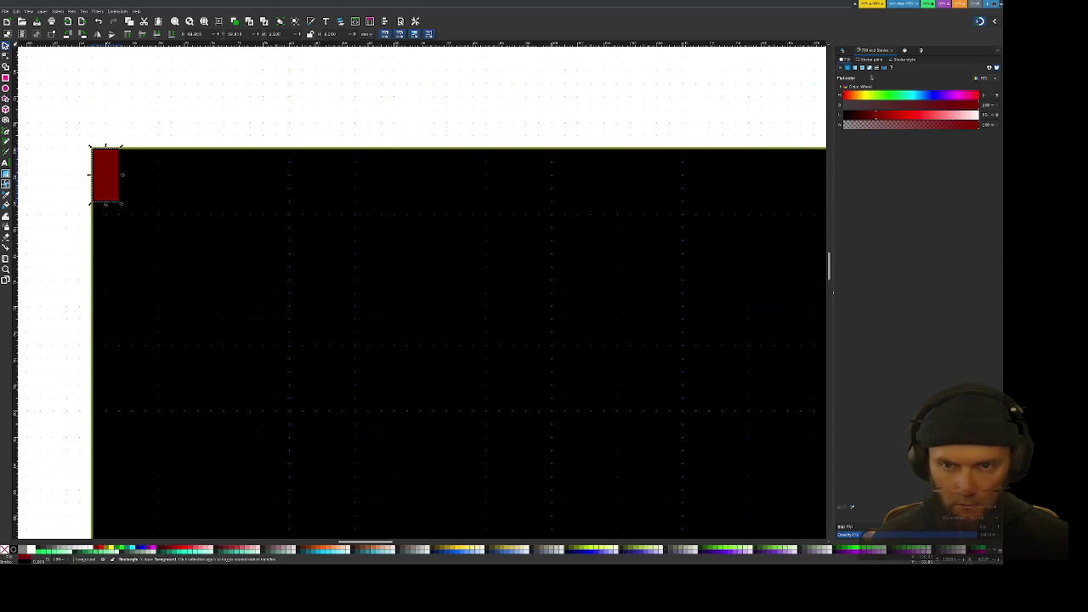
{"action": "mouse_move", "coordinate": [866, 106]}
{"action": "left_mouse_down"}
{"action": "mouse_move", "coordinate": [844, 106]}
{"action": "mouse_move", "coordinate": [977, 114]}
{"action": "left_mouse_up"}
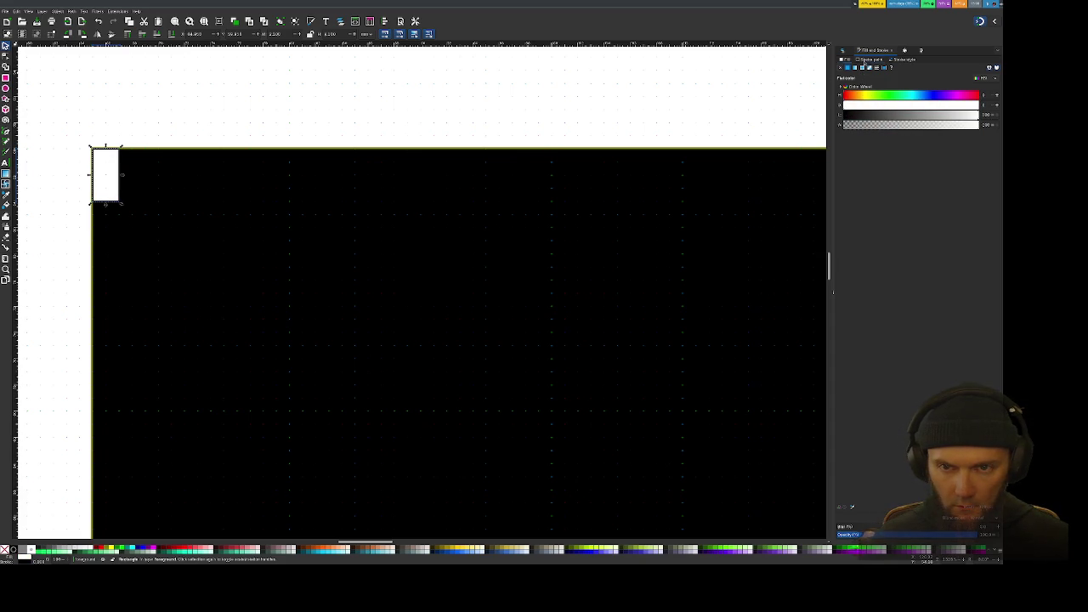
Step: Set the small rectangle's outline colour to gold, then reselect it
{"action": "left_click", "coordinate": [870, 94]}
{"action": "left_click", "coordinate": [903, 113]}
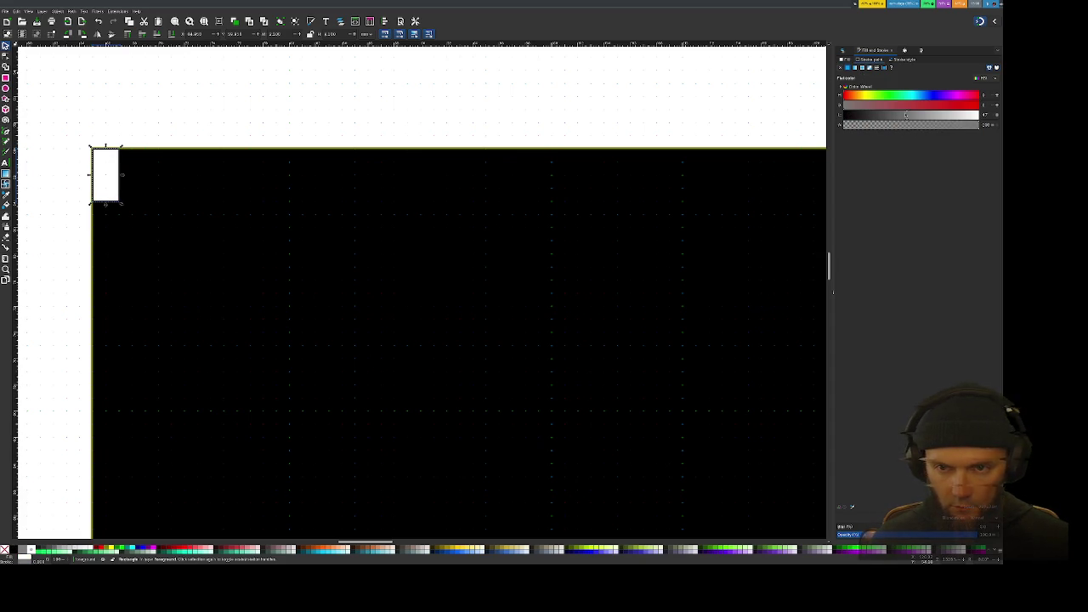
{"action": "left_click_drag", "start_coordinate": [844, 105], "coordinate": [999, 105]}
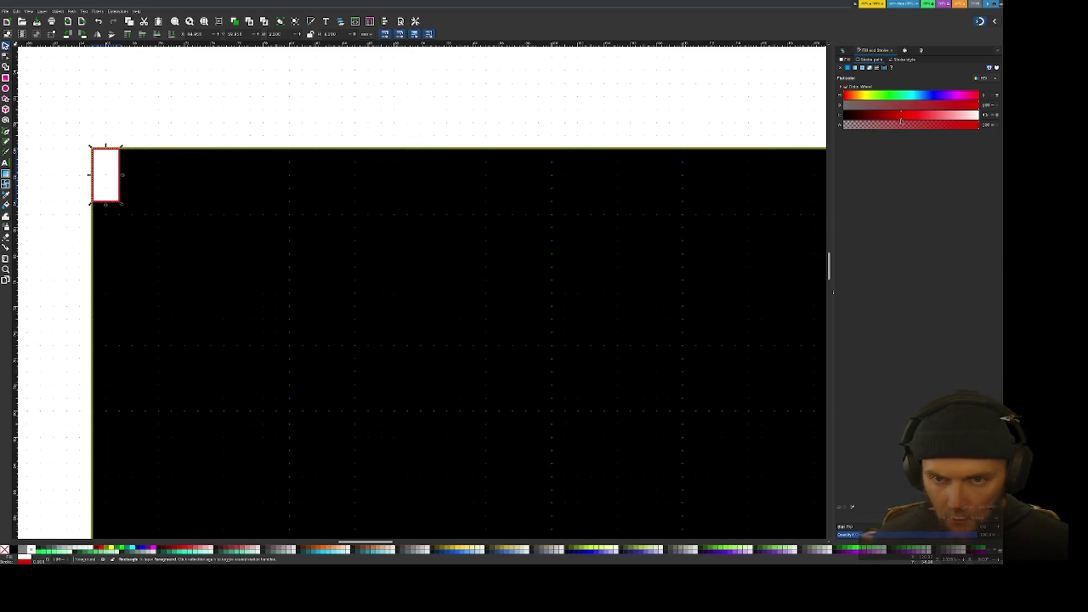
{"action": "left_click", "coordinate": [896, 62]}
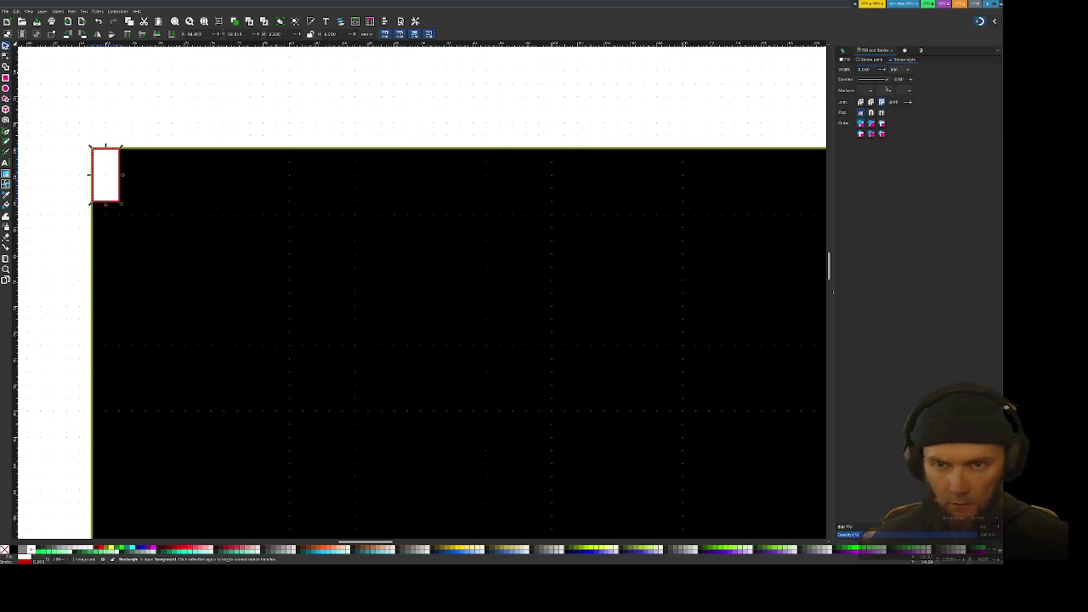
{"action": "key", "text": "ctrl+z"}
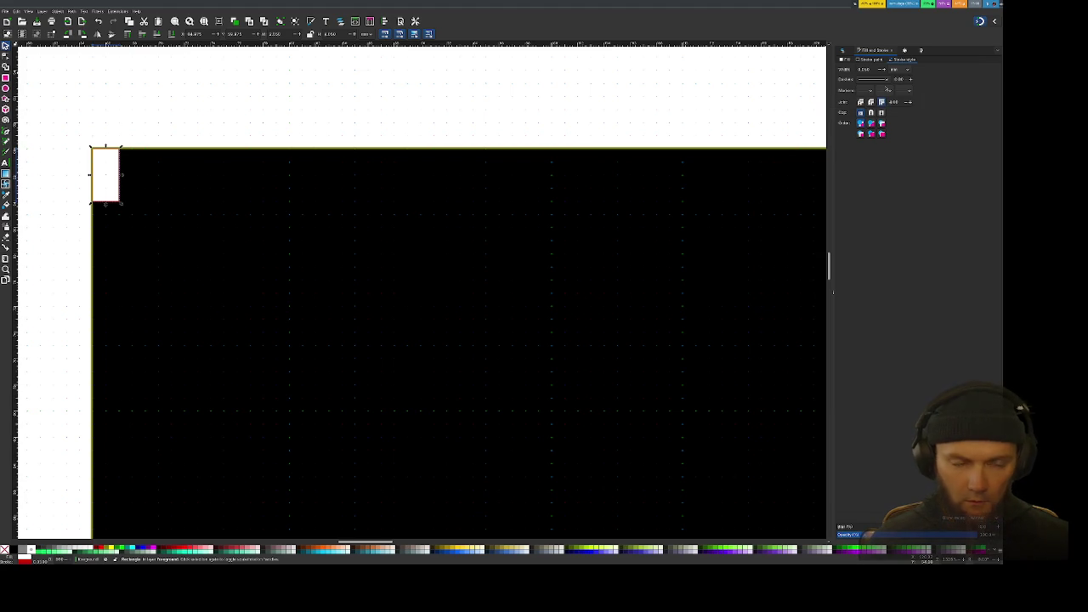
{"action": "key", "text": "Escape"}
{"action": "left_click", "coordinate": [110, 174]}
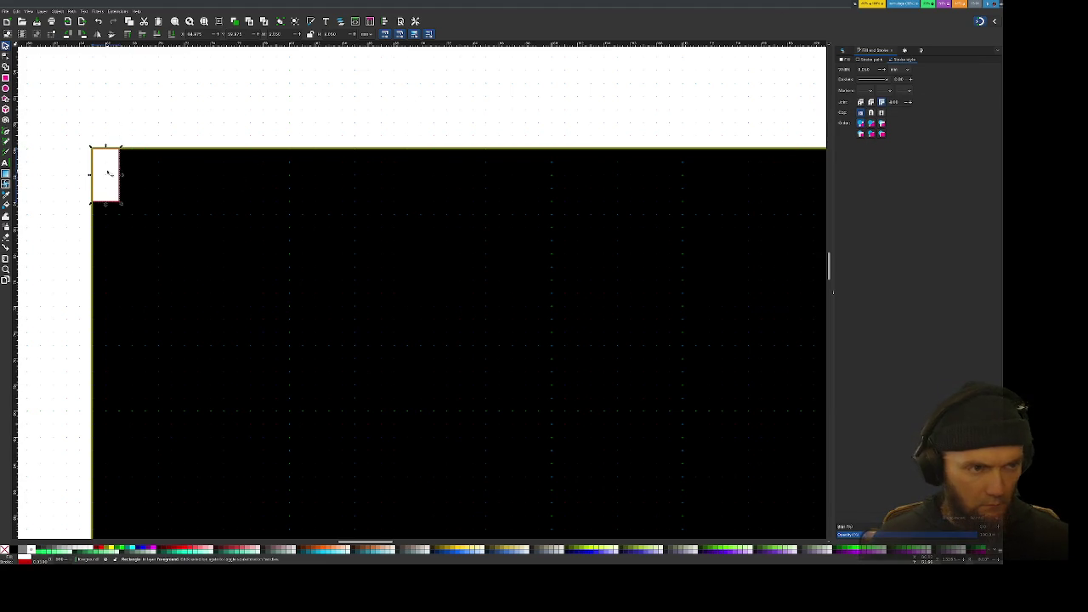
{"action": "left_click", "coordinate": [924, 51]}
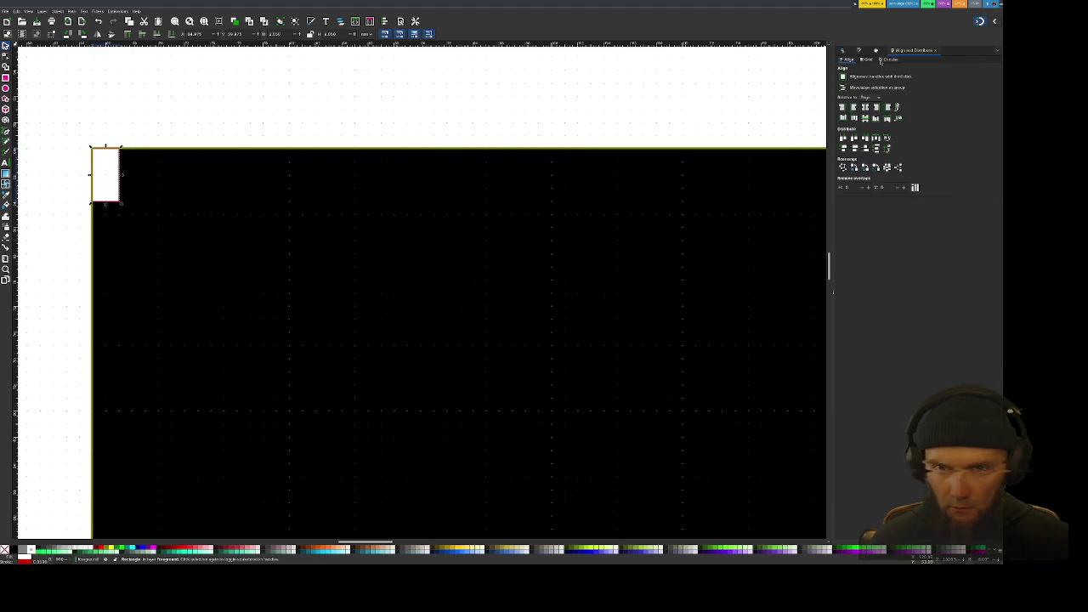
Step: Switch Align and Distribute to Grid and bring up the Create Tiled Clones dialog
{"action": "left_click", "coordinate": [867, 60]}
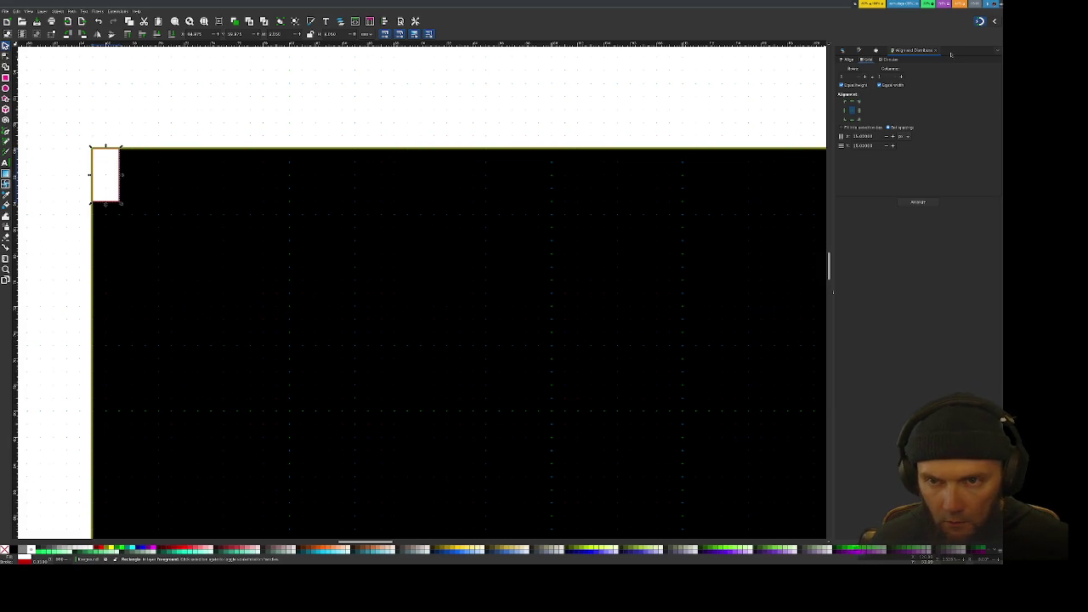
{"action": "left_click", "coordinate": [997, 51]}
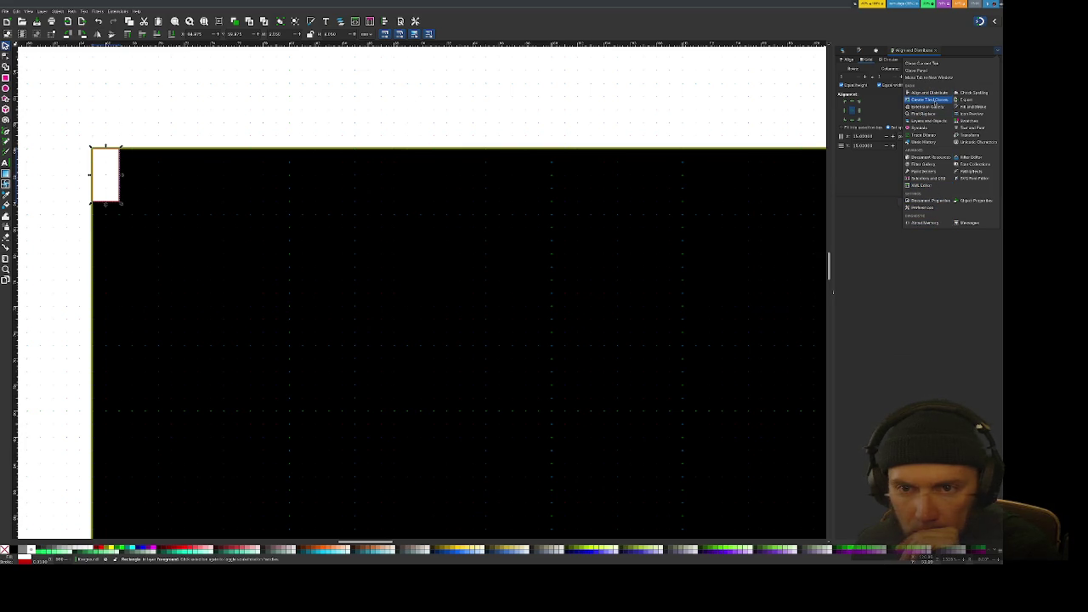
{"action": "left_click", "coordinate": [931, 99]}
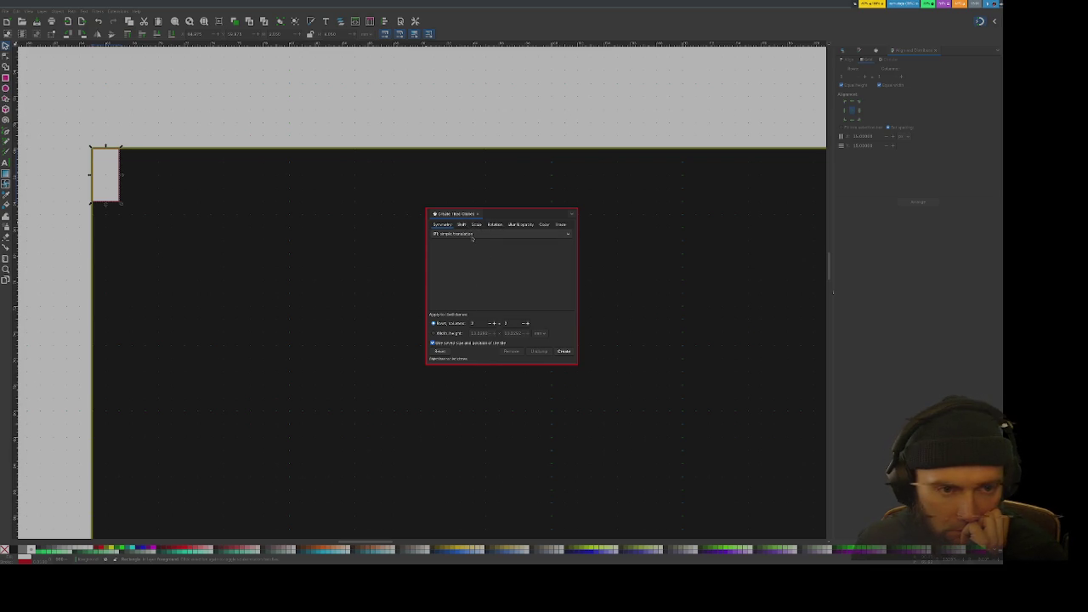
Step: Keep P1: simple translation symmetry in Create Tiled Clones, check the Shift tab, and zoom out
{"action": "left_click", "coordinate": [472, 234]}
{"action": "left_click", "coordinate": [473, 235]}
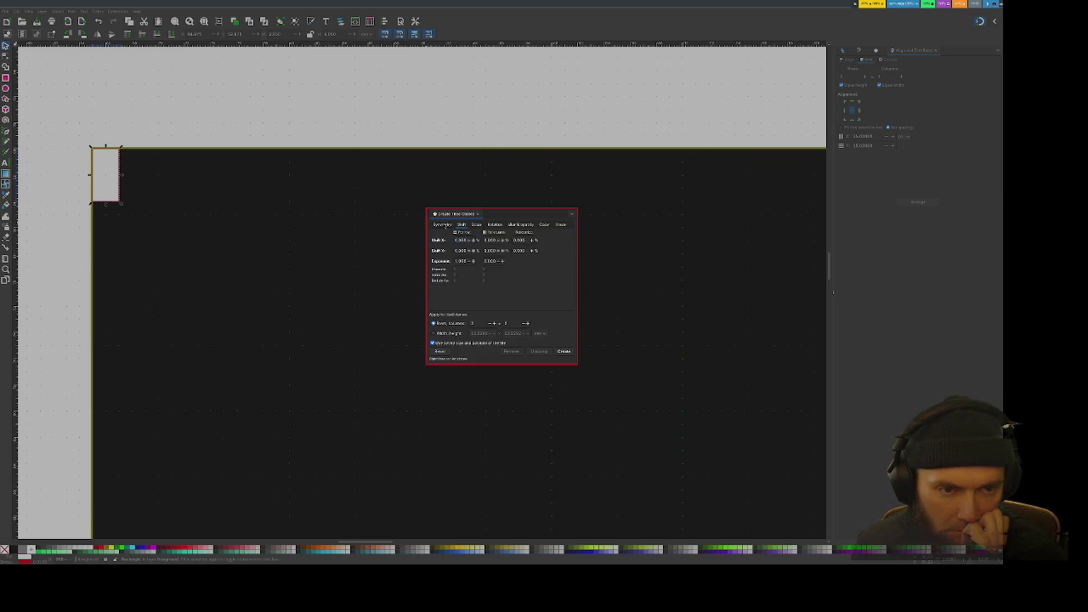
{"action": "left_click", "coordinate": [444, 224]}
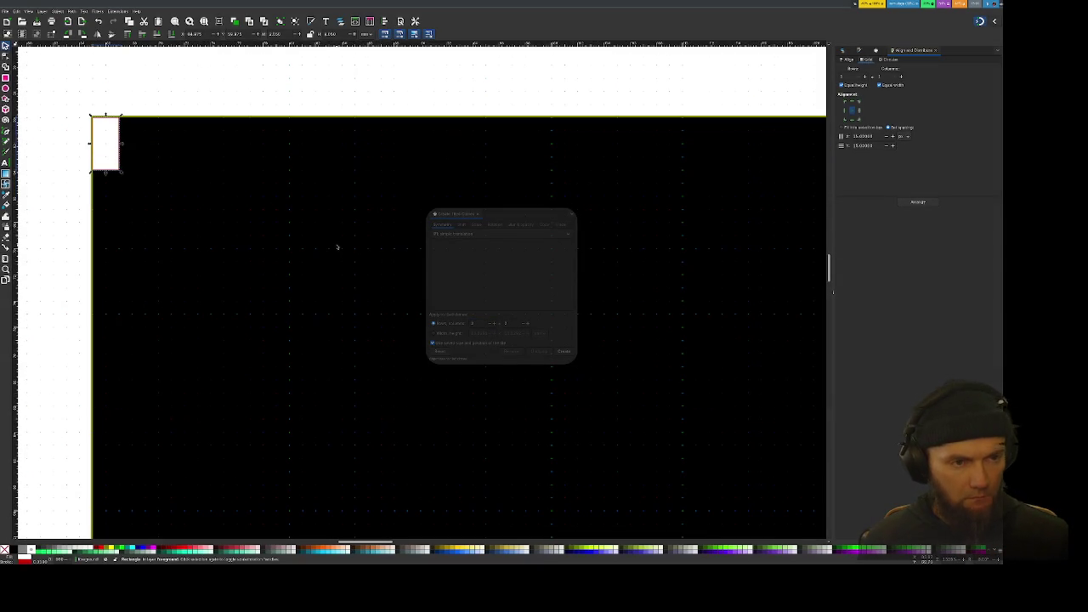
{"action": "scroll", "coordinate": [336, 246], "scroll_direction": "down", "scroll_amount": 1}
{"action": "scroll", "coordinate": [335, 243], "scroll_direction": "down", "scroll_amount": 1}
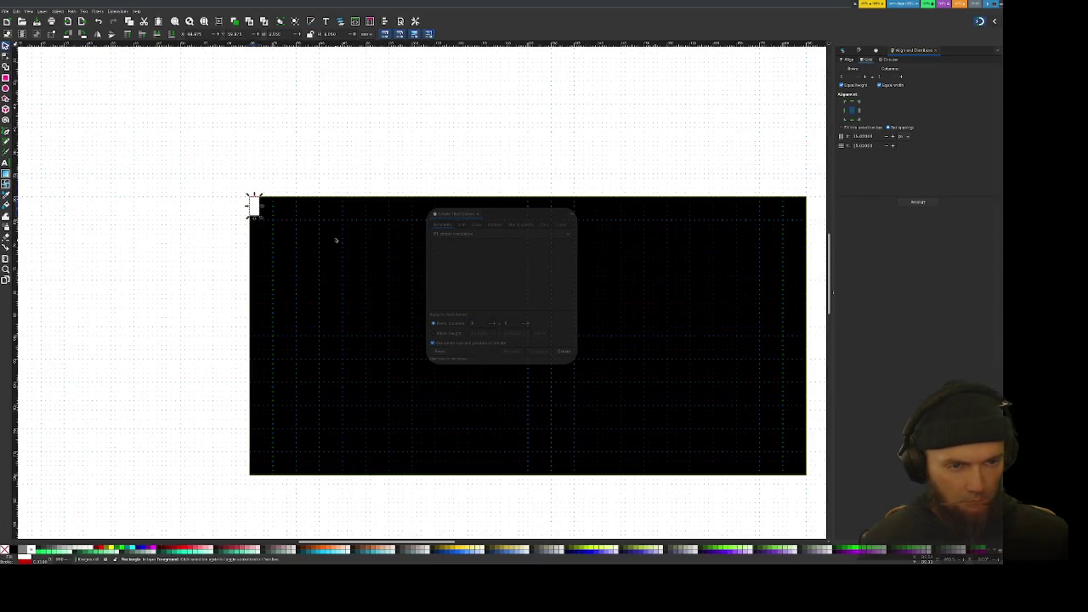
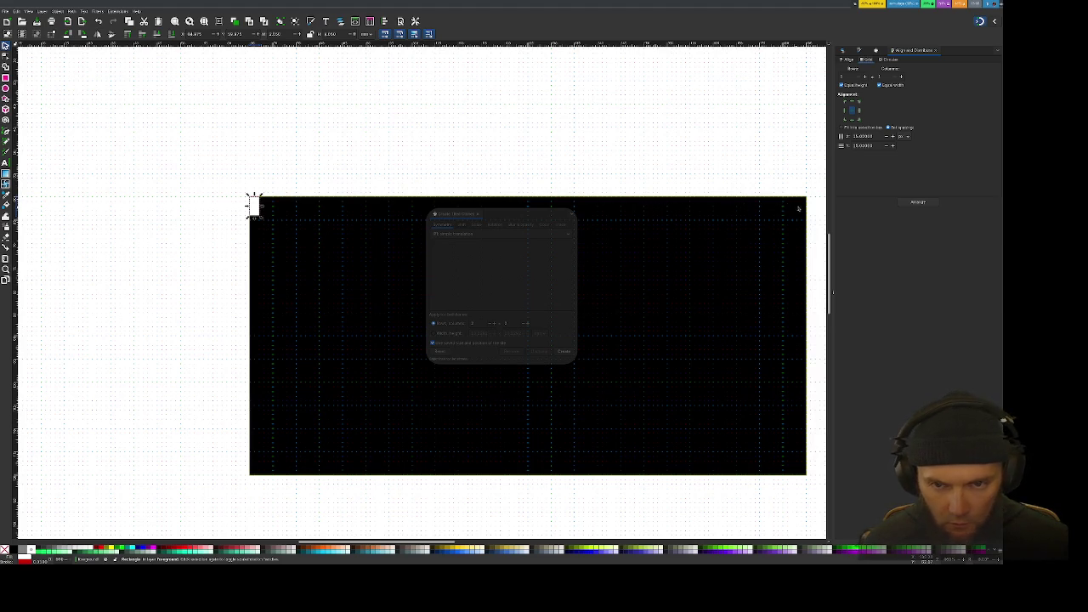
Step: Start Python in a terminal and evaluate the row-count calculation
{"action": "left_click", "coordinate": [444, 214]}
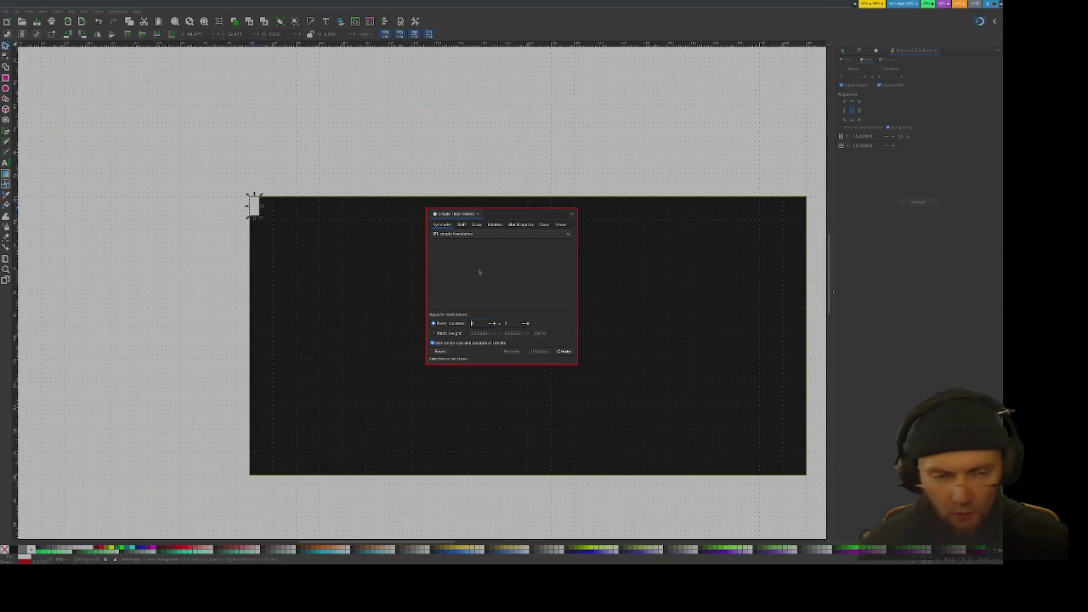
{"action": "key", "text": "super+Return"}
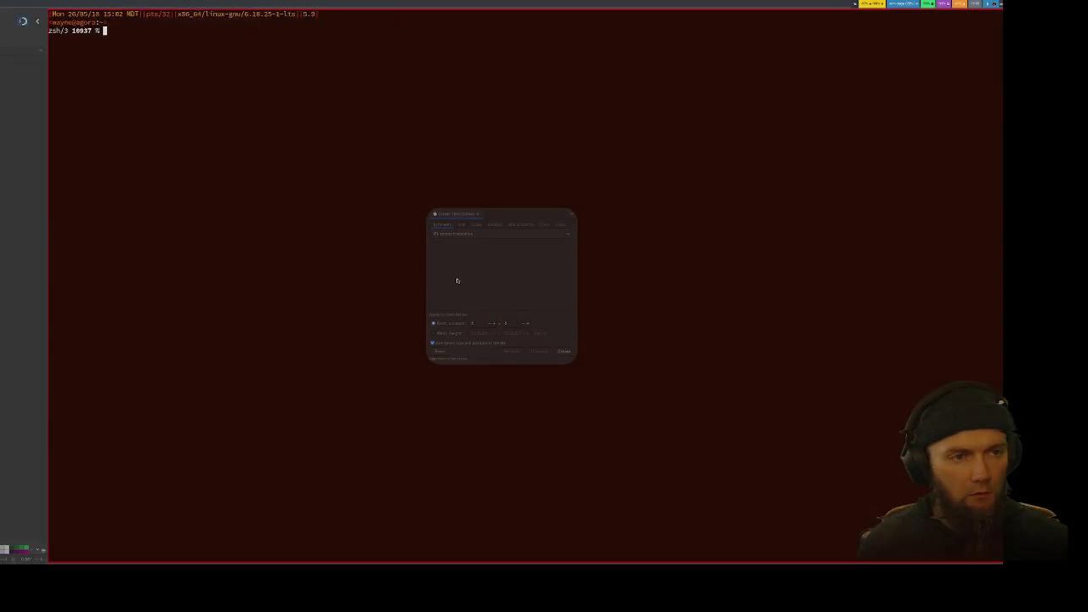
{"action": "type", "text": "python"}
{"action": "key", "text": "Return"}
{"action": "type", "text": "x56"}
{"action": "key", "text": "Return"}
Step: Back in Create Tiled Clones, enter 60 as the Rows value
{"action": "key", "text": "super+Return"}
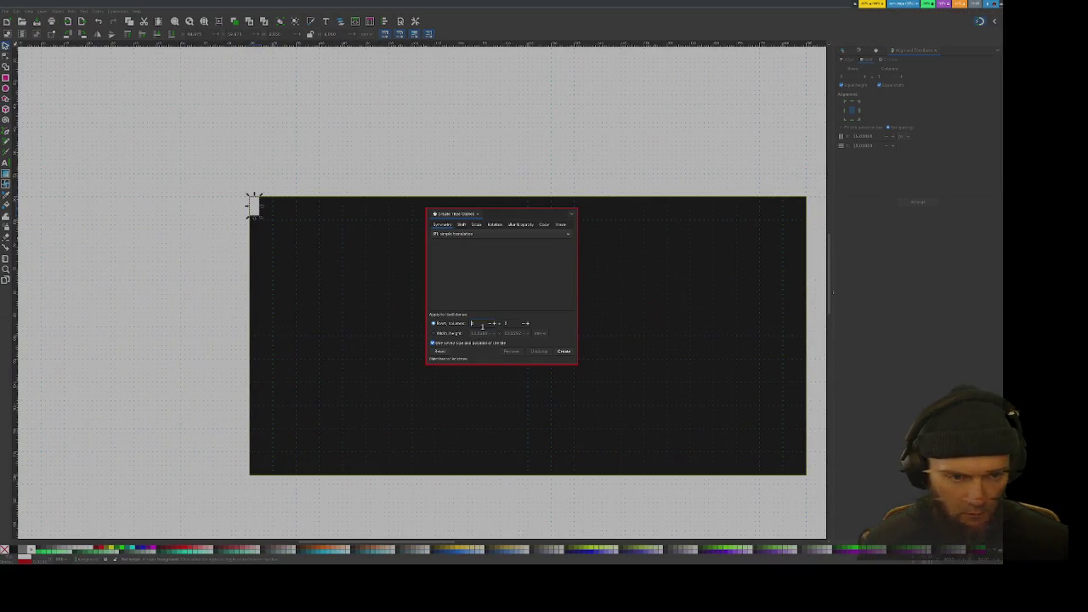
{"action": "double_click", "coordinate": [477, 324]}
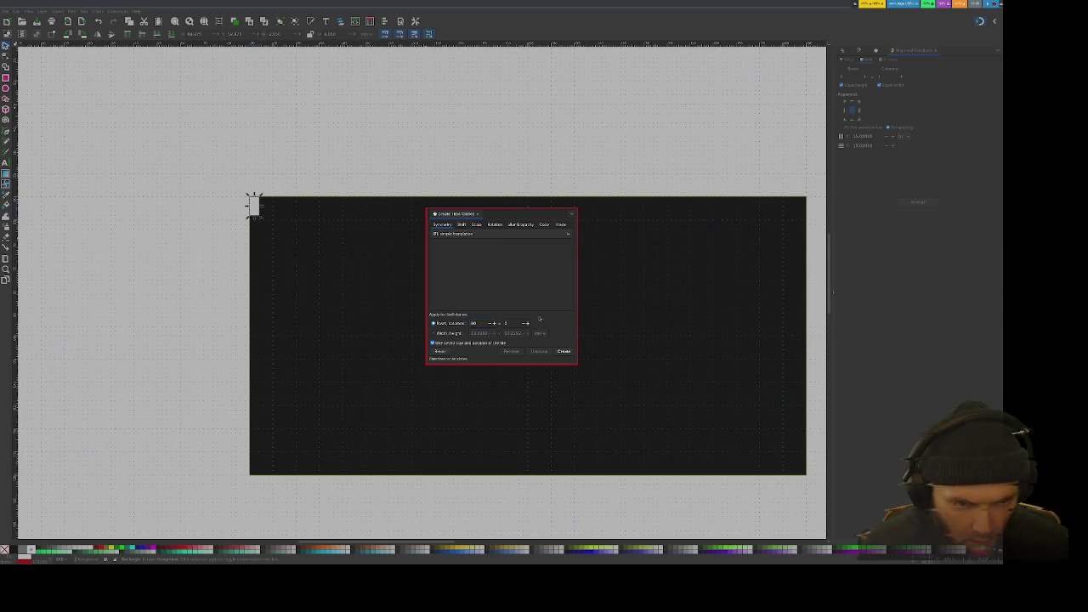
{"action": "left_click", "coordinate": [342, 252]}
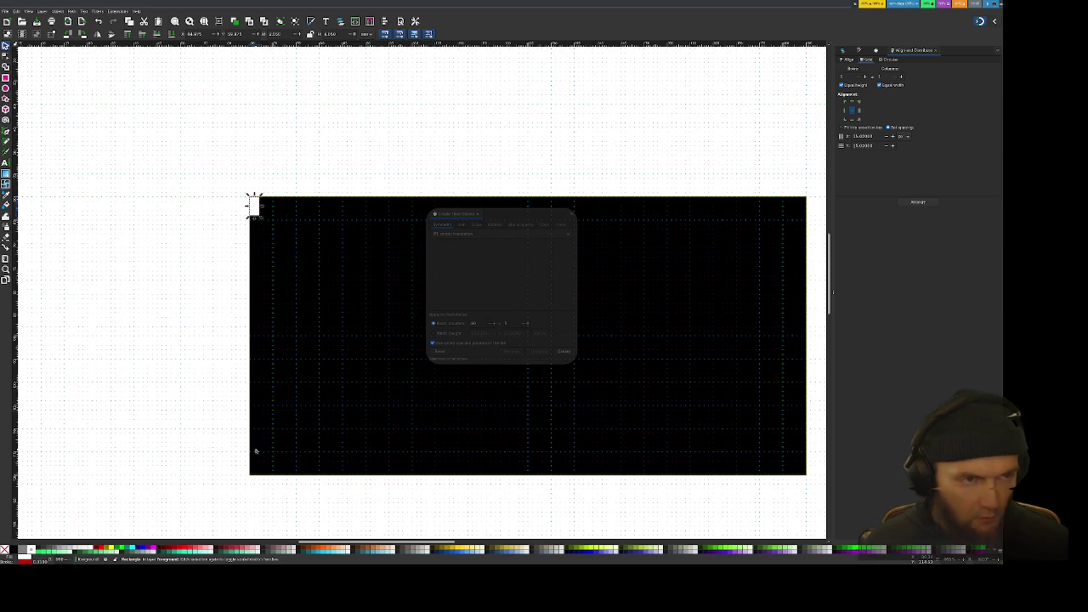
Step: Evaluate 12*5/4 in Python, getting 15.0, then return to Create Tiled Clones
{"action": "key", "text": "alt+Tab"}
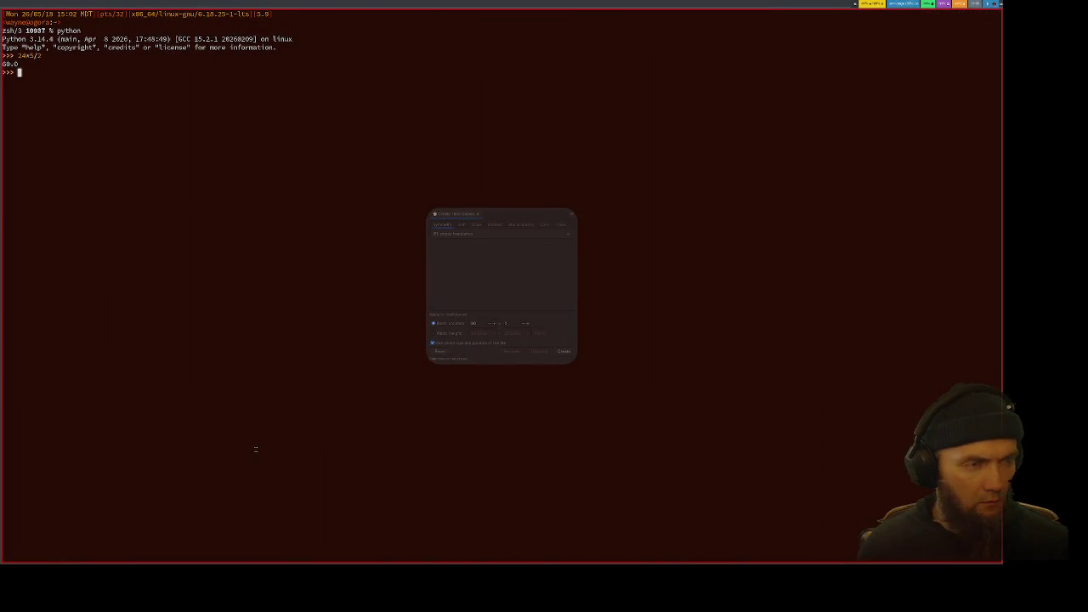
{"action": "type", "text": "12*5/4"}
{"action": "key", "text": "Return"}
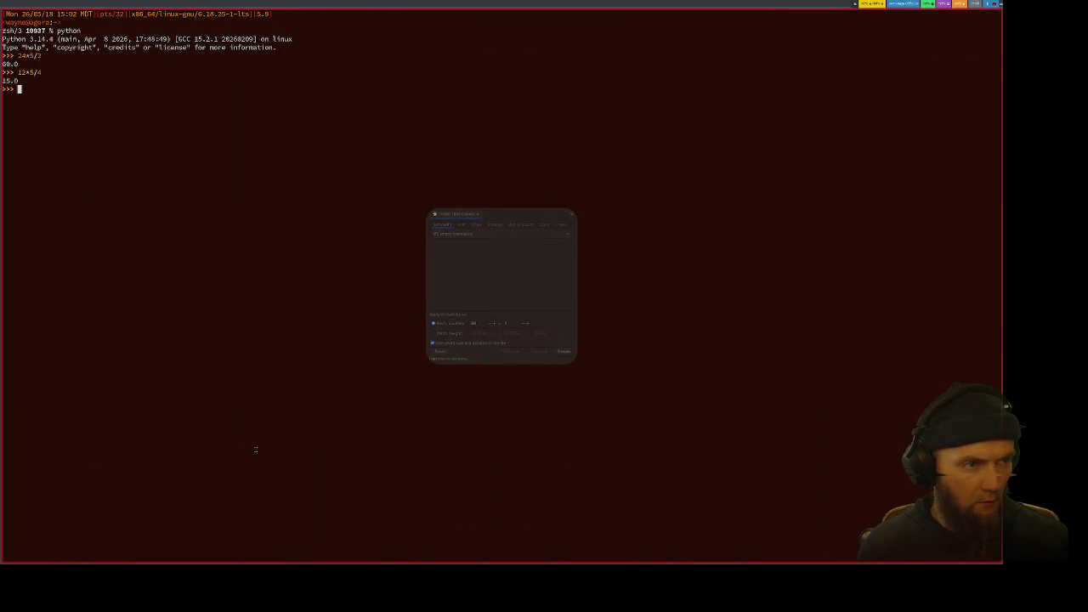
{"action": "key", "text": "alt+Tab"}
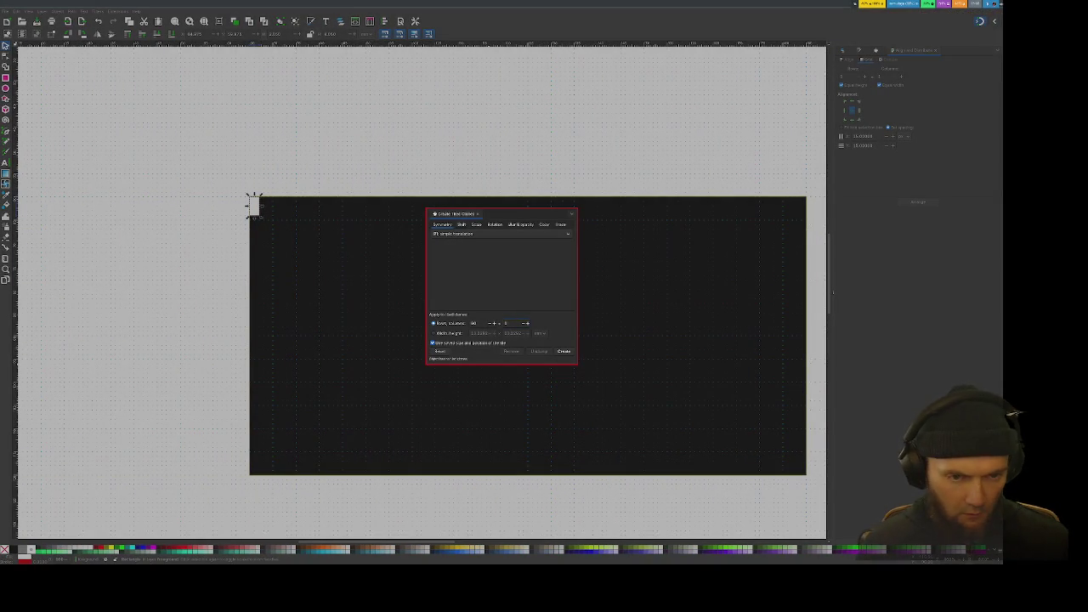
Step: Create a trial tiled-clone grid, look it over, and remove it
{"action": "left_click", "coordinate": [562, 352]}
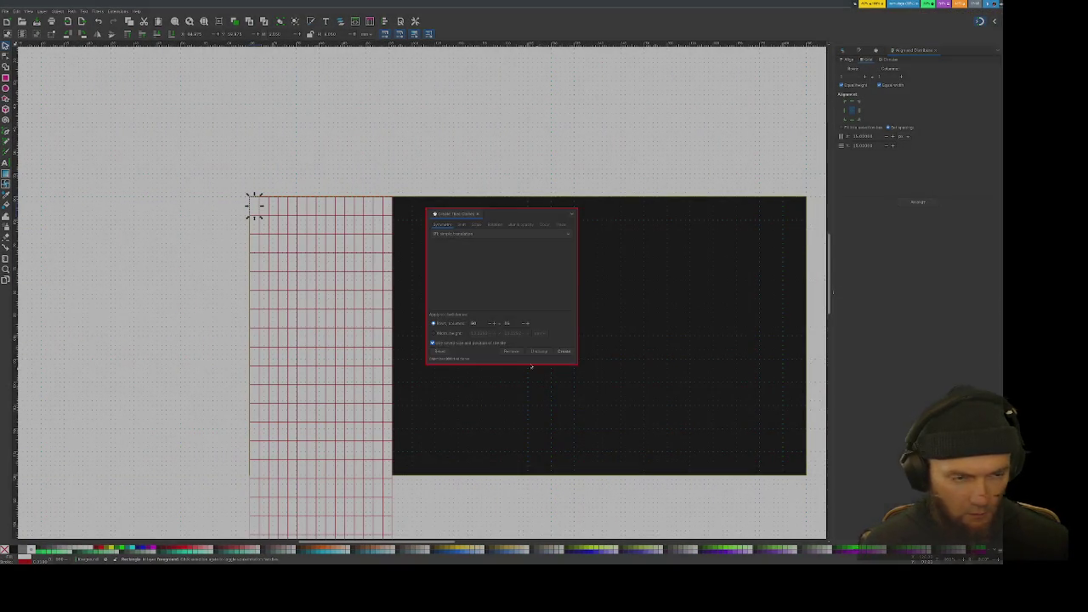
{"action": "scroll", "coordinate": [342, 334], "scroll_direction": "down", "scroll_amount": 3}
{"action": "scroll", "coordinate": [342, 334], "scroll_direction": "up", "scroll_amount": 2}
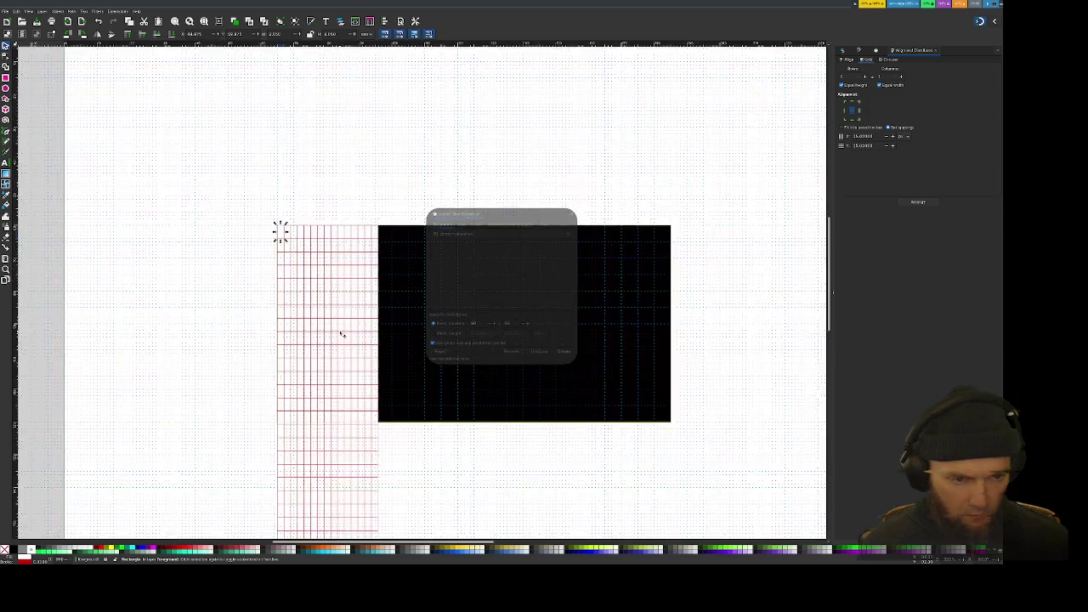
{"action": "scroll", "coordinate": [342, 334], "scroll_direction": "up", "scroll_amount": 1}
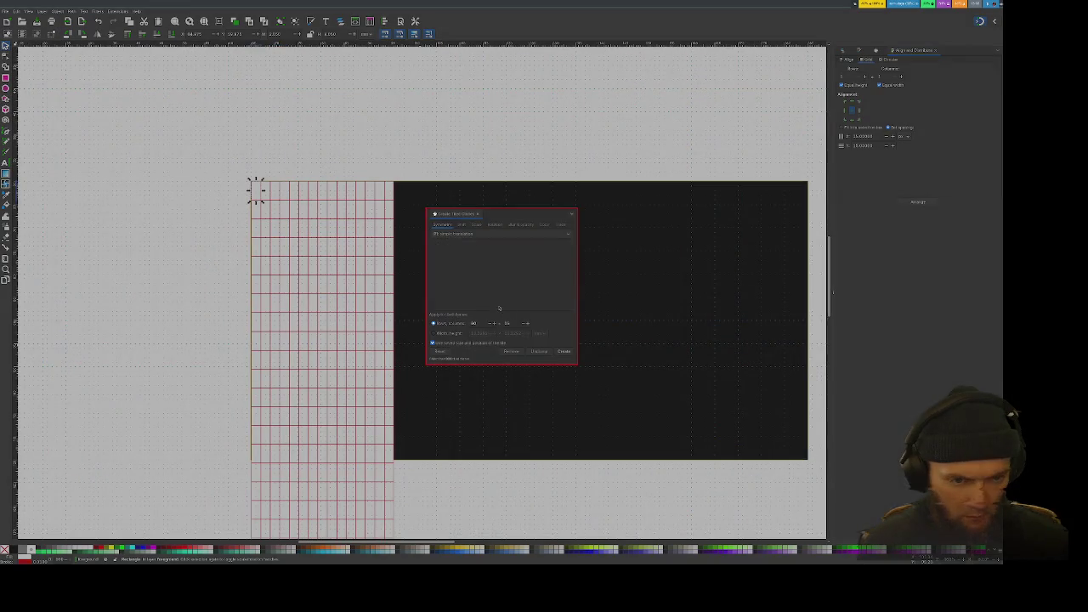
{"action": "left_click", "coordinate": [512, 352]}
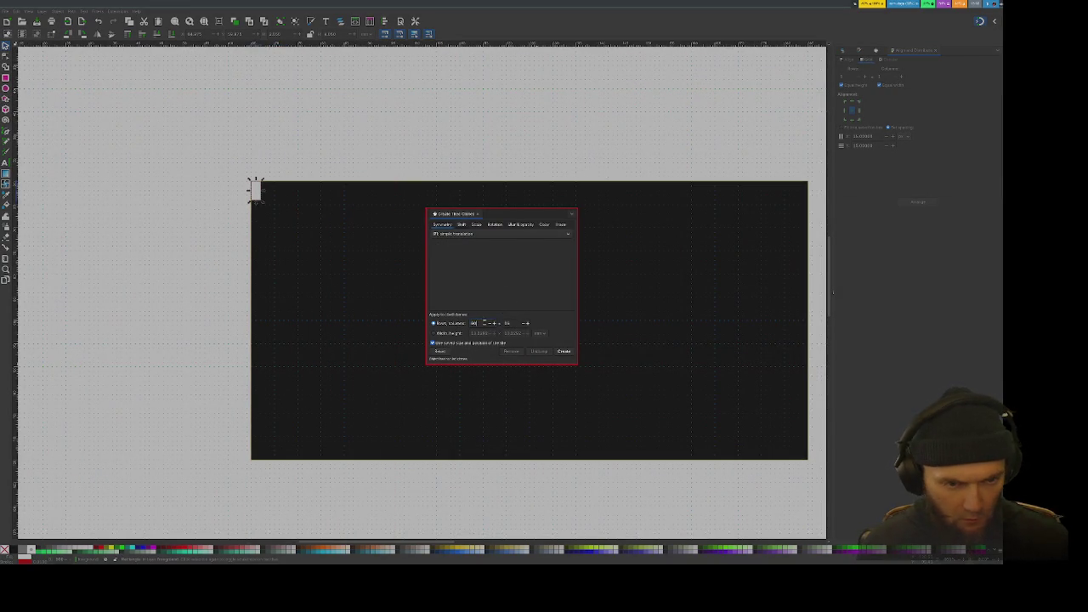
Step: Set Rows 15 and Columns 60, recreate the clone grid, and close the dialog
{"action": "type", "text": "15"}
{"action": "key", "text": "Tab"}
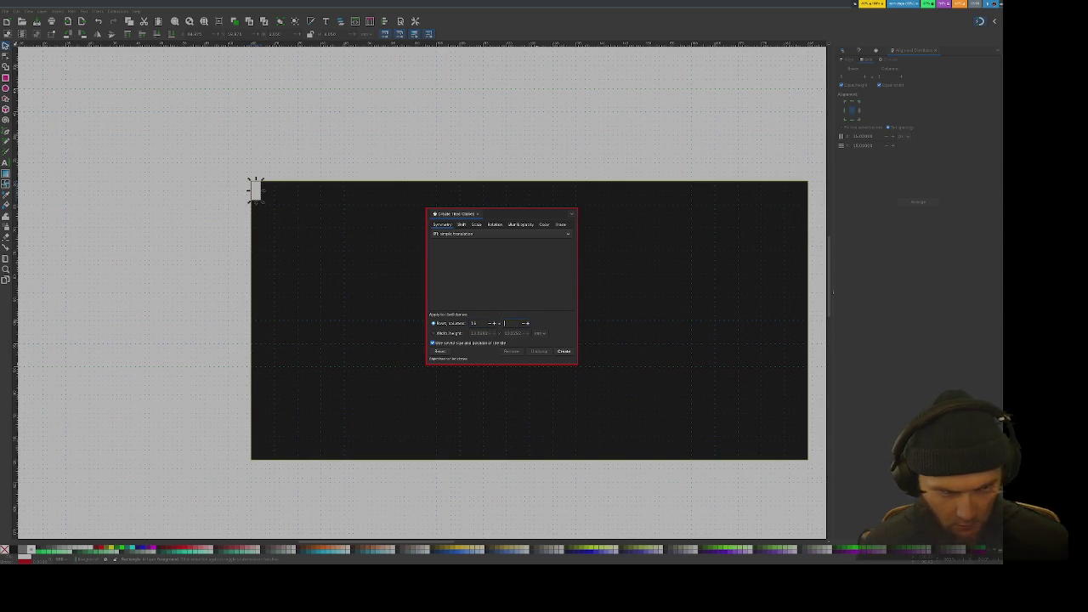
{"action": "type", "text": "15"}
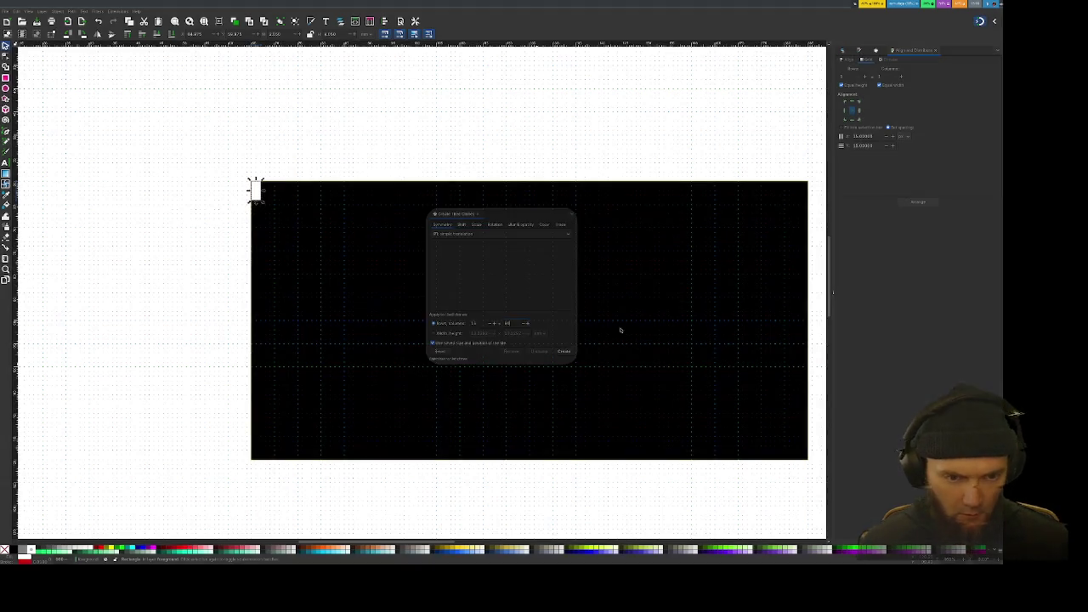
{"action": "left_click", "coordinate": [565, 350]}
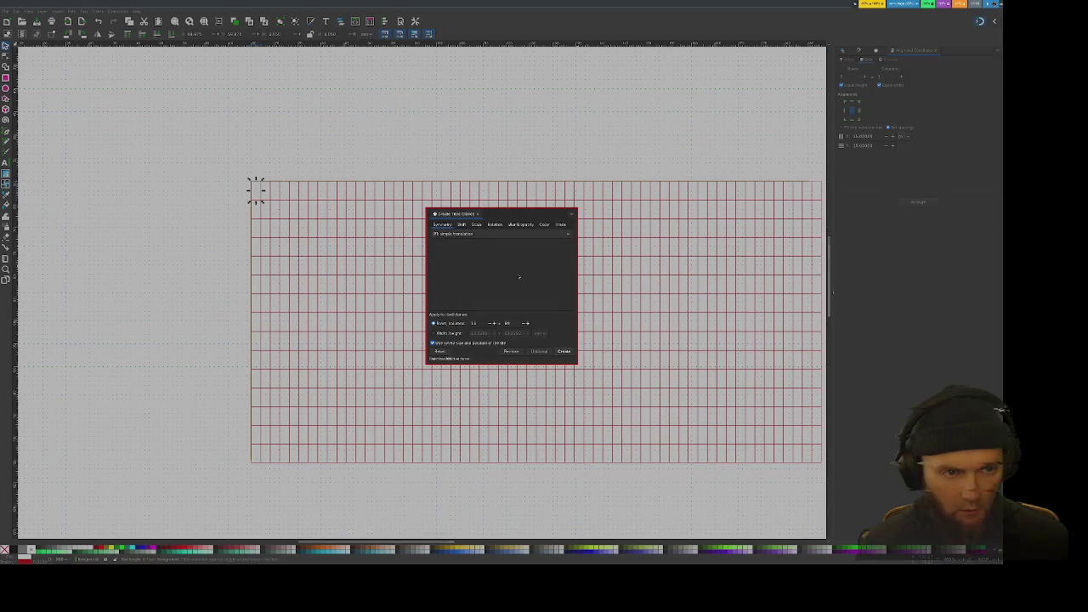
{"action": "left_click", "coordinate": [512, 351]}
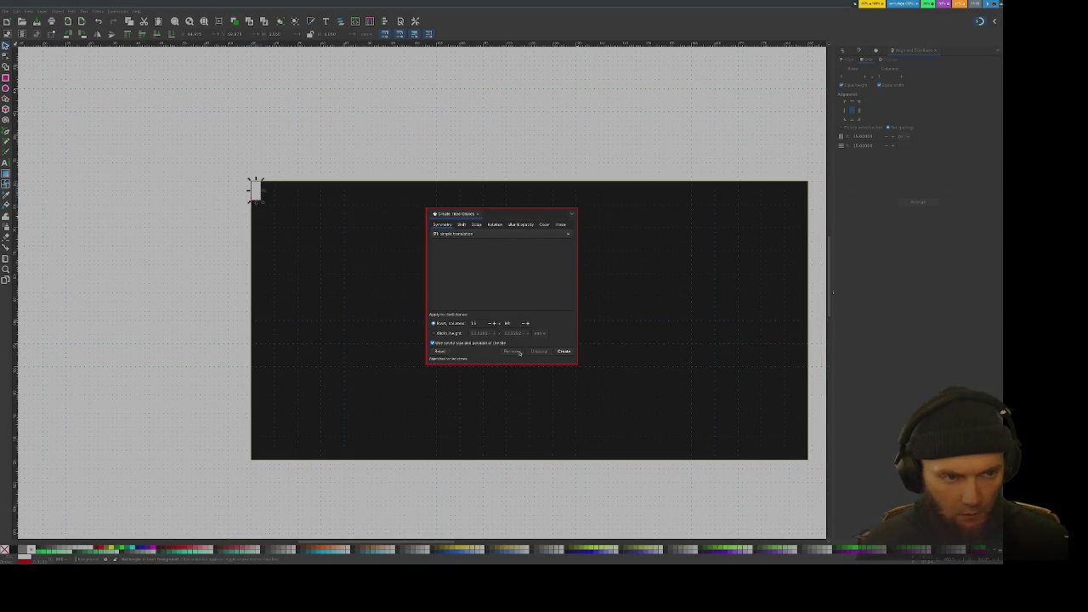
{"action": "left_click", "coordinate": [564, 352]}
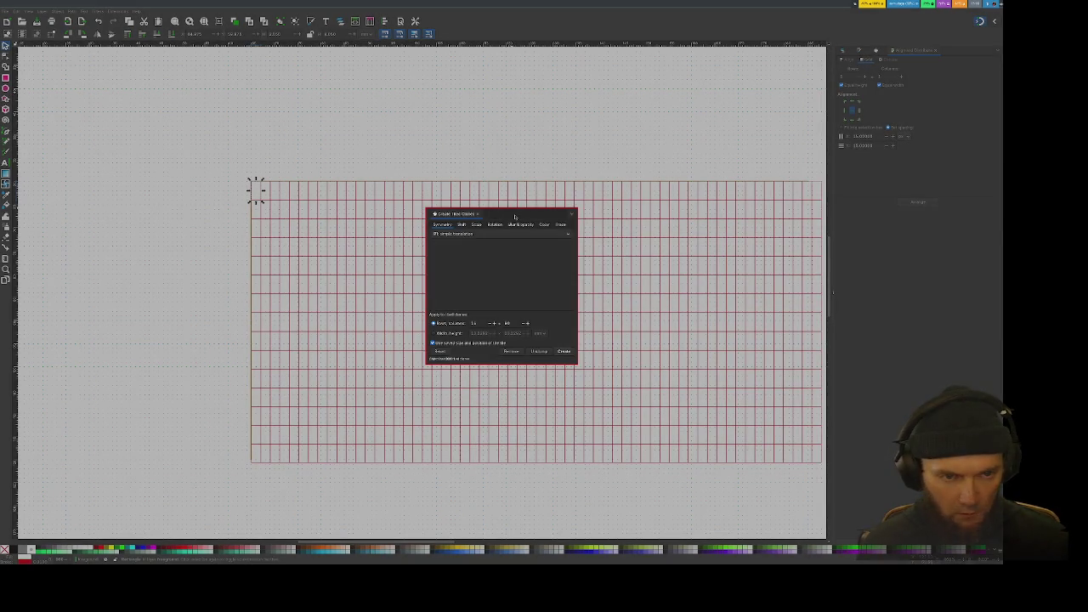
{"action": "left_click", "coordinate": [571, 214]}
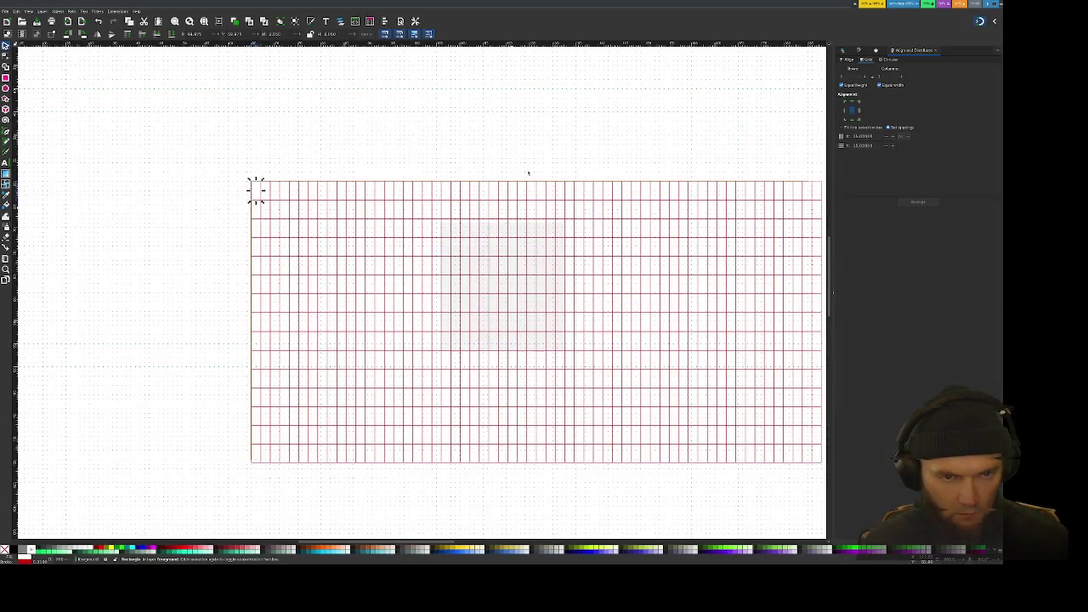
Step: Delete the clone columns overhanging the right edge and the bottom rows
{"action": "scroll", "coordinate": [752, 138], "scroll_direction": "down", "scroll_amount": 1, "text": "ctrl"}
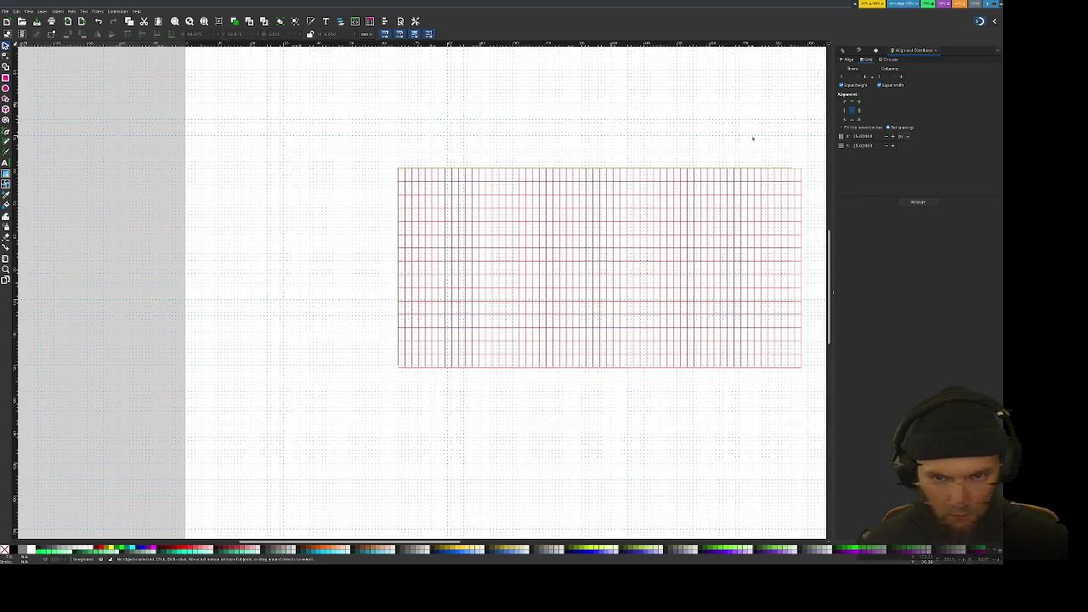
{"action": "scroll", "coordinate": [752, 137], "scroll_direction": "right", "scroll_amount": 1}
{"action": "mouse_move", "coordinate": [748, 141]}
{"action": "left_mouse_down"}
{"action": "mouse_move", "coordinate": [786, 385]}
{"action": "mouse_move", "coordinate": [753, 160]}
{"action": "left_mouse_up"}
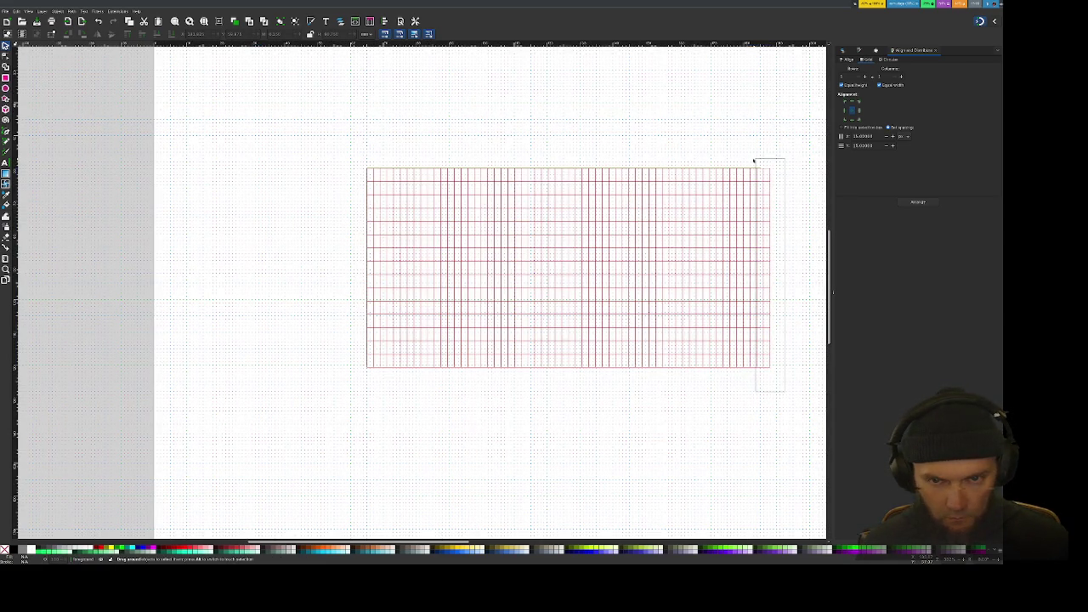
{"action": "key", "text": "Delete"}
{"action": "left_click_drag", "start_coordinate": [764, 388], "coordinate": [351, 347]}
{"action": "key", "text": "Delete"}
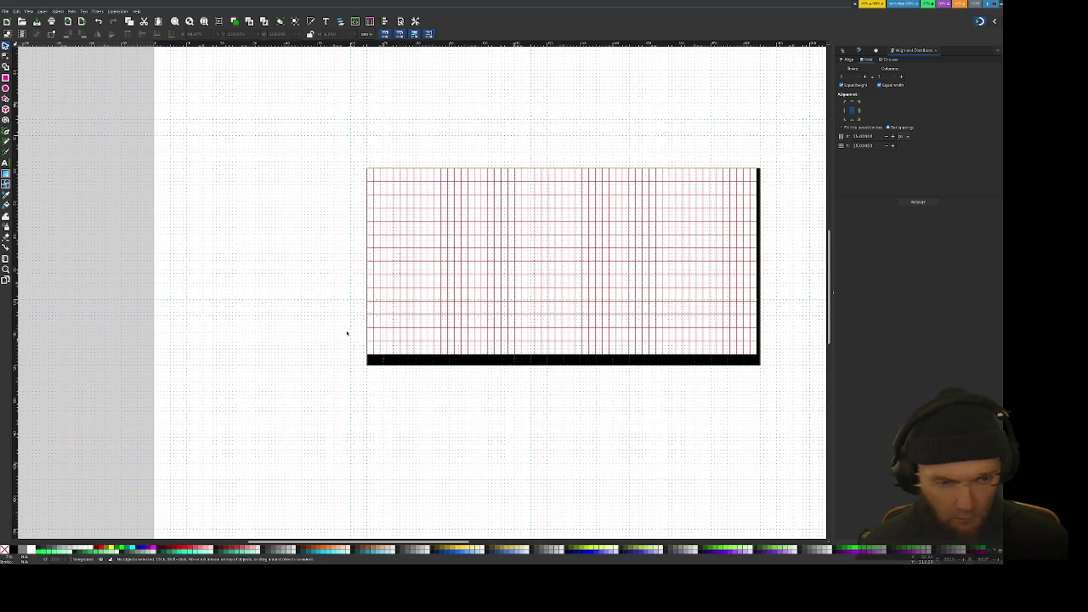
Step: Nudge the whole clone grid to align with the black rectangle's top-left corner
{"action": "scroll", "coordinate": [328, 266], "scroll_direction": "up", "scroll_amount": 1, "text": "ctrl"}
{"action": "scroll", "coordinate": [328, 266], "scroll_direction": "down", "scroll_amount": 1, "text": "ctrl"}
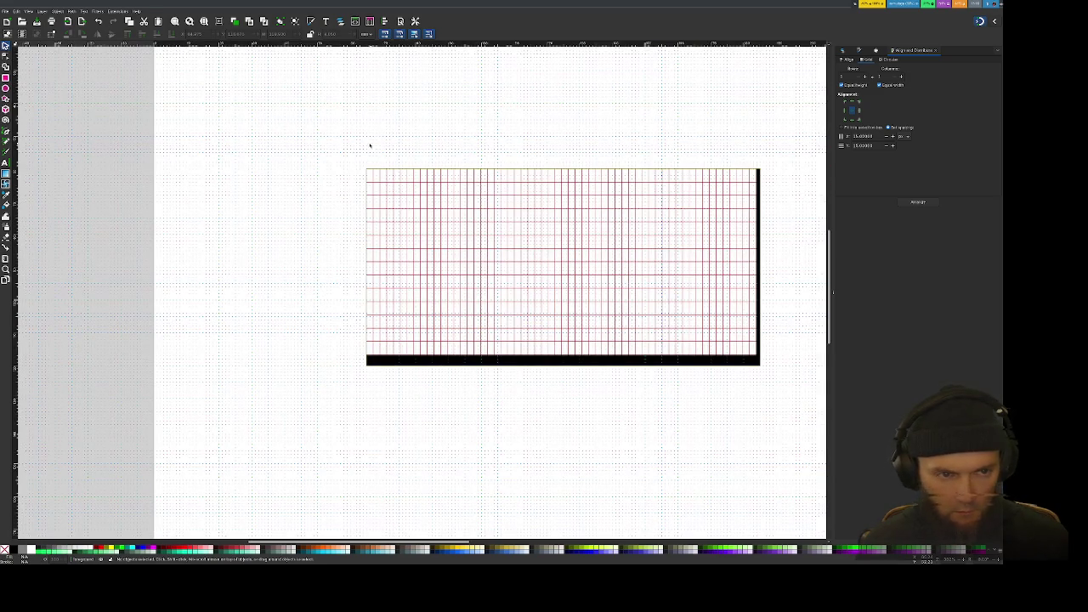
{"action": "left_click_drag", "start_coordinate": [355, 161], "coordinate": [768, 381]}
{"action": "mouse_move", "coordinate": [723, 315]}
{"action": "left_mouse_down"}
{"action": "mouse_move", "coordinate": [727, 333]}
{"action": "mouse_move", "coordinate": [726, 318]}
{"action": "left_mouse_up"}
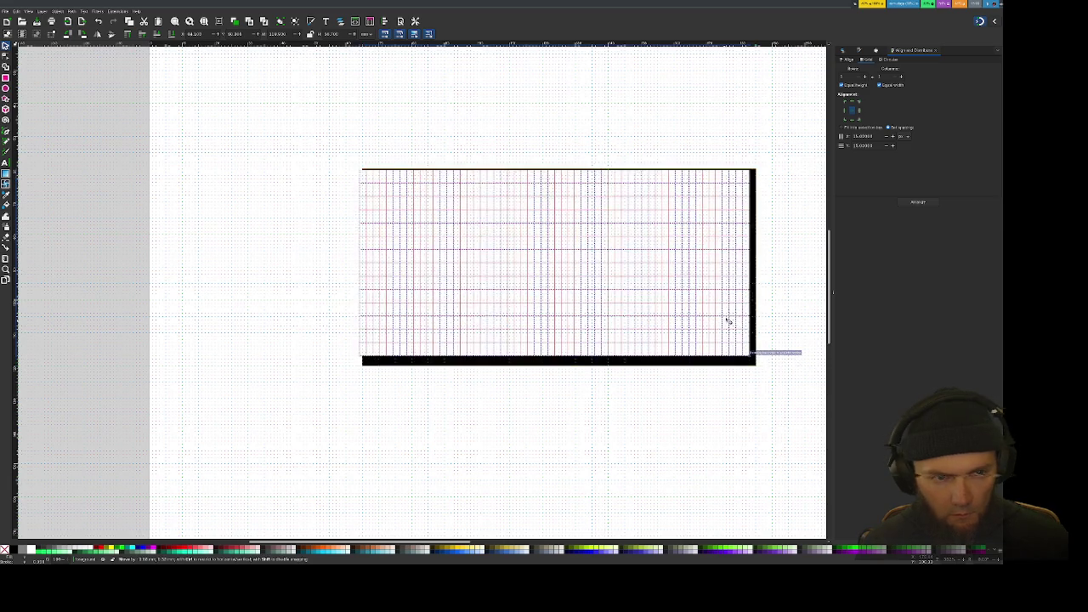
{"action": "scroll", "coordinate": [400, 194], "scroll_direction": "up", "scroll_amount": 3, "text": "ctrl"}
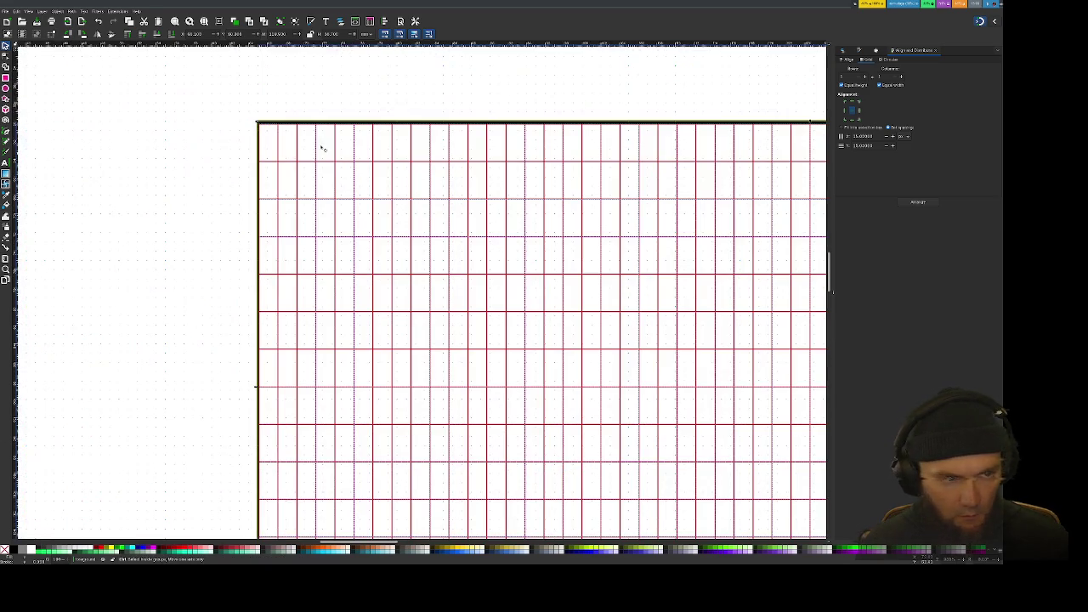
{"action": "left_click", "coordinate": [270, 149]}
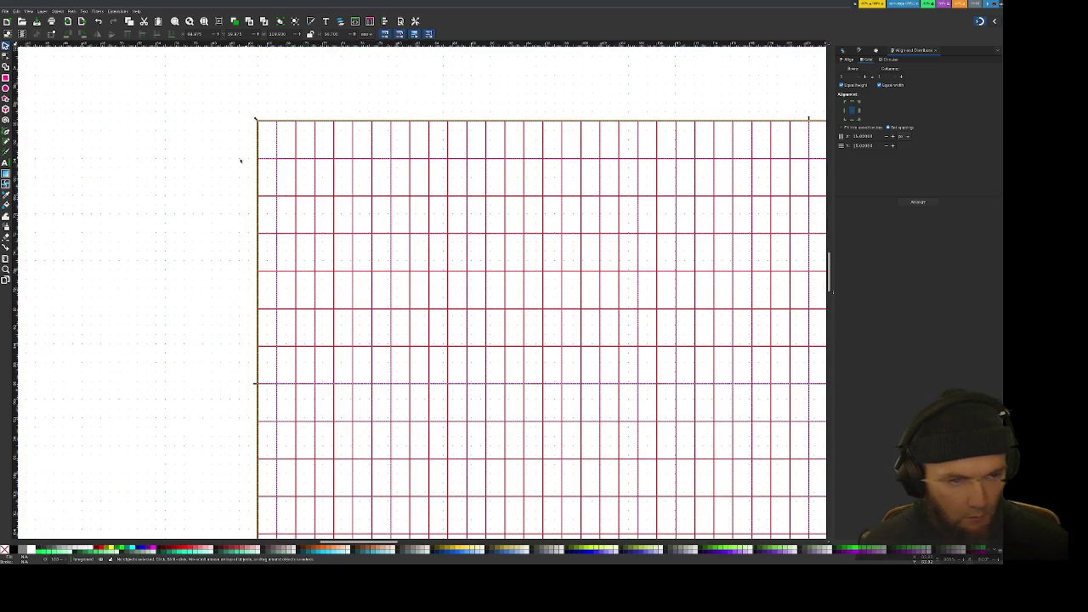
{"action": "scroll", "coordinate": [217, 179], "scroll_direction": "down", "scroll_amount": 1}
{"action": "scroll", "coordinate": [183, 206], "scroll_direction": "right", "scroll_amount": 2}
{"action": "scroll", "coordinate": [170, 215], "scroll_direction": "down", "scroll_amount": 2, "text": "ctrl"}
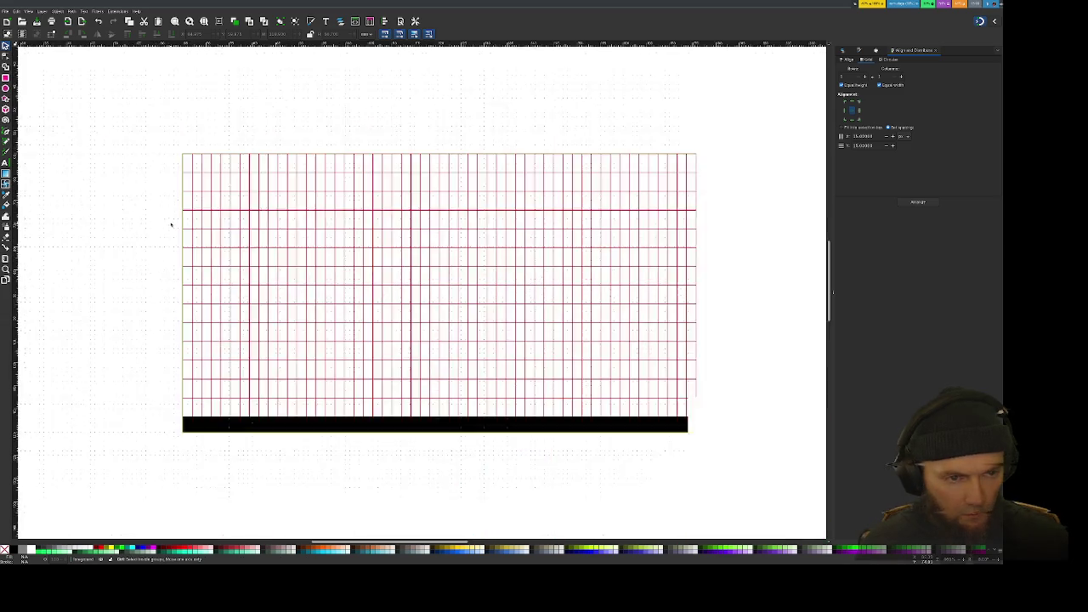
{"action": "scroll", "coordinate": [170, 221], "scroll_direction": "down", "scroll_amount": 1, "text": "ctrl"}
{"action": "left_click", "coordinate": [171, 227]}
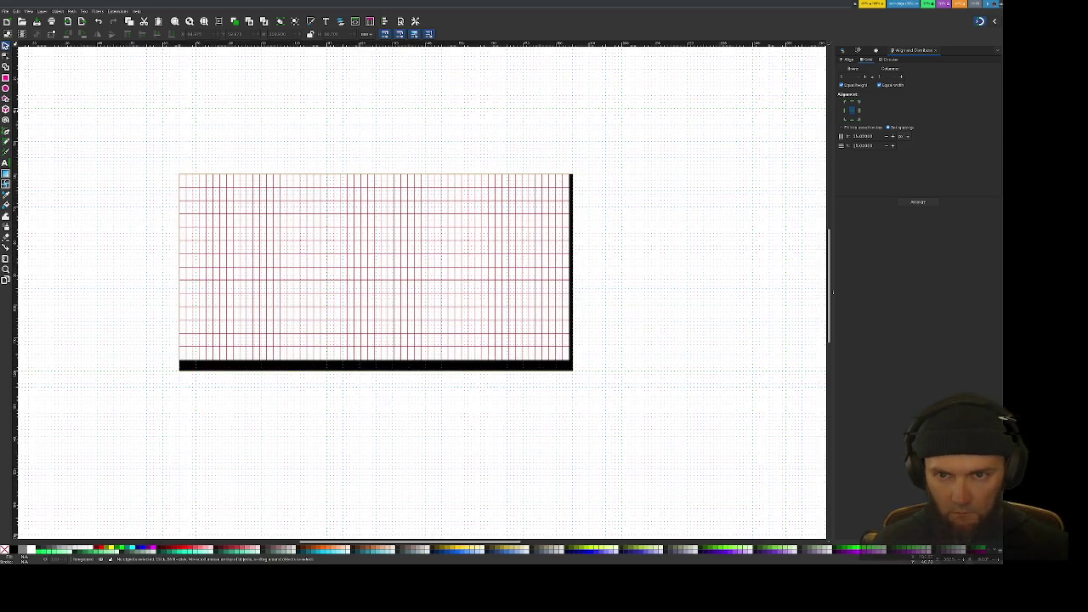
Step: In Layers and Objects, collapse foreground, expand background and bounds, and select the background rectangle
{"action": "left_click", "coordinate": [841, 50]}
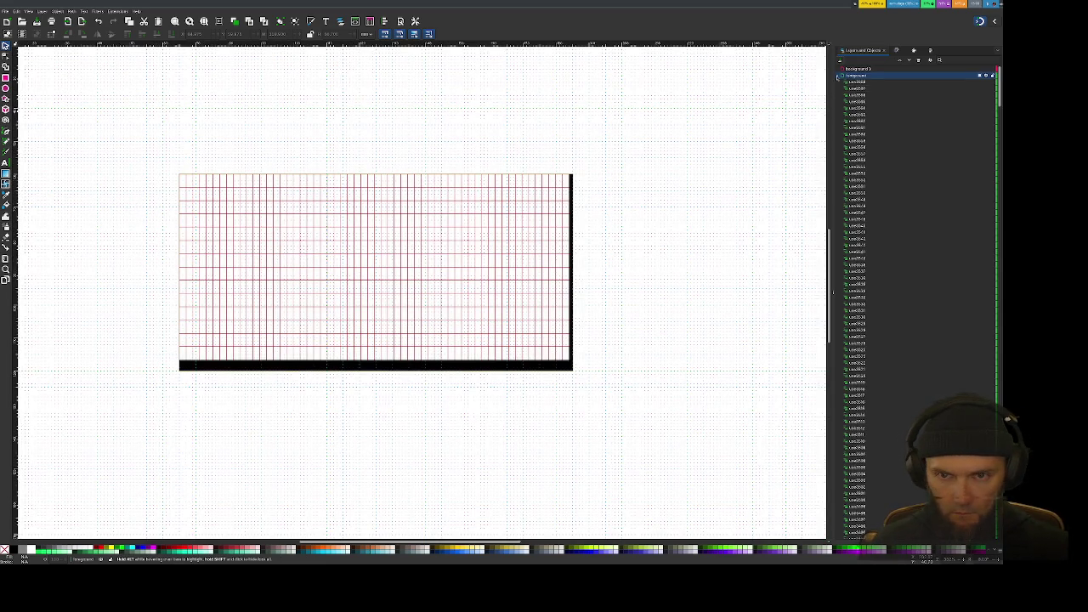
{"action": "left_click", "coordinate": [838, 76]}
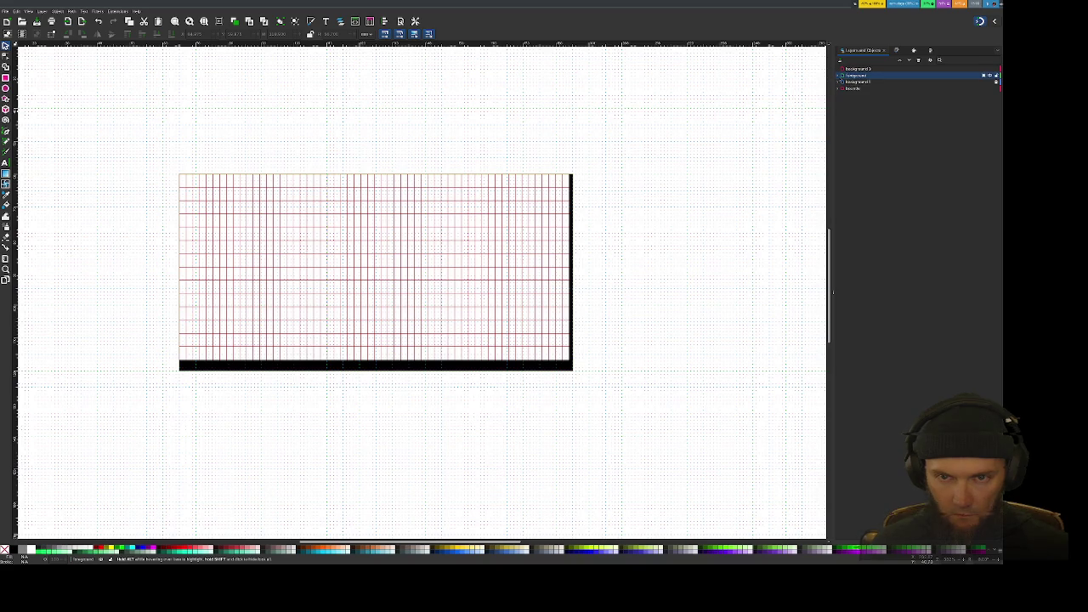
{"action": "left_click", "coordinate": [839, 81]}
{"action": "left_click", "coordinate": [839, 95]}
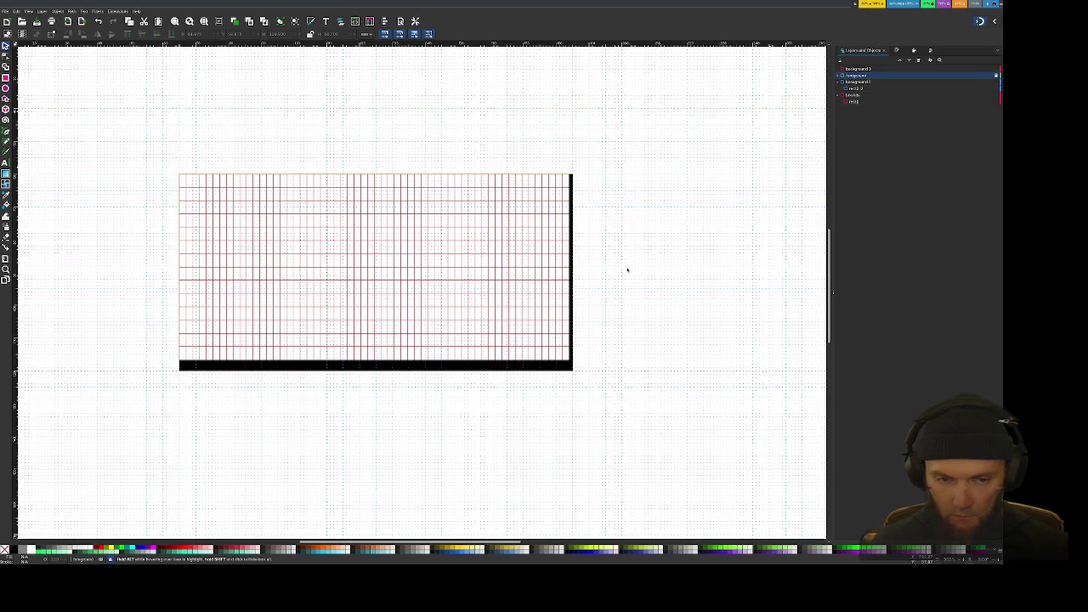
{"action": "left_click", "coordinate": [860, 90]}
{"action": "left_click", "coordinate": [854, 101], "text": "ctrl"}
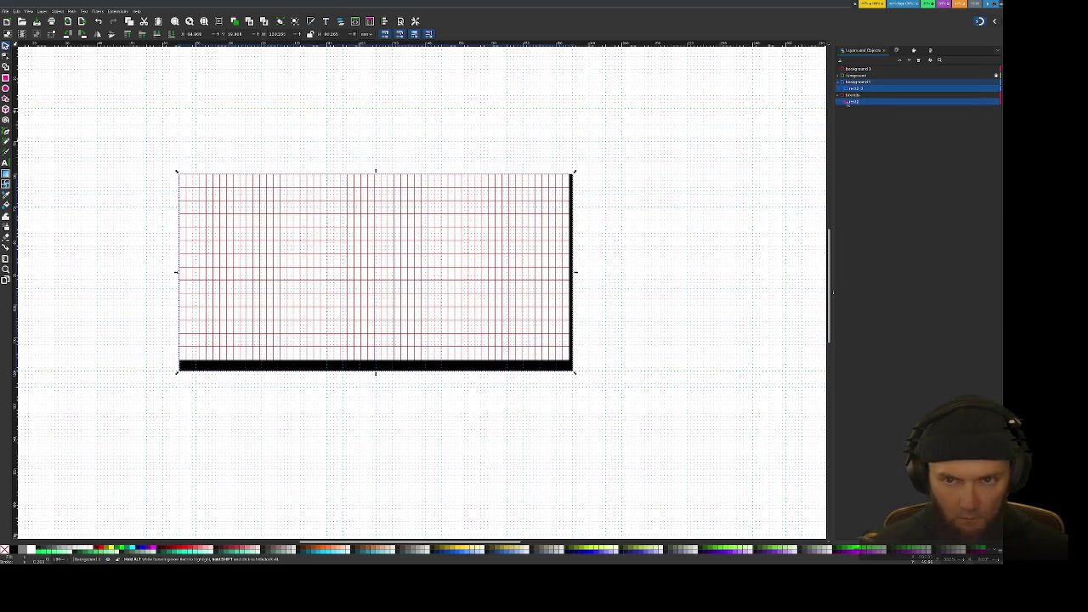
{"action": "left_click", "coordinate": [854, 100], "text": "ctrl"}
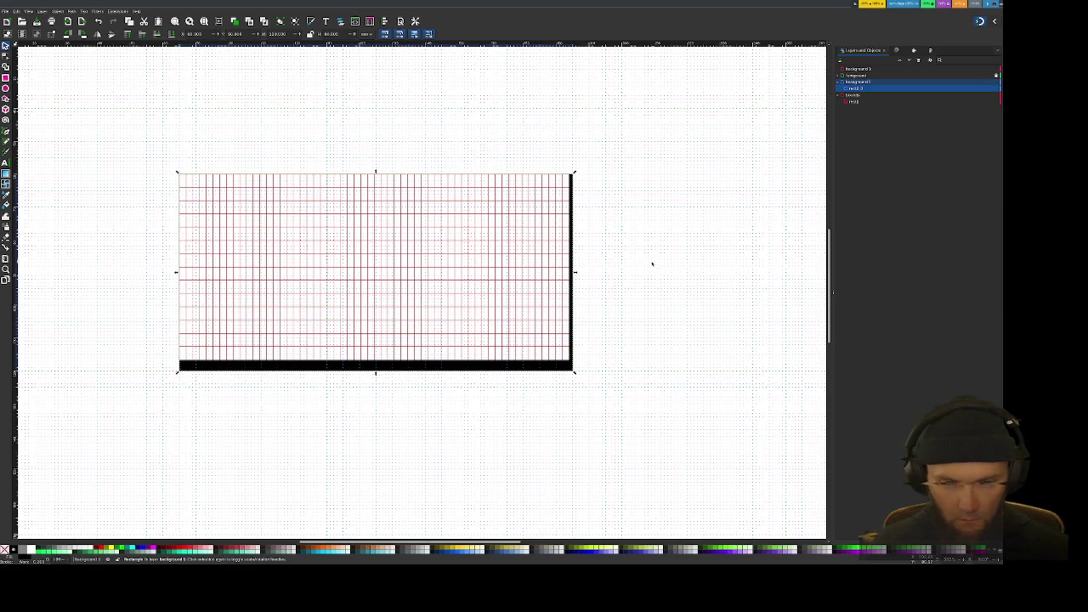
Step: Drag the black and bounds rectangles' bottom-right corners onto the grid's corner
{"action": "key", "text": "r"}
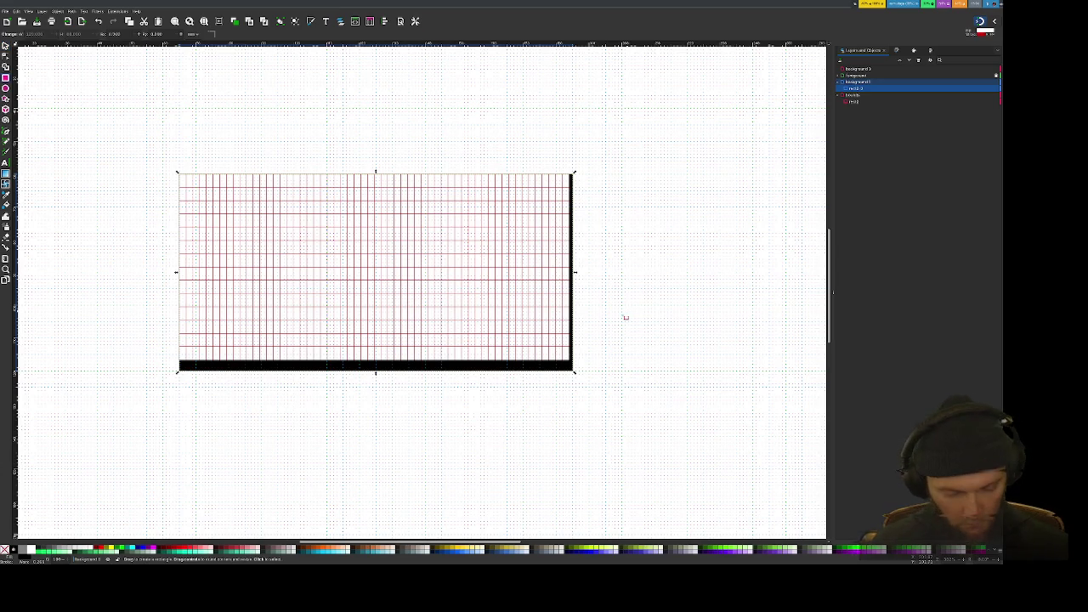
{"action": "scroll", "coordinate": [575, 374], "scroll_direction": "up", "scroll_amount": 2}
{"action": "scroll", "coordinate": [573, 366], "scroll_direction": "up", "scroll_amount": 1}
{"action": "scroll", "coordinate": [578, 370], "scroll_direction": "up", "scroll_amount": 1}
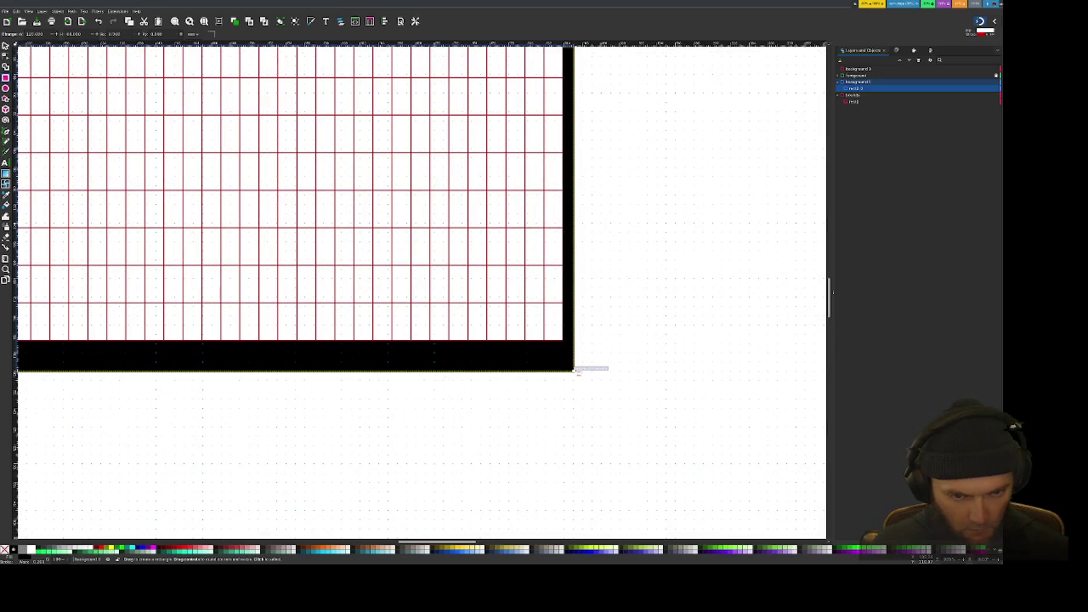
{"action": "left_click_drag", "start_coordinate": [577, 372], "coordinate": [564, 341]}
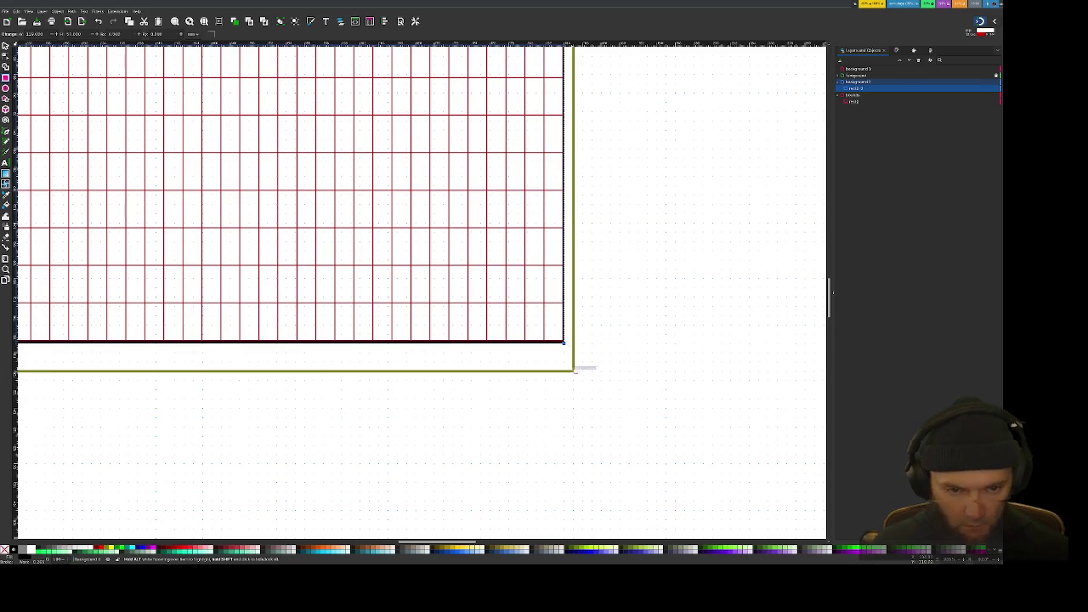
{"action": "left_click", "coordinate": [575, 371]}
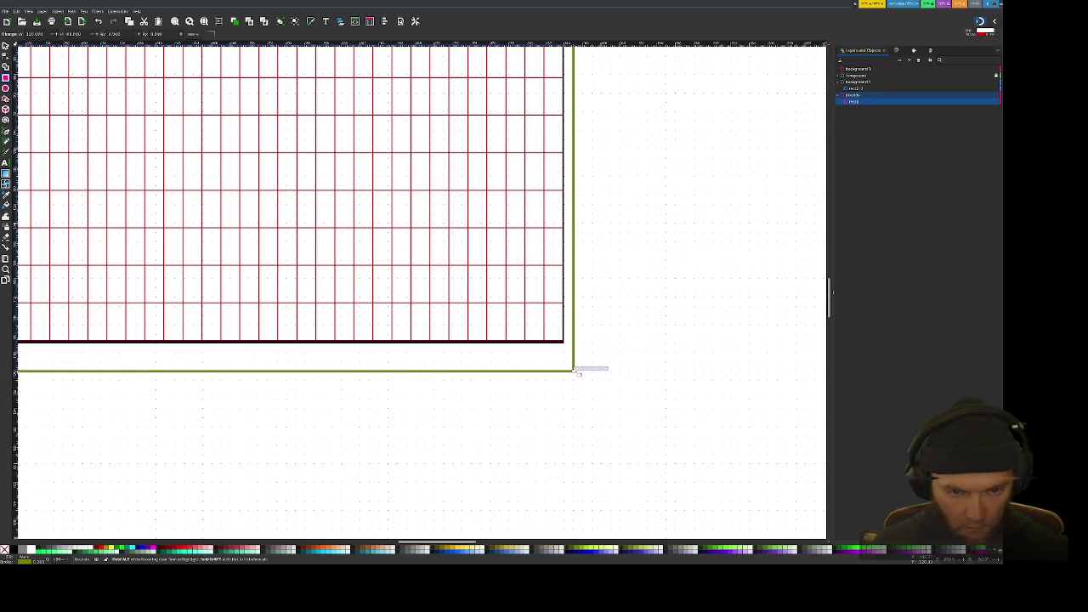
{"action": "left_click_drag", "start_coordinate": [574, 371], "coordinate": [564, 343]}
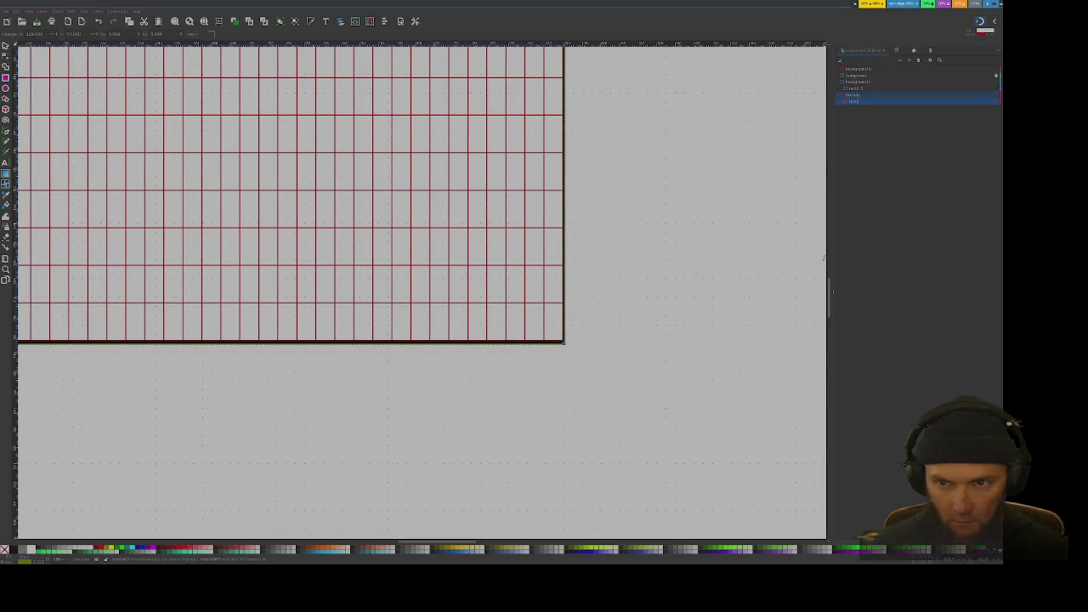
{"action": "mouse_move", "coordinate": [917, 101]}
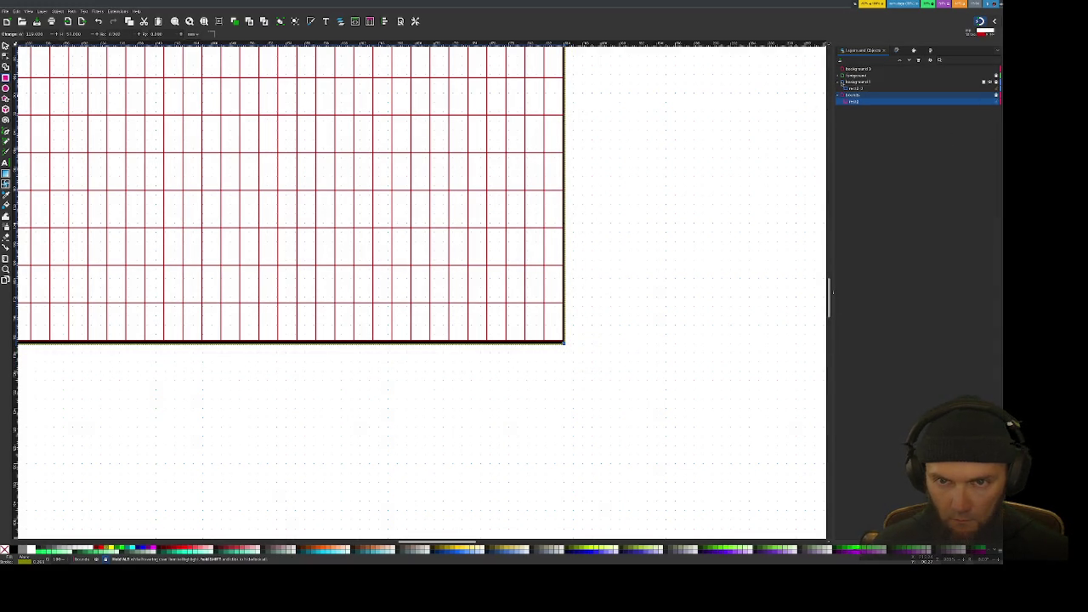
Step: Collapse the background and bounds layers, then select and expand the foreground layer
{"action": "left_click", "coordinate": [845, 82]}
{"action": "left_click", "coordinate": [840, 81]}
{"action": "left_click", "coordinate": [852, 88]}
{"action": "left_click", "coordinate": [840, 89]}
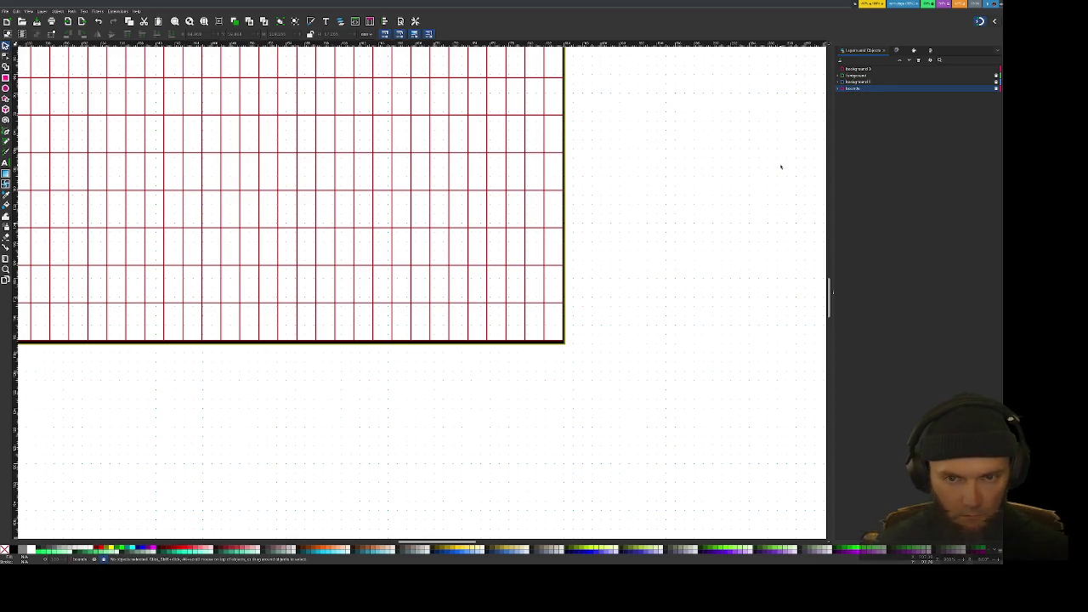
{"action": "scroll", "coordinate": [738, 150], "scroll_direction": "down", "scroll_amount": 3, "text": "ctrl"}
{"action": "scroll", "coordinate": [671, 136], "scroll_direction": "up", "scroll_amount": 3}
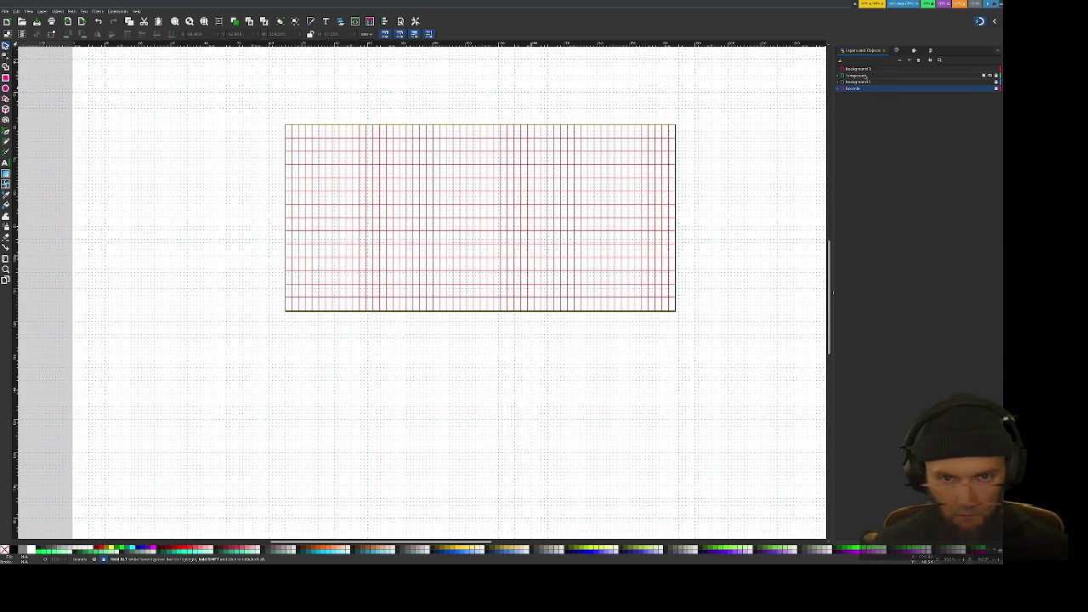
{"action": "left_click", "coordinate": [860, 76]}
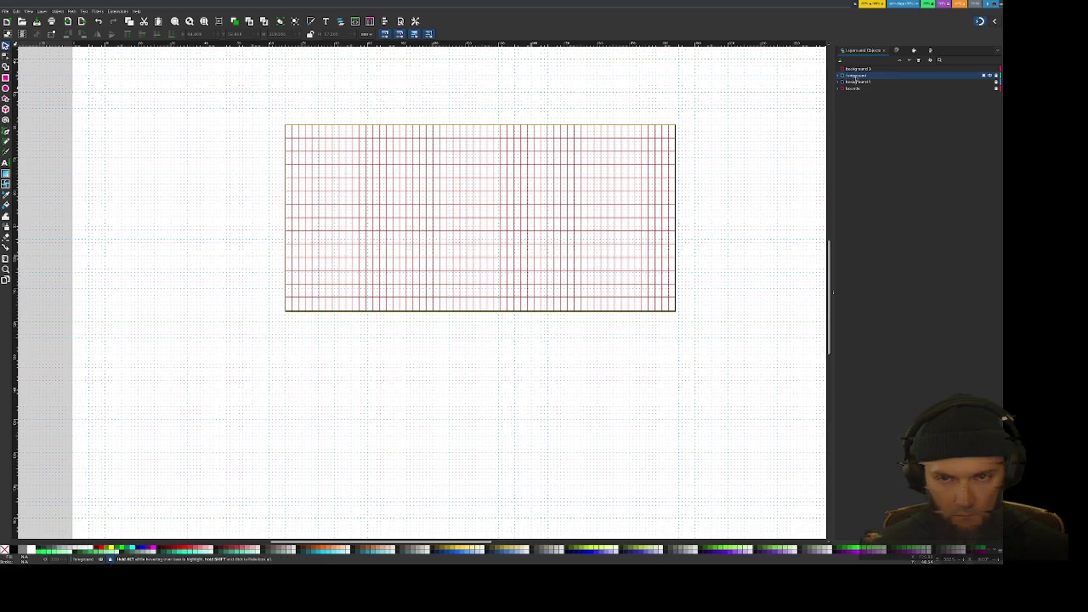
{"action": "left_click", "coordinate": [840, 76]}
Step: Select all foreground clones and give their stroke and fill flat paint
{"action": "key", "text": "ctrl+a"}
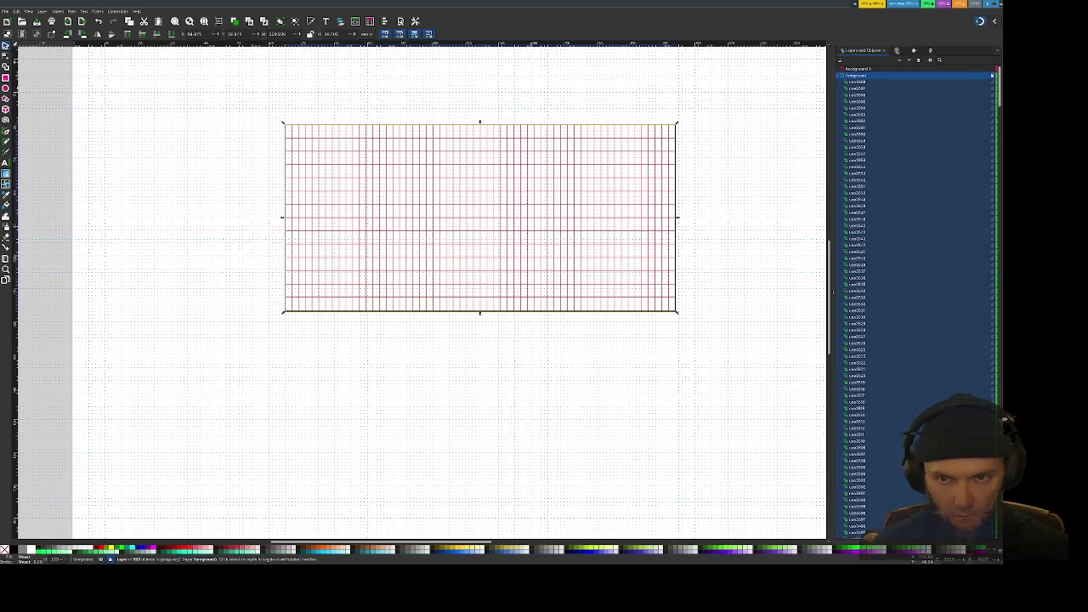
{"action": "left_click", "coordinate": [897, 51]}
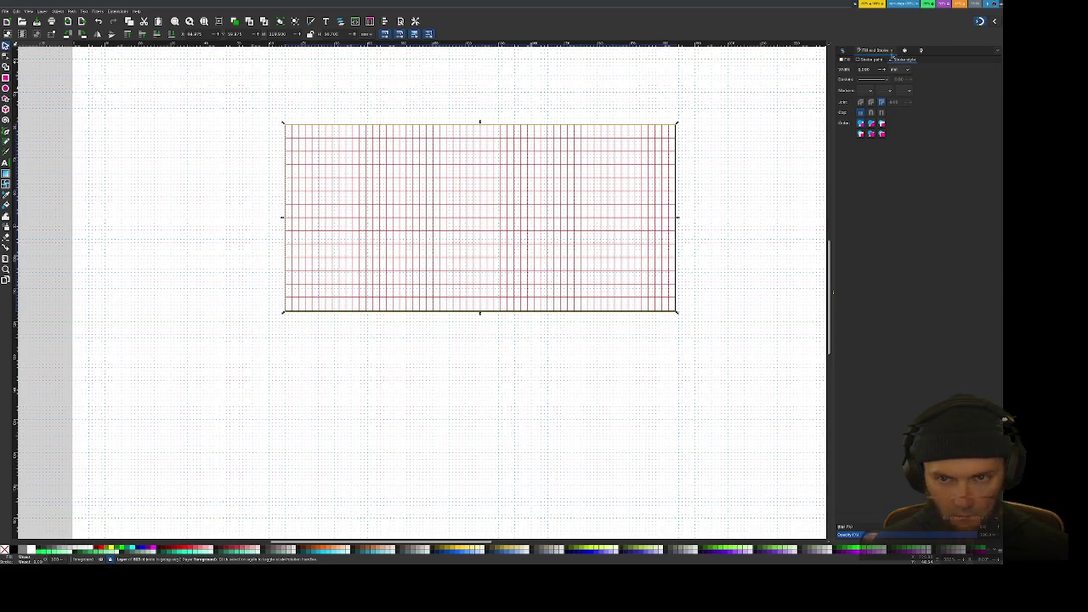
{"action": "left_click", "coordinate": [869, 60]}
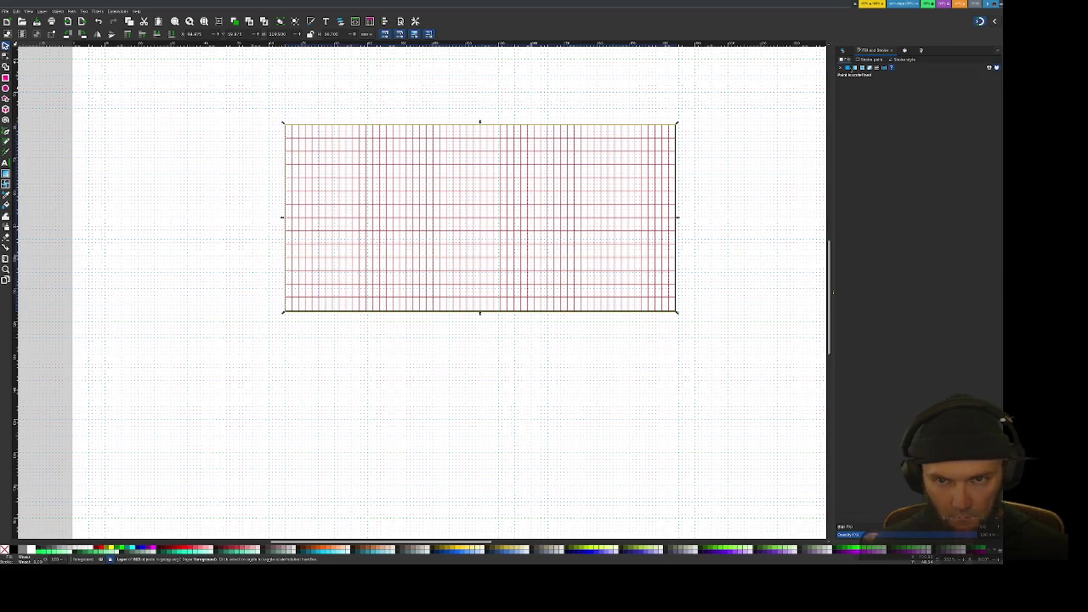
{"action": "left_click", "coordinate": [847, 68]}
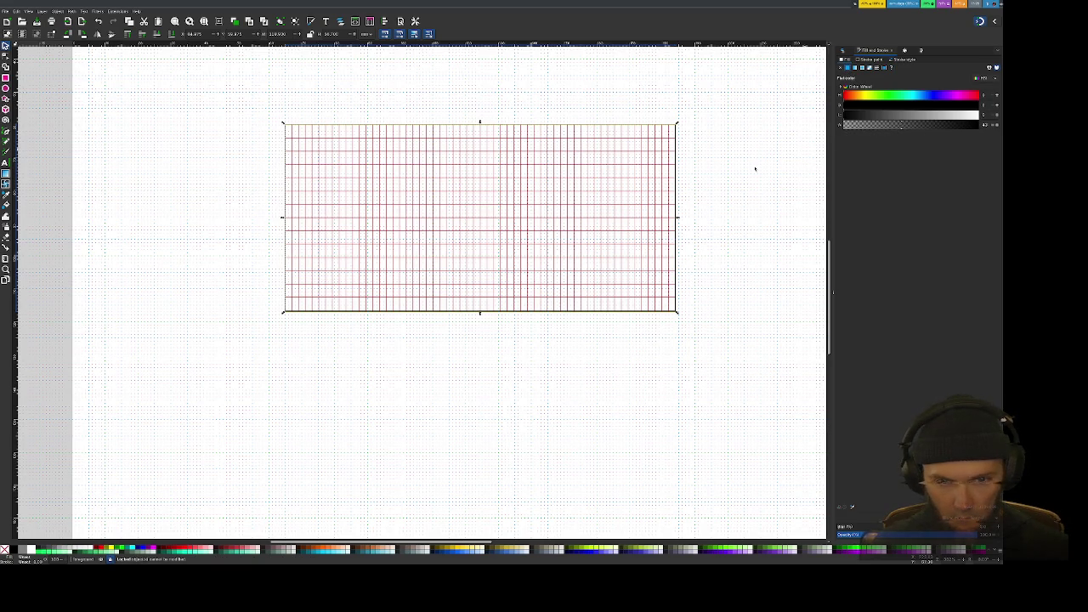
{"action": "key", "text": "ctrl+shift+l"}
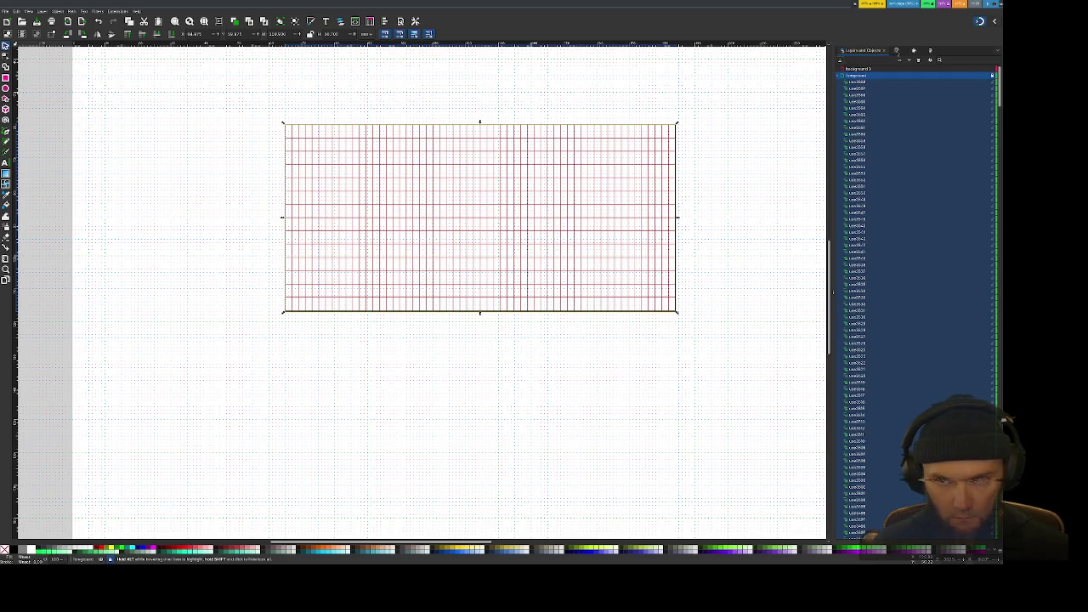
{"action": "left_click", "coordinate": [897, 51]}
{"action": "left_click", "coordinate": [841, 67]}
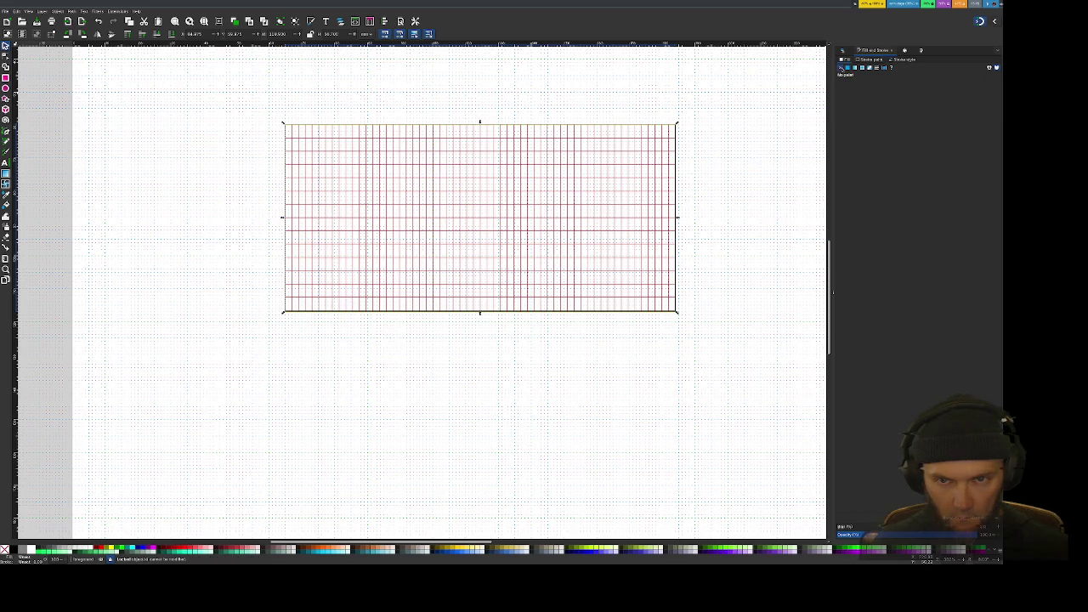
{"action": "left_click", "coordinate": [848, 67]}
{"action": "left_click", "coordinate": [840, 68]}
{"action": "left_click", "coordinate": [847, 67]}
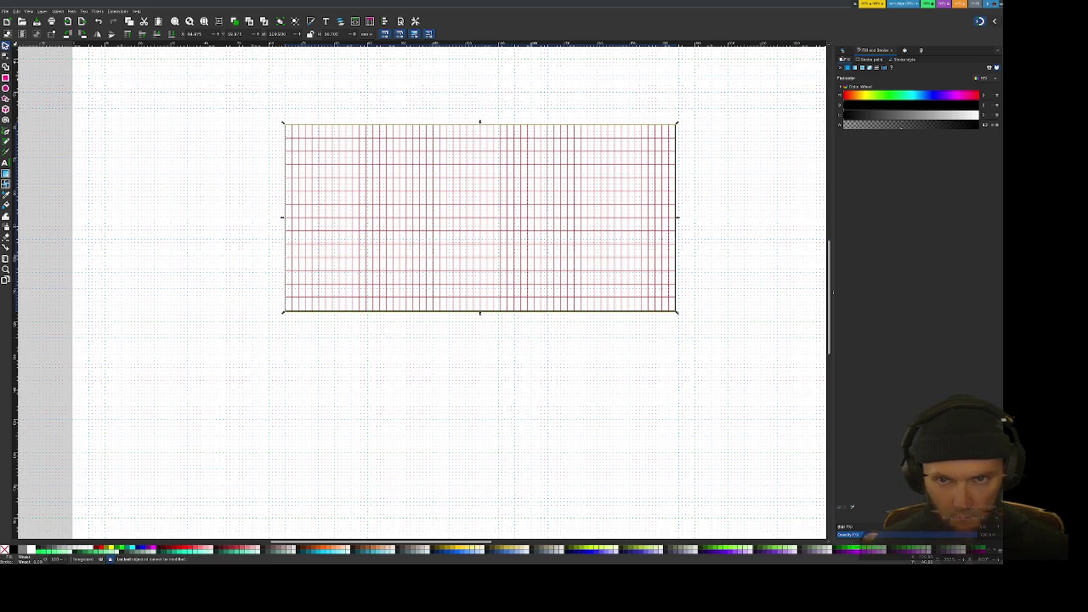
{"action": "key", "text": "ctrl+shift+l"}
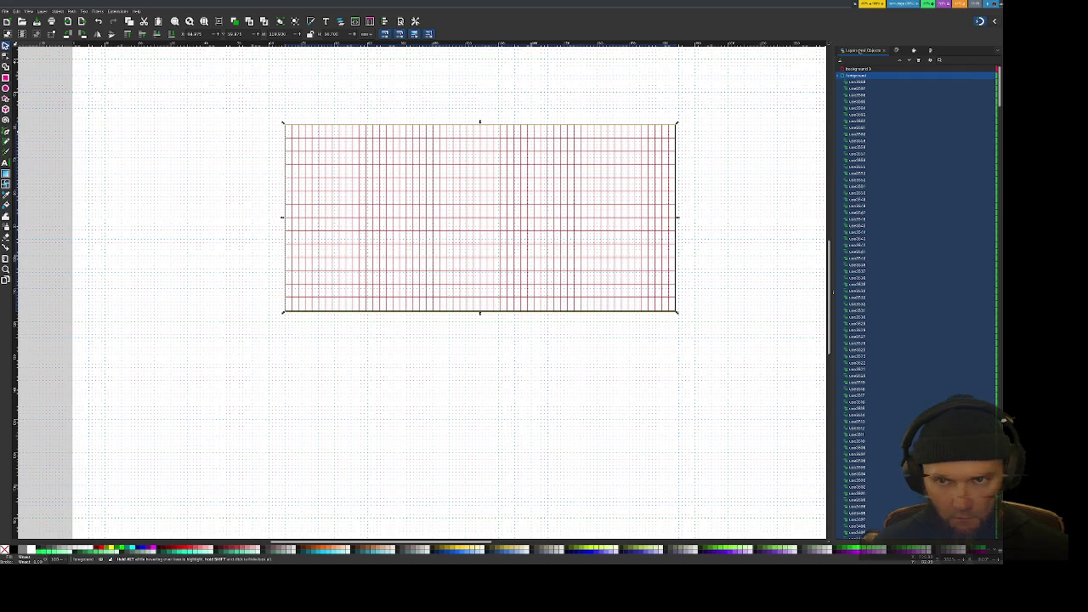
Step: Set the clones' fill to white with reduced alpha for semi-transparency
{"action": "key", "text": "ctrl+shift+f"}
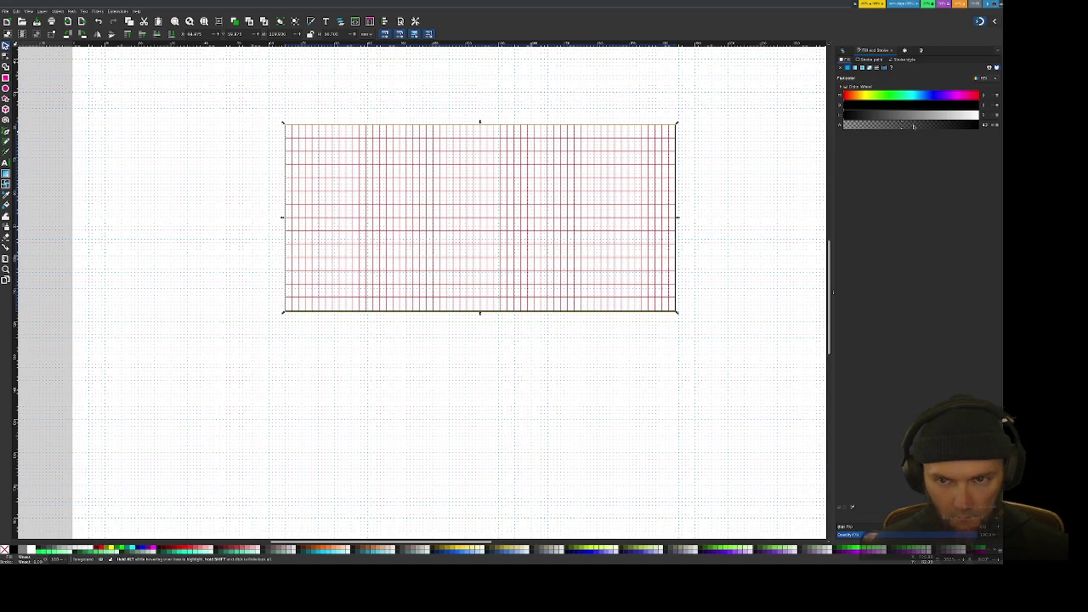
{"action": "left_click", "coordinate": [912, 125]}
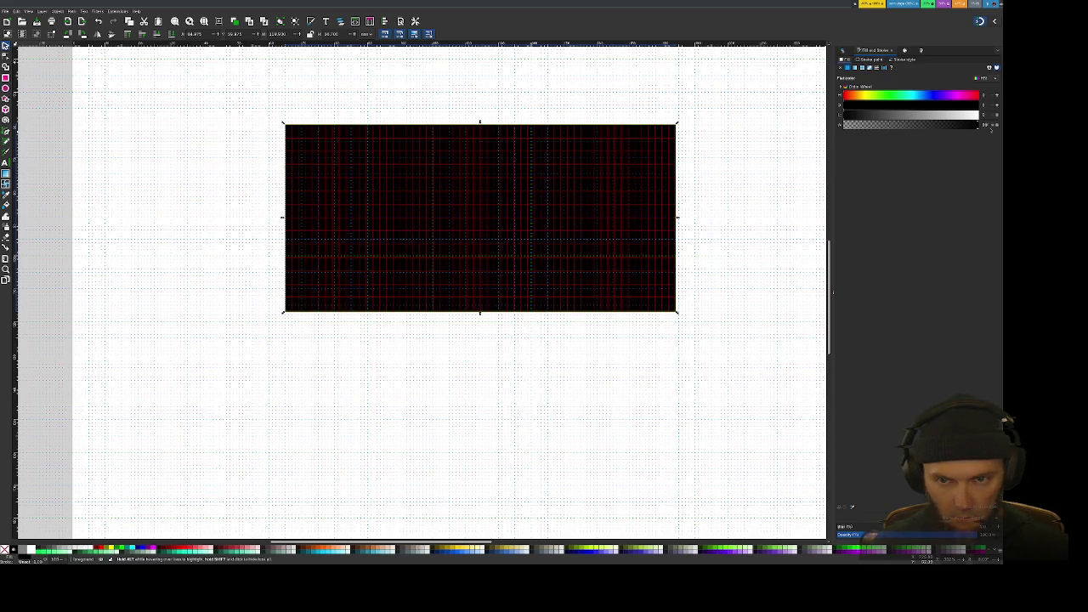
{"action": "left_click", "coordinate": [977, 115]}
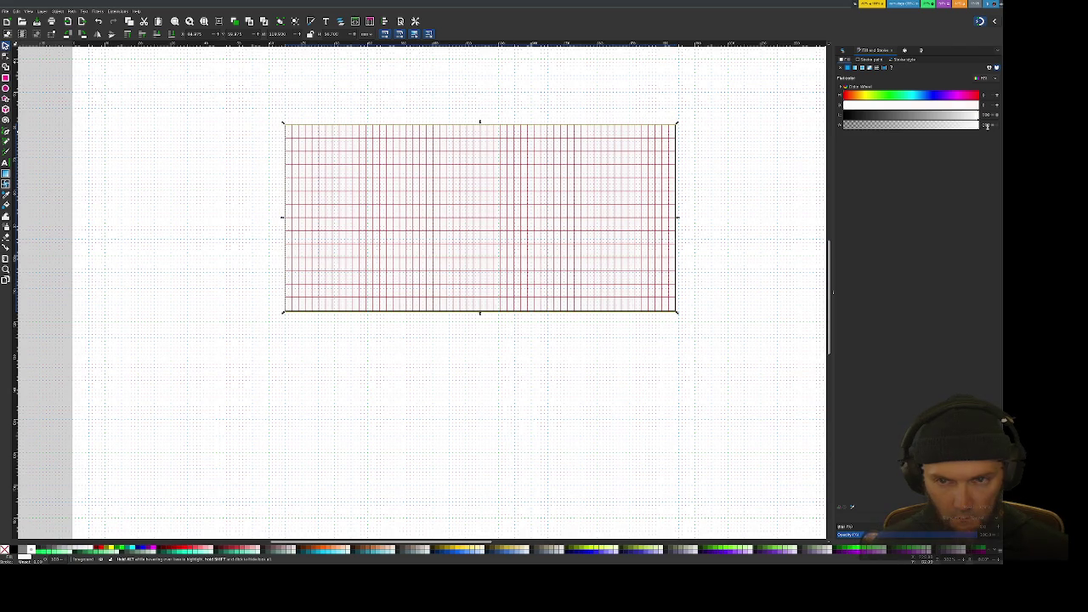
{"action": "left_click_drag", "start_coordinate": [951, 126], "coordinate": [954, 127]}
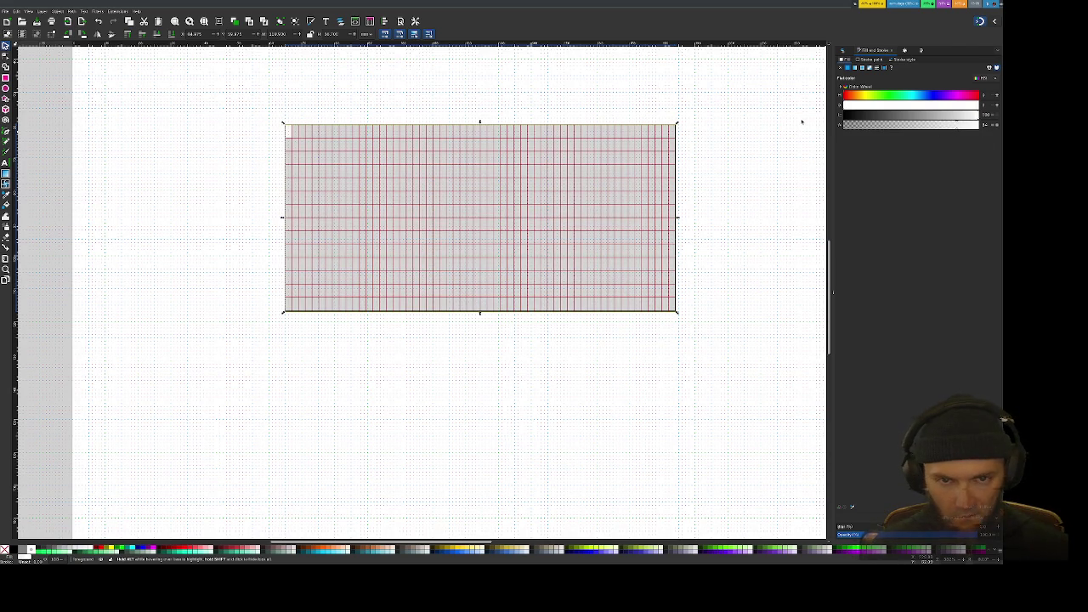
{"action": "left_click", "coordinate": [251, 144]}
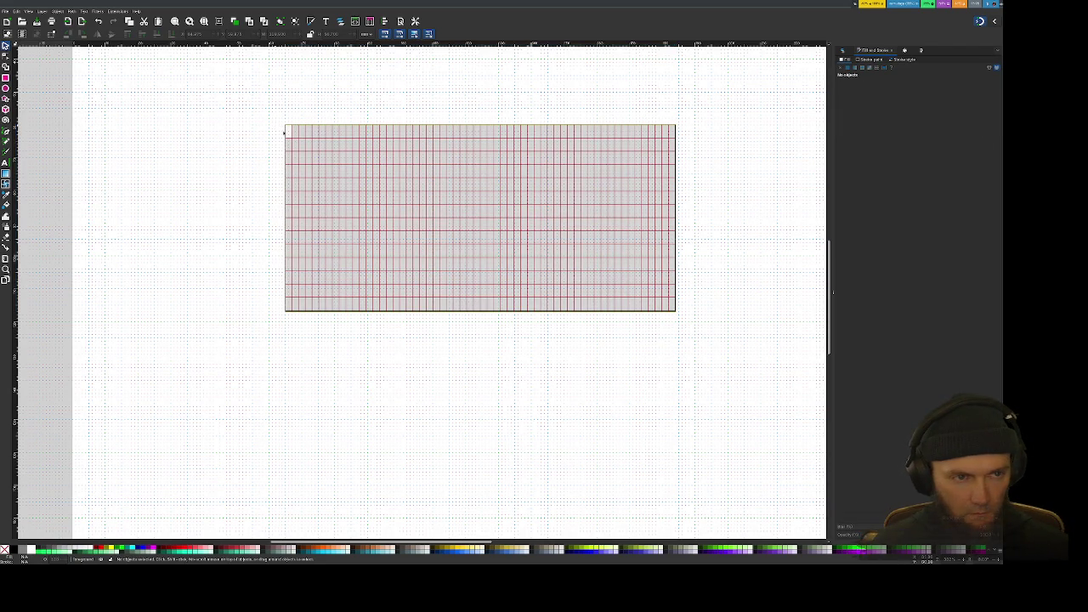
Step: In Layers and Objects, select the grid's source rectangle and toggle the display mode on and off
{"action": "left_click", "coordinate": [291, 134]}
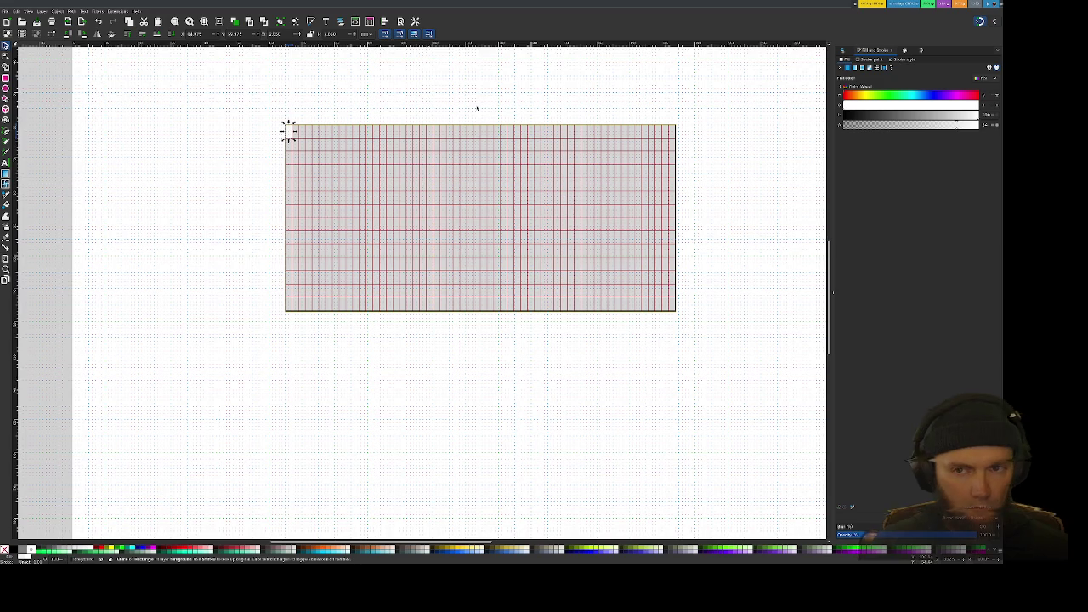
{"action": "left_click", "coordinate": [842, 51]}
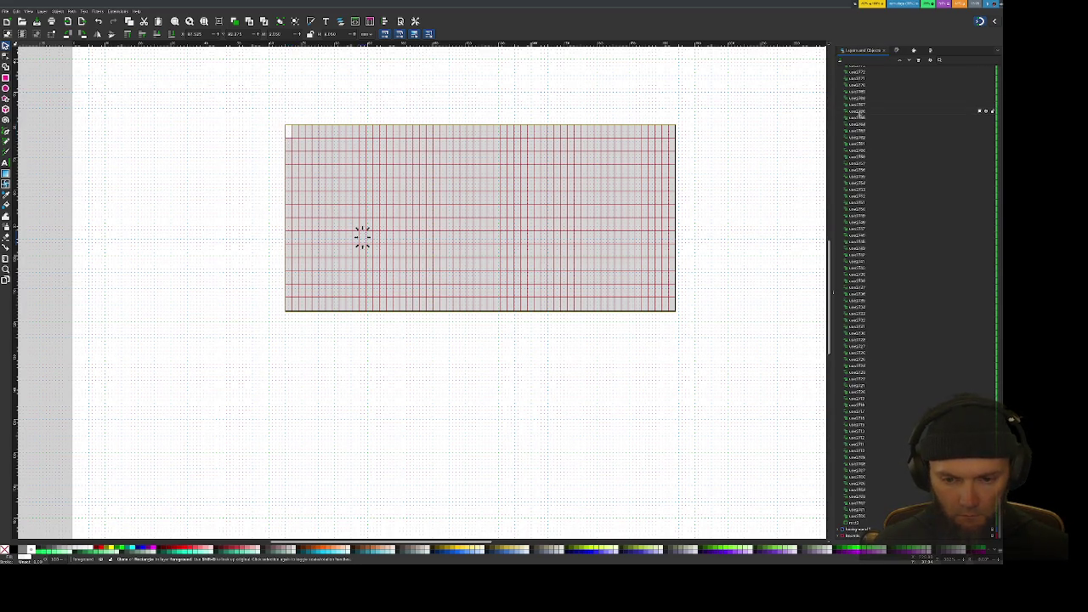
{"action": "scroll", "coordinate": [935, 289], "scroll_direction": "up", "scroll_amount": 5}
{"action": "scroll", "coordinate": [935, 289], "scroll_direction": "up", "scroll_amount": 5}
{"action": "scroll", "coordinate": [935, 289], "scroll_direction": "up", "scroll_amount": 5}
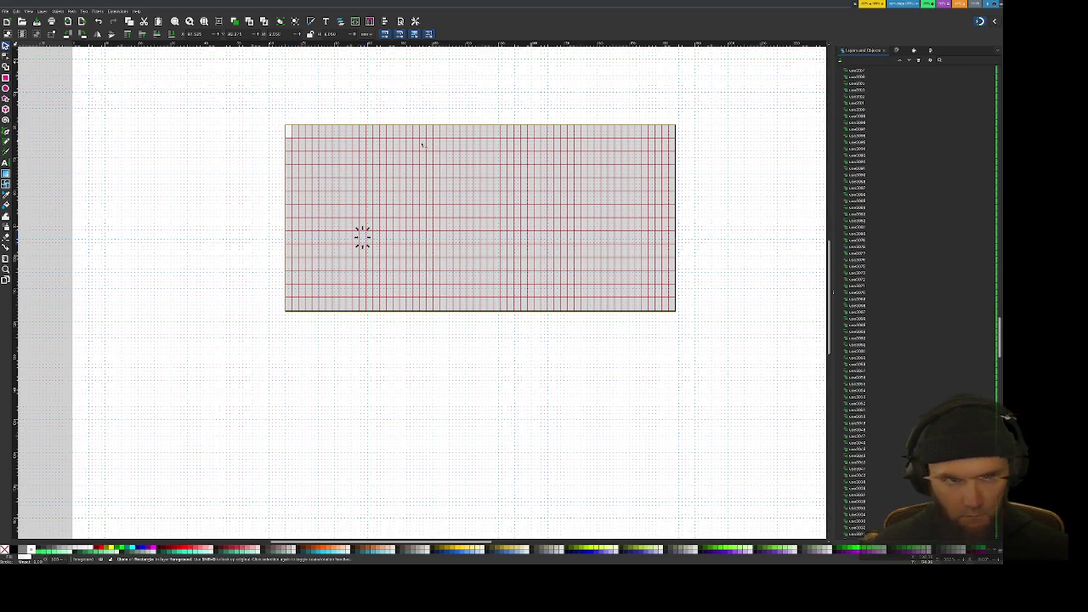
{"action": "left_click", "coordinate": [294, 130]}
{"action": "left_click", "coordinate": [291, 130], "text": "alt"}
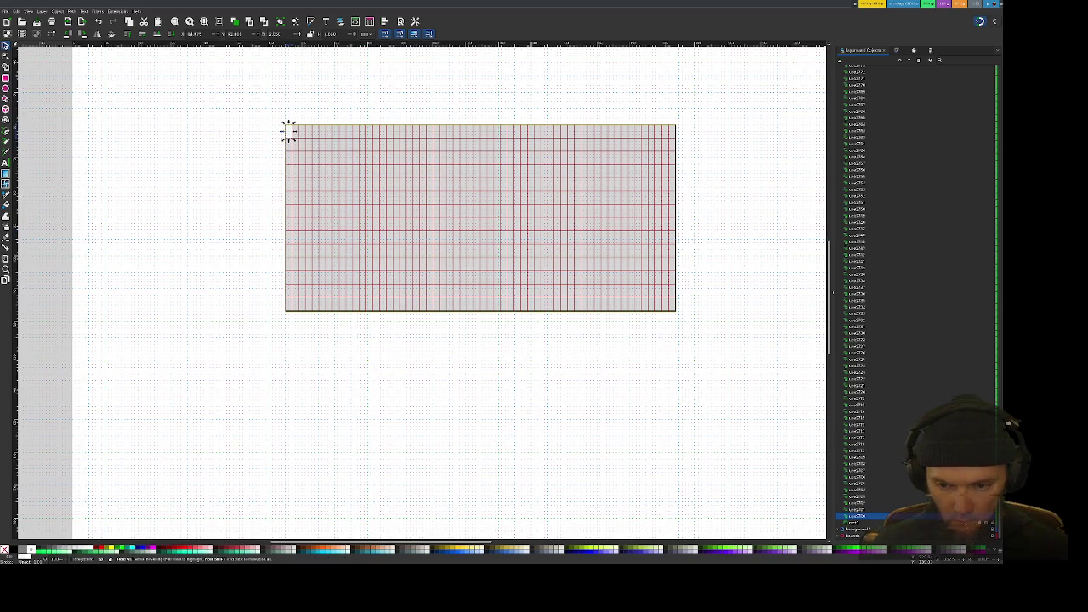
{"action": "key", "text": "Delete"}
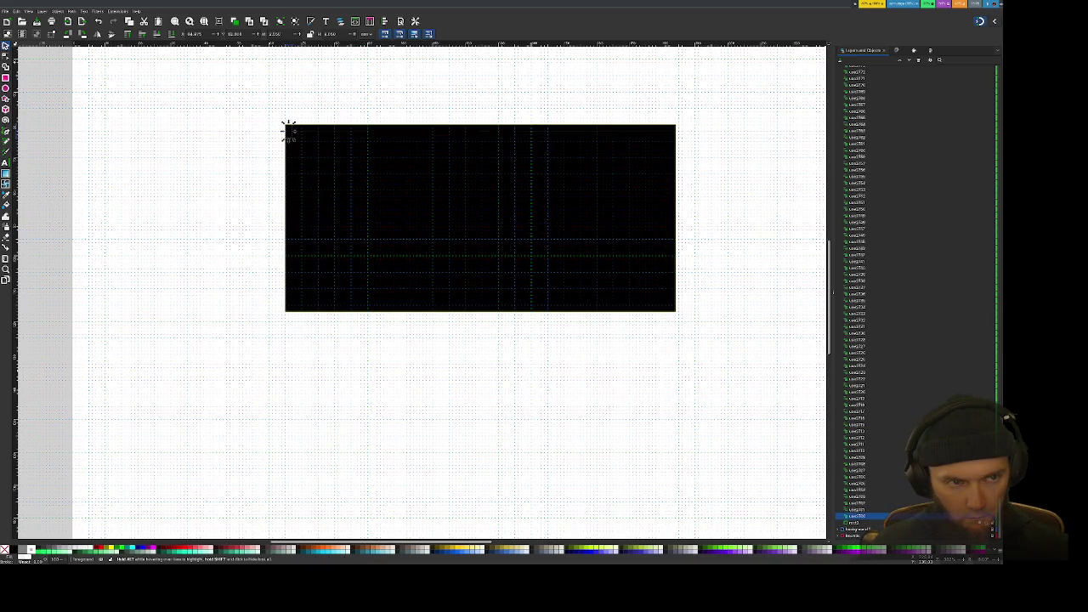
{"action": "key", "text": "ctrl+z"}
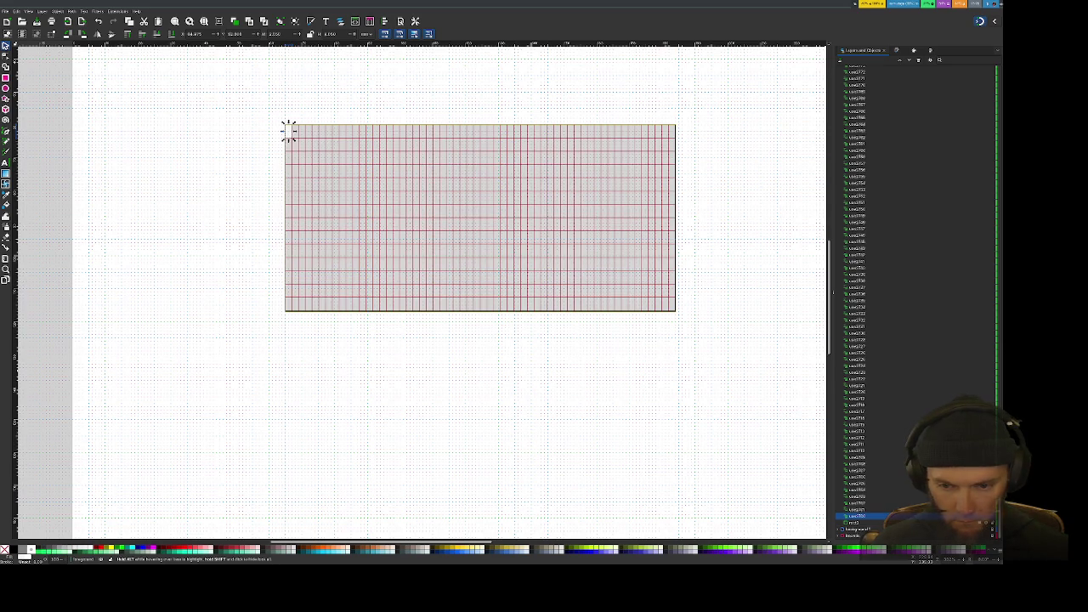
{"action": "left_click", "coordinate": [289, 130], "text": "alt"}
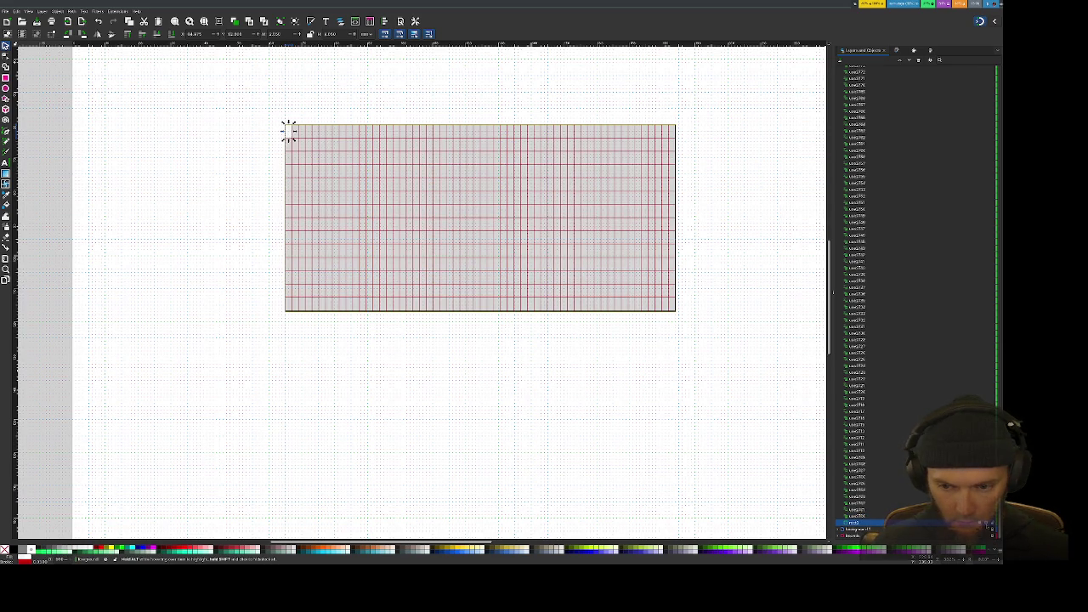
{"action": "key", "text": "ctrl+shift+z"}
{"action": "key", "text": "ctrl+z"}
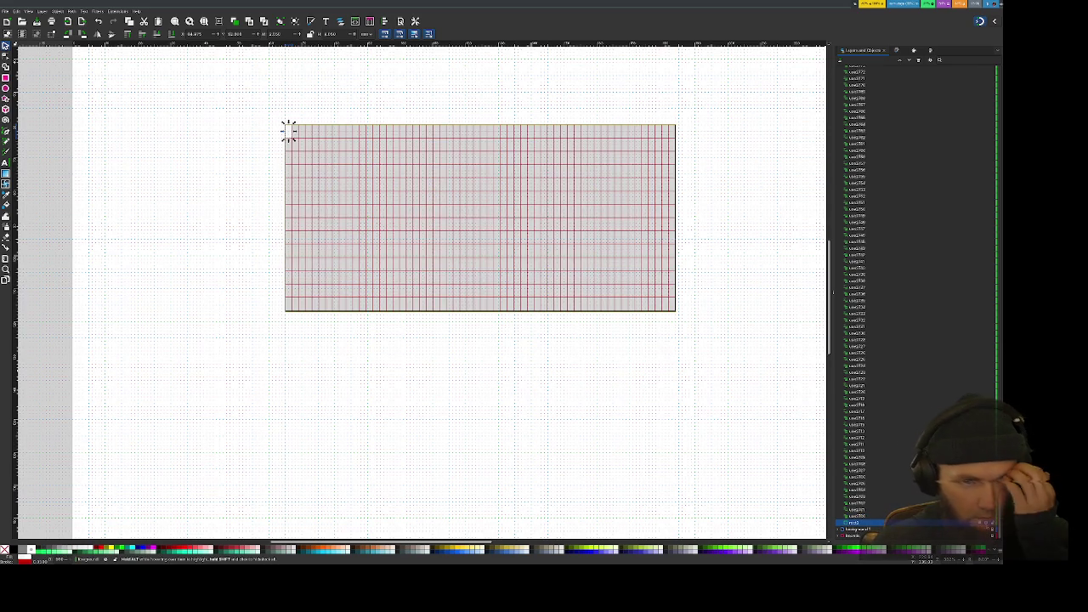
Step: Click through the rect2, rect3 and clone entries to trace each clone's source
{"action": "left_click", "coordinate": [289, 301]}
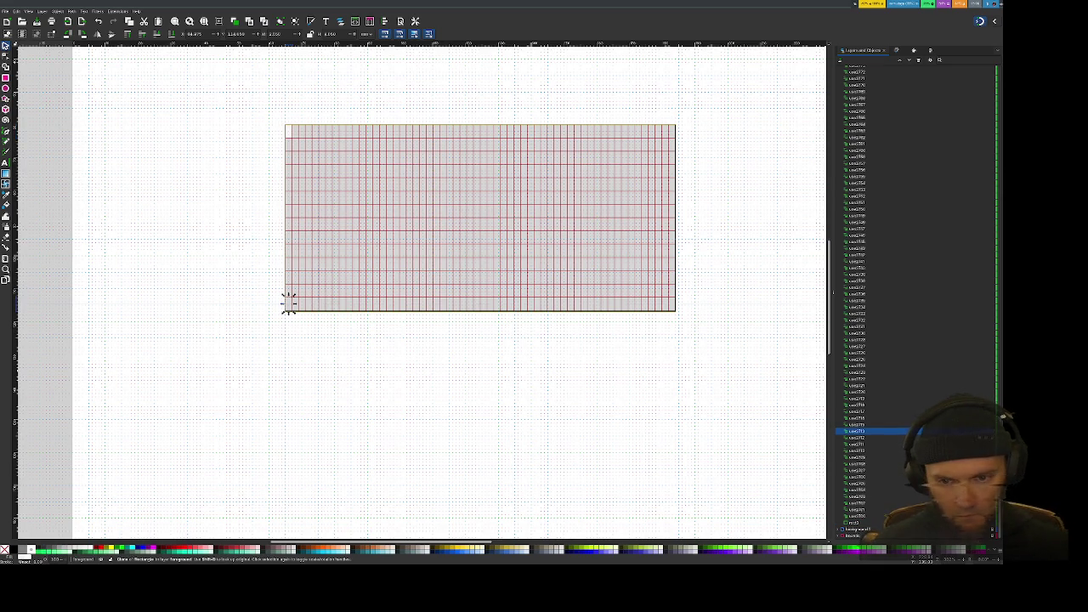
{"action": "left_click", "coordinate": [289, 130]}
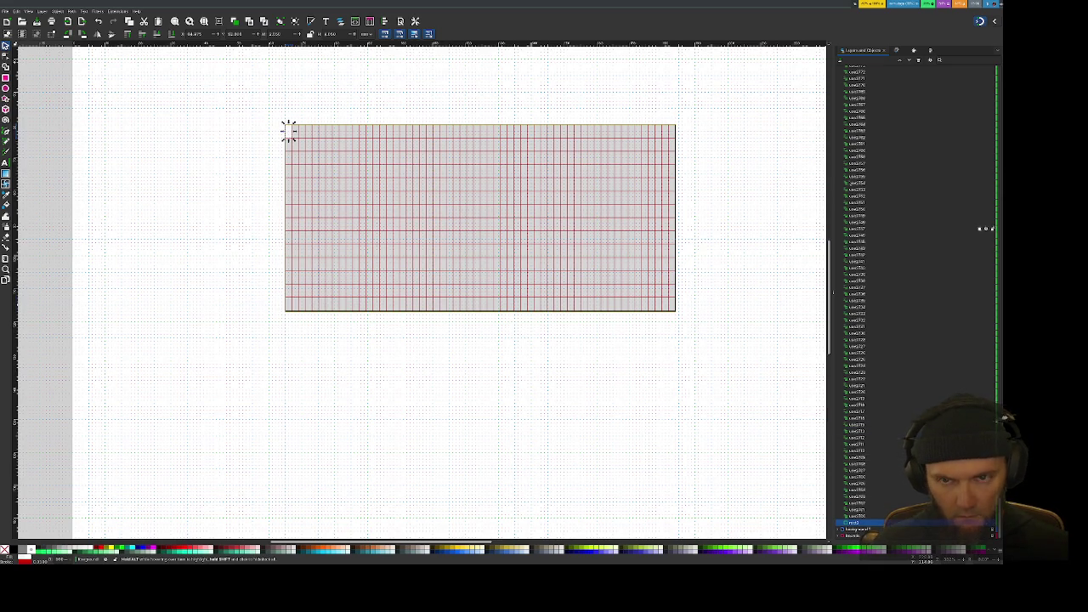
{"action": "left_click", "coordinate": [299, 131]}
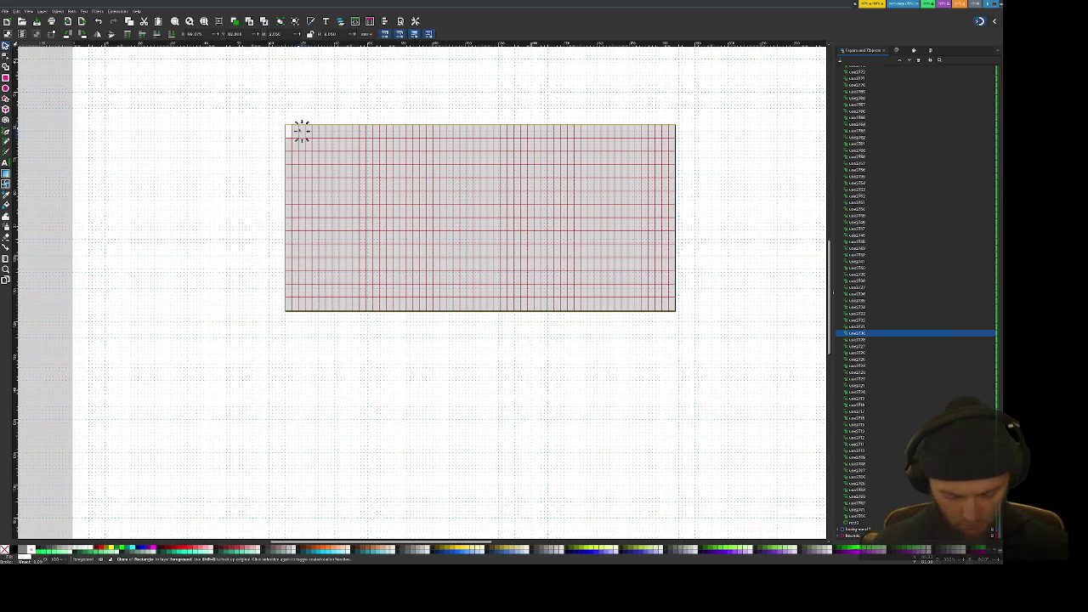
{"action": "left_click", "coordinate": [289, 130]}
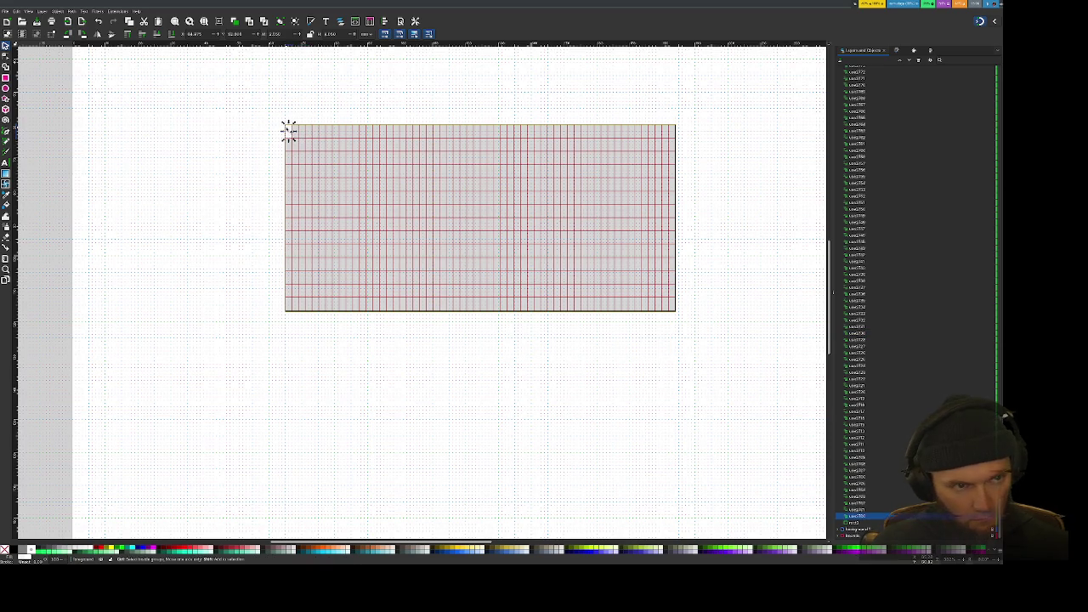
{"action": "left_click", "coordinate": [288, 131]}
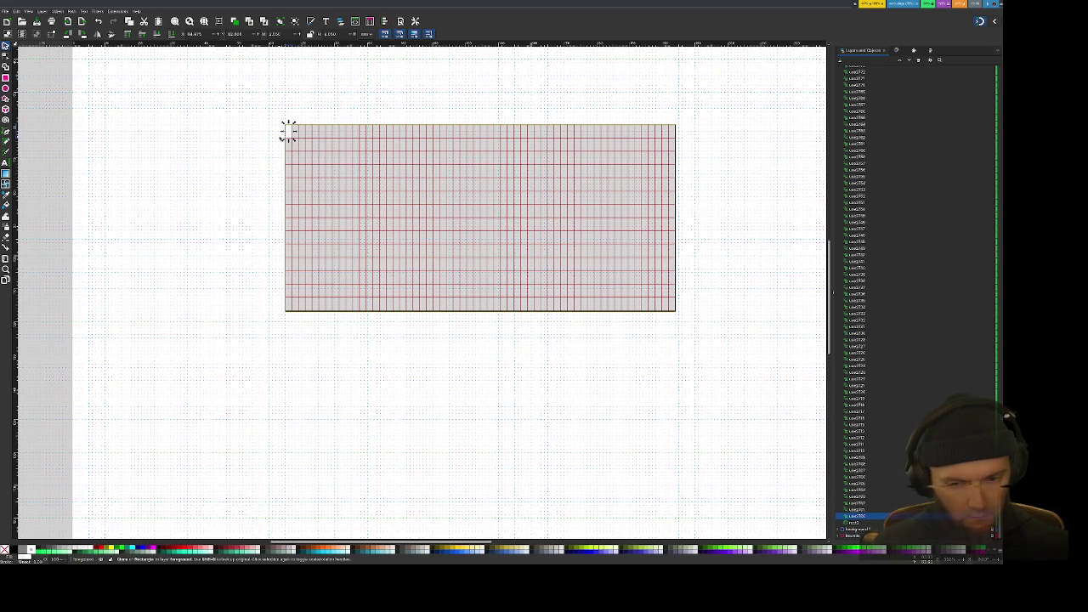
{"action": "left_click", "coordinate": [289, 130], "text": "alt"}
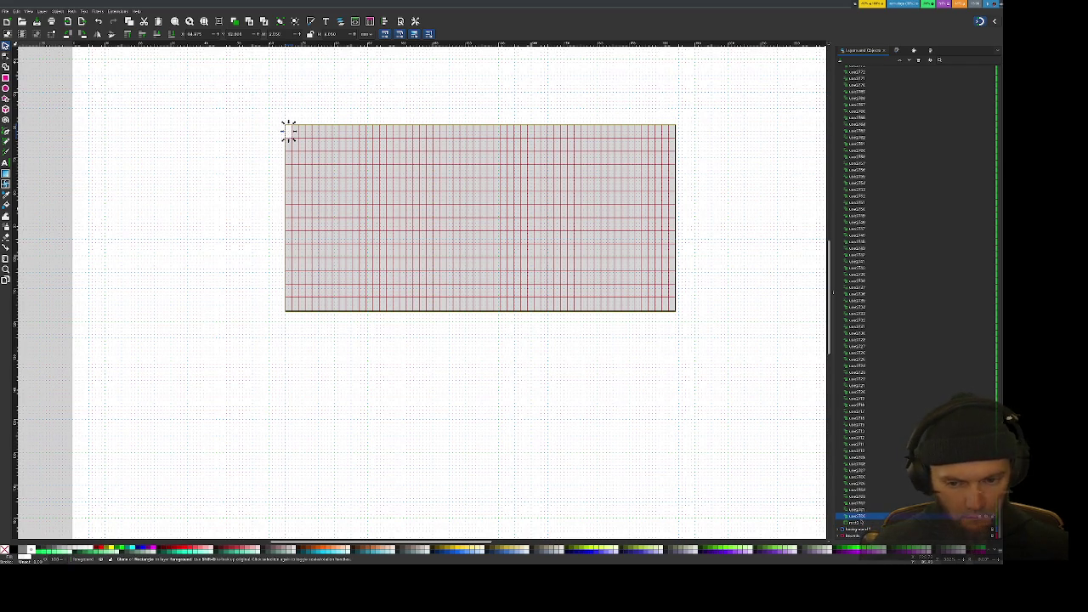
{"action": "key", "text": "Escape"}
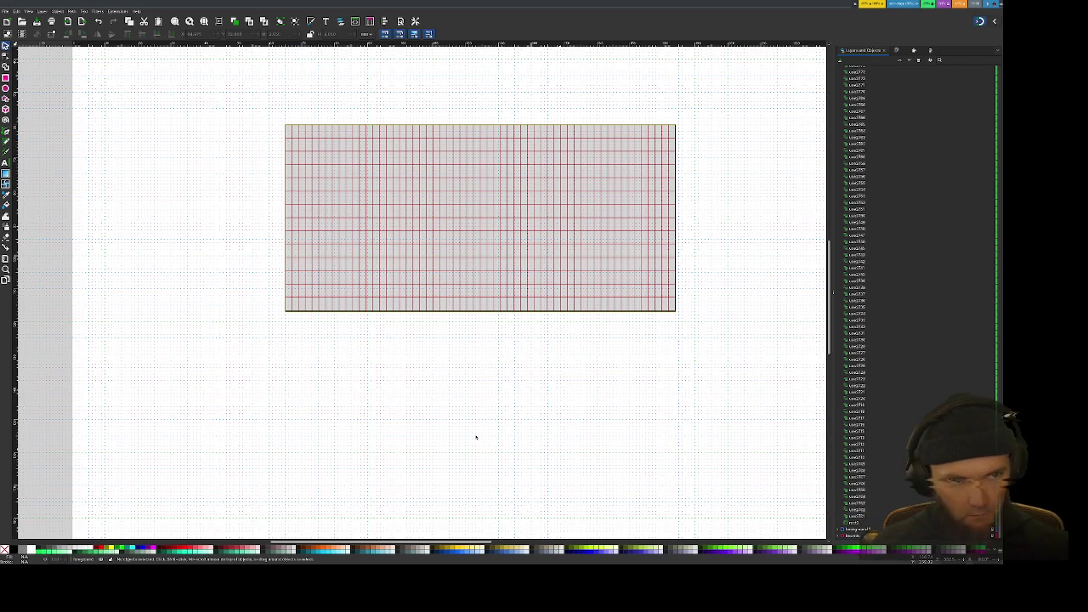
Step: Select and deselect individual clones on the canvas to inspect them
{"action": "left_click", "coordinate": [316, 196]}
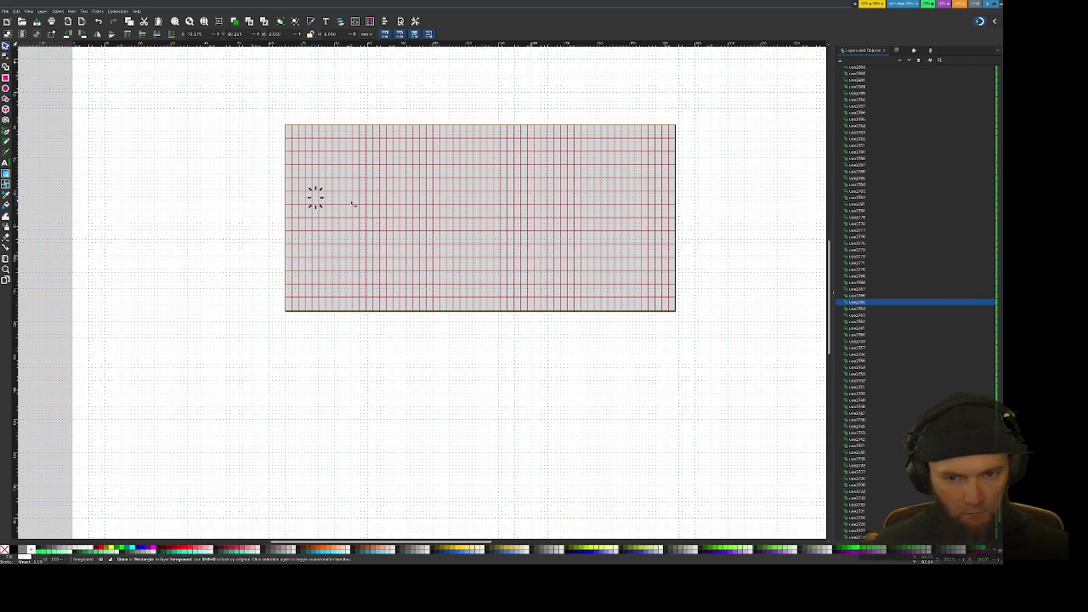
{"action": "left_click", "coordinate": [226, 100]}
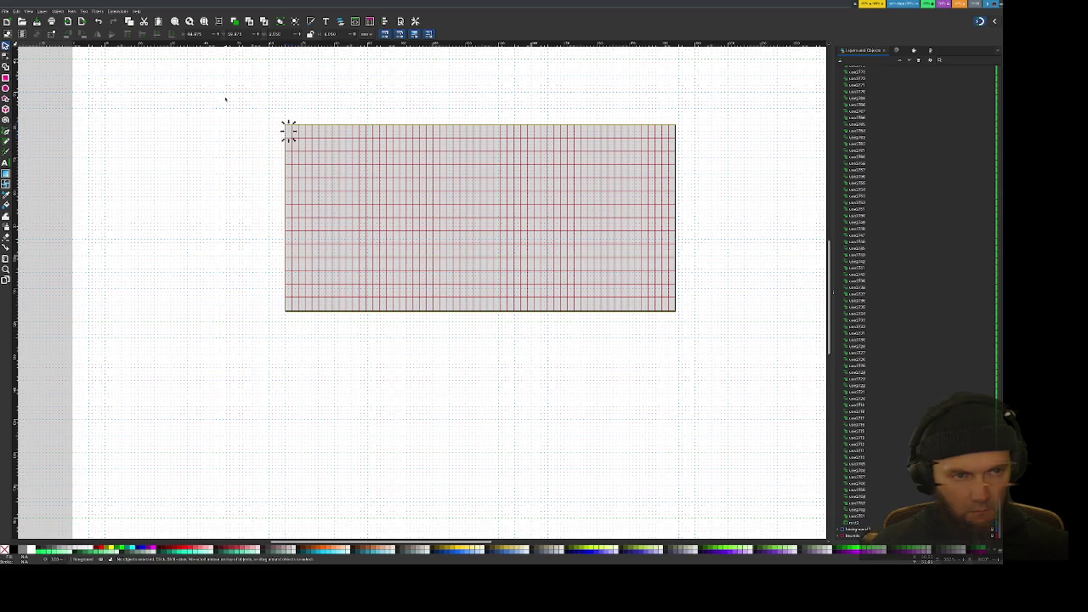
{"action": "scroll", "coordinate": [234, 101], "scroll_direction": "down", "scroll_amount": 1, "text": "ctrl"}
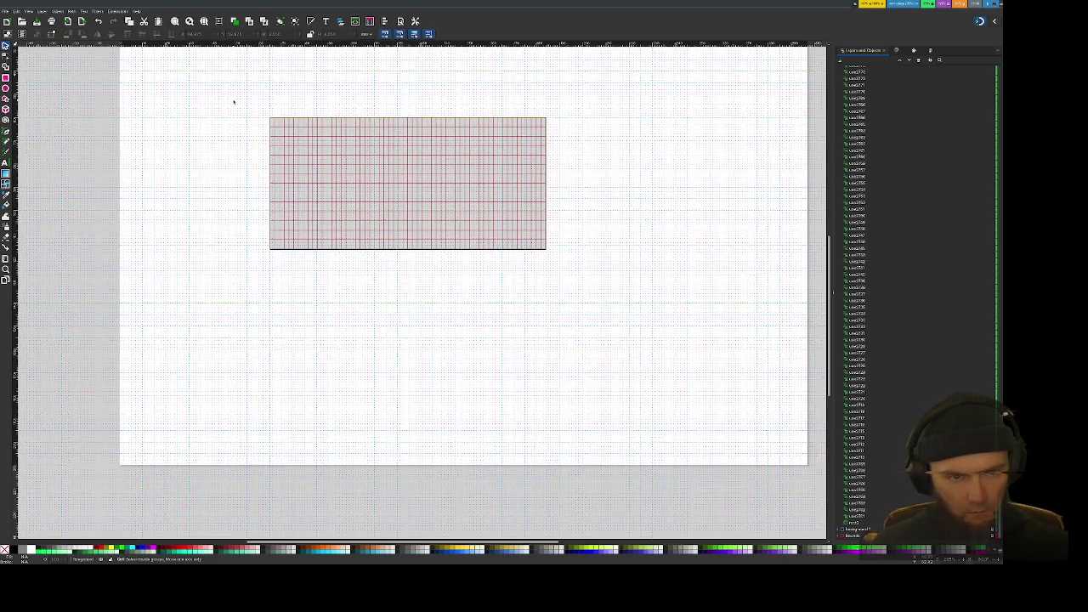
{"action": "scroll", "coordinate": [232, 129], "scroll_direction": "up", "scroll_amount": 2, "text": "ctrl"}
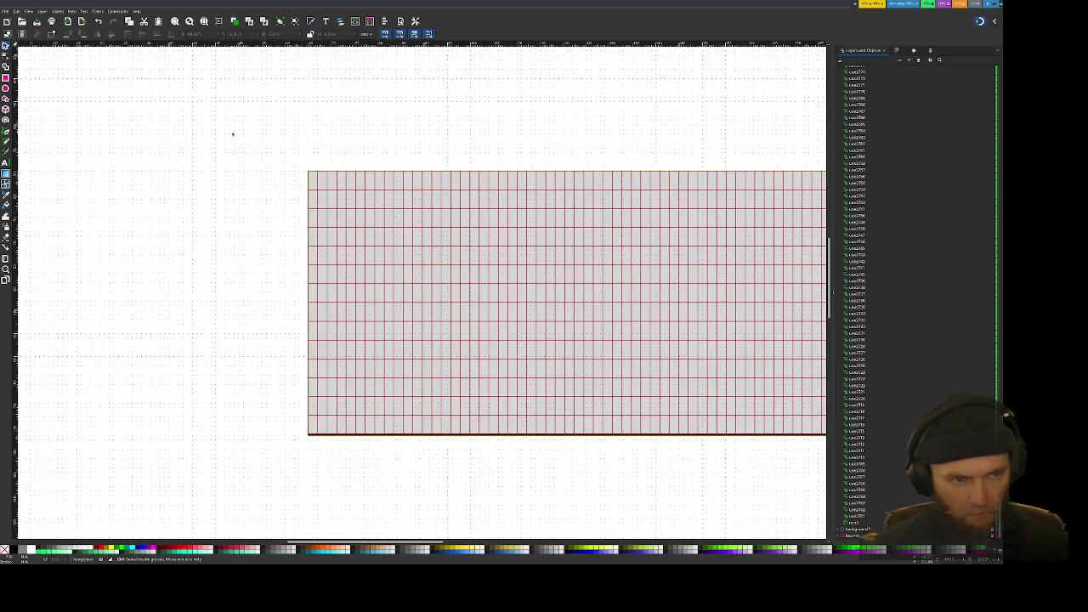
{"action": "scroll", "coordinate": [235, 142], "scroll_direction": "down", "scroll_amount": 1, "text": "ctrl"}
{"action": "left_click", "coordinate": [295, 167]}
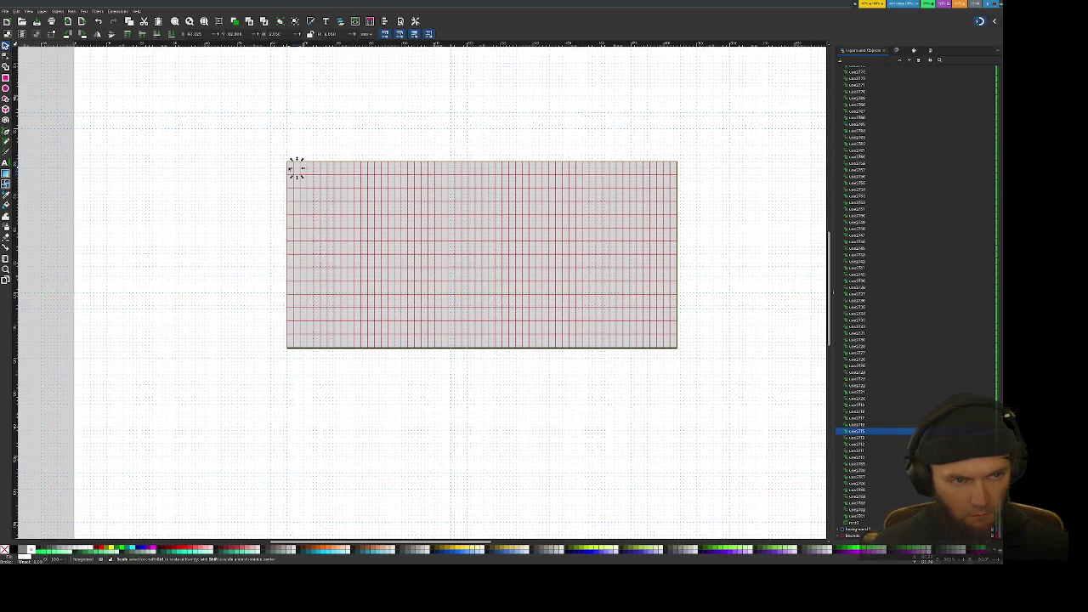
{"action": "left_click", "coordinate": [273, 178]}
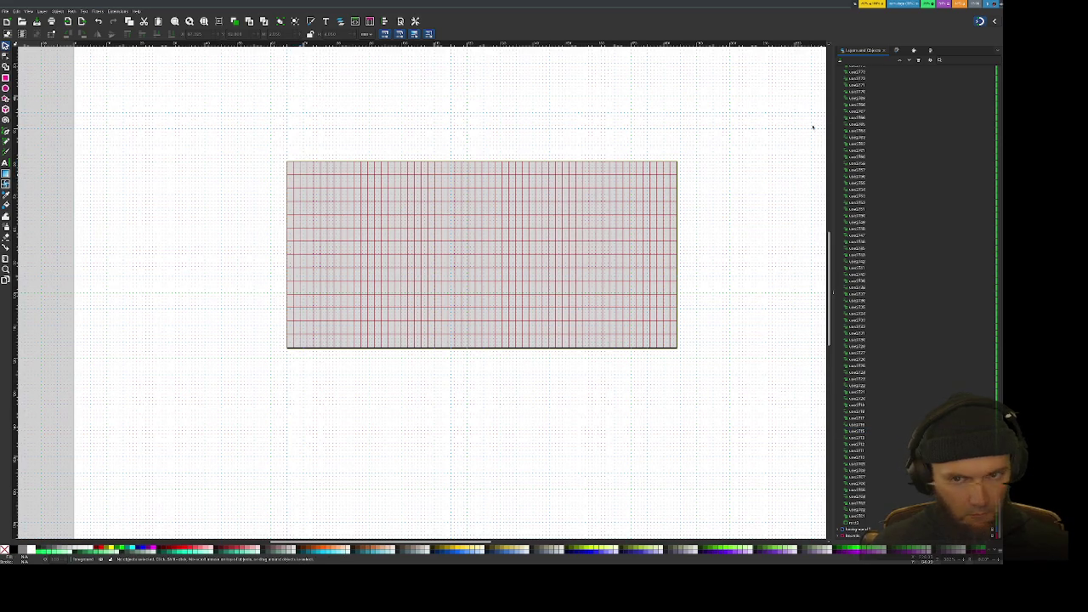
{"action": "left_click", "coordinate": [317, 313]}
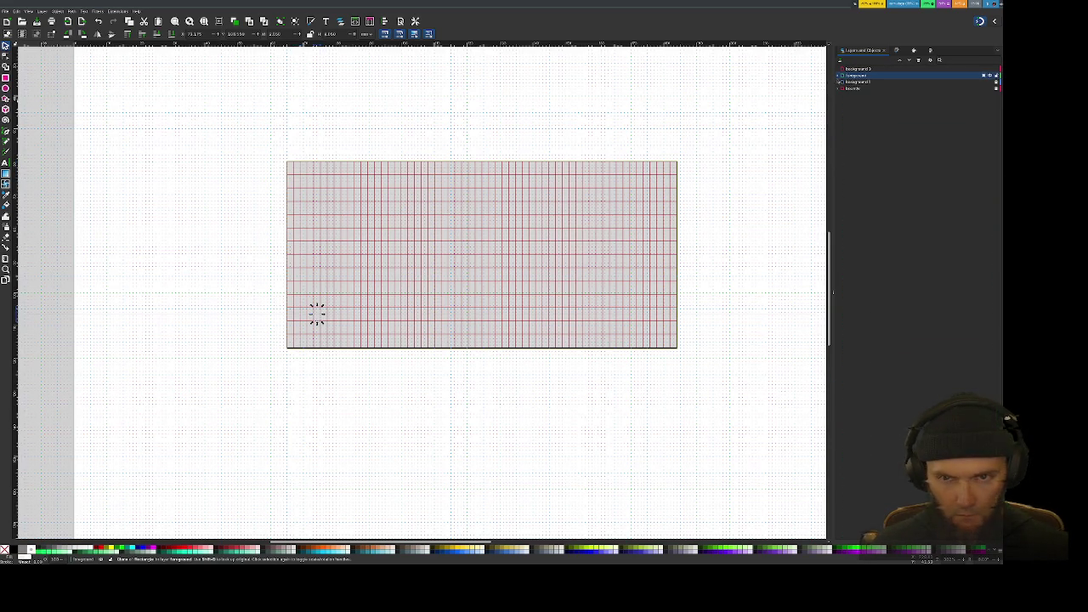
{"action": "mouse_move", "coordinate": [892, 88]}
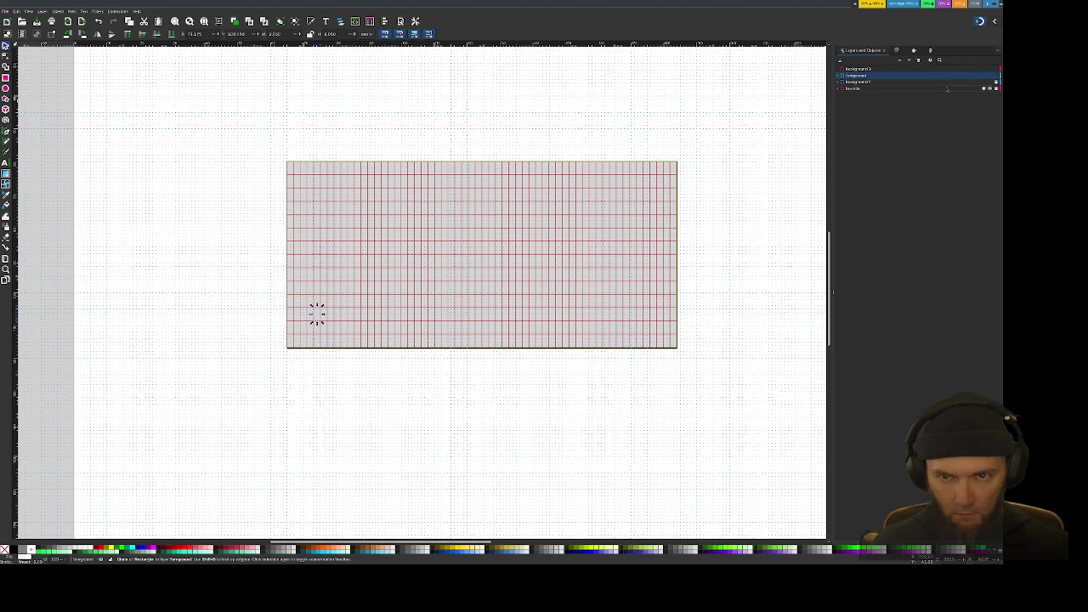
Step: Select every clone on the foreground layer from the layers list and expand its contents
{"action": "mouse_move", "coordinate": [856, 76]}
{"action": "left_mouse_down"}
{"action": "mouse_move", "coordinate": [869, 85]}
{"action": "mouse_move", "coordinate": [860, 74]}
{"action": "left_mouse_up"}
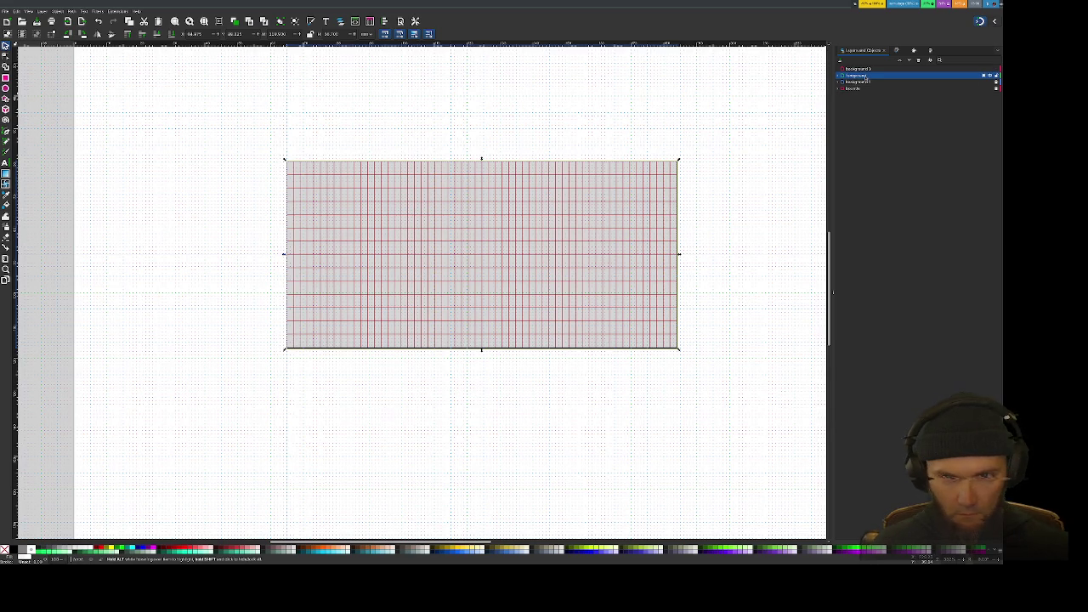
{"action": "left_click", "coordinate": [840, 77]}
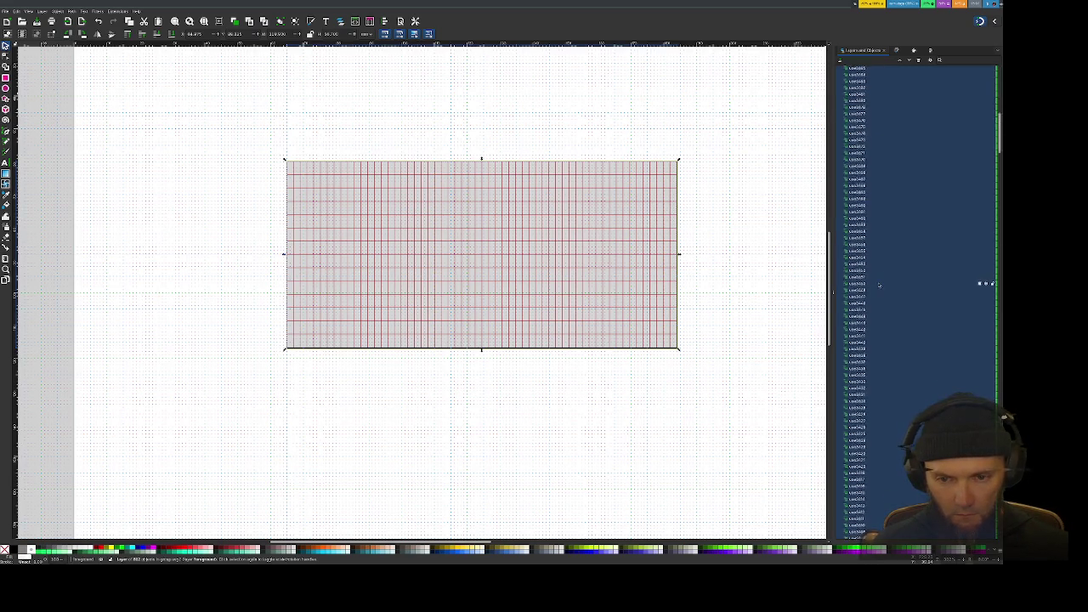
{"action": "scroll", "coordinate": [983, 335], "scroll_direction": "up", "scroll_amount": 10}
{"action": "scroll", "coordinate": [983, 221], "scroll_direction": "up", "scroll_amount": 10}
{"action": "scroll", "coordinate": [983, 221], "scroll_direction": "up", "scroll_amount": 10}
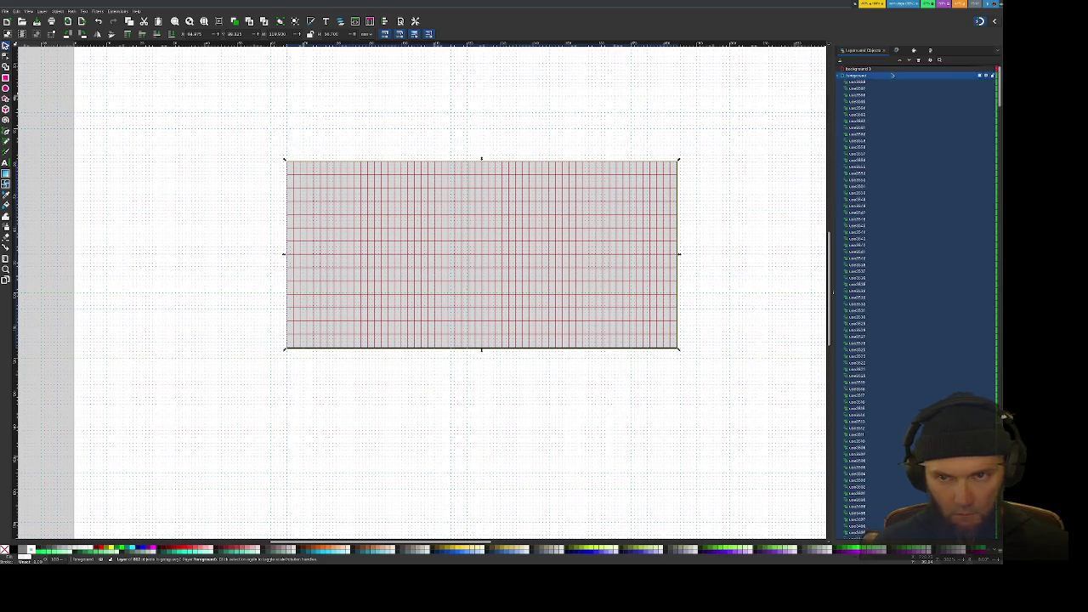
{"action": "left_click", "coordinate": [897, 51]}
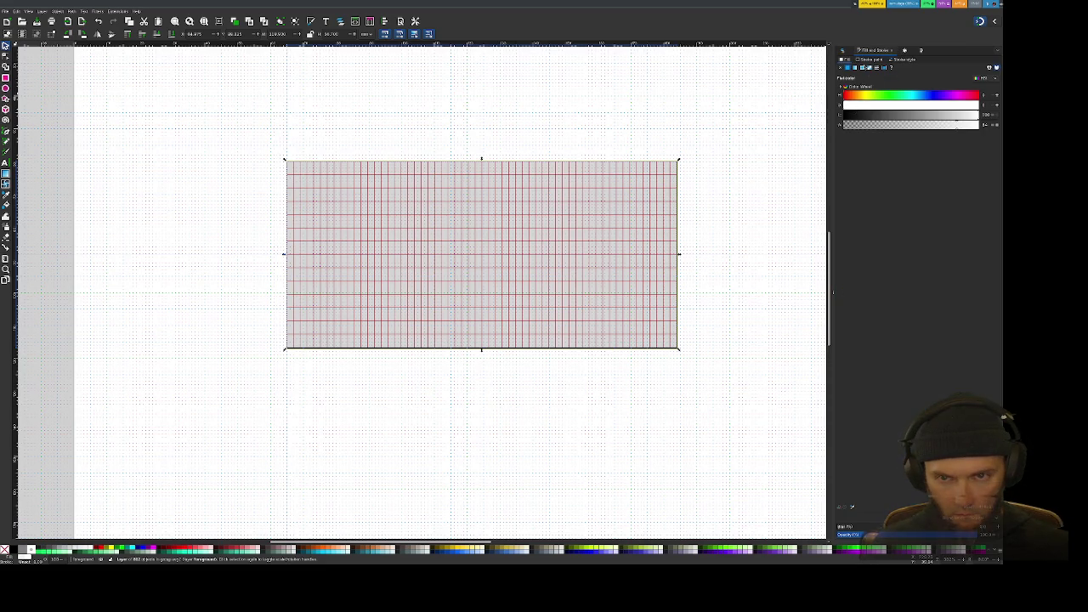
Step: Check the grid rectangle's stroke width and style, then give its outline a flat colour
{"action": "left_click", "coordinate": [864, 59]}
{"action": "left_click", "coordinate": [891, 59]}
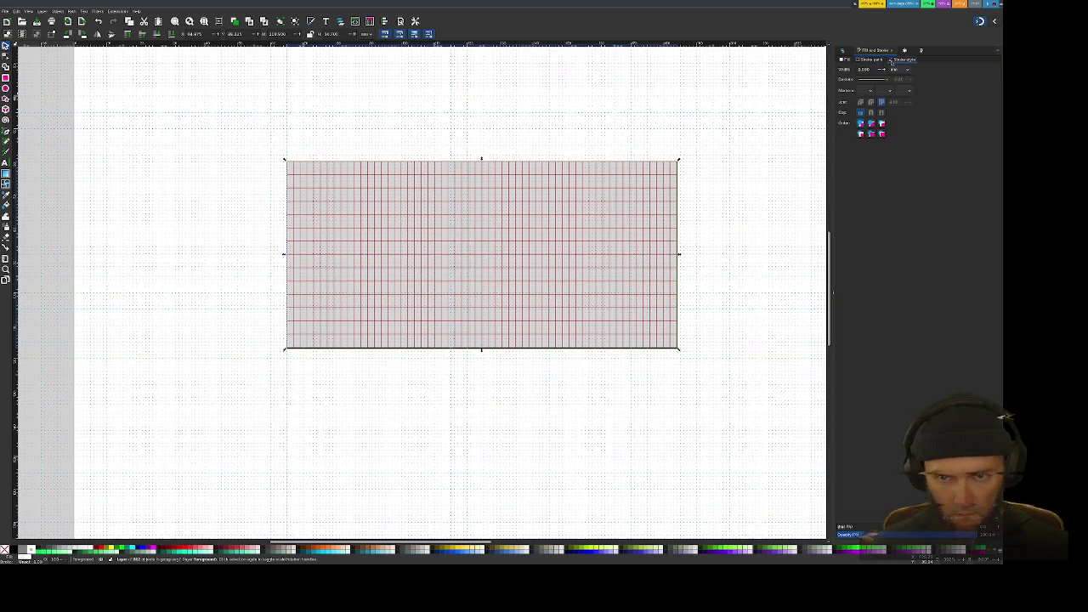
{"action": "left_click", "coordinate": [873, 60]}
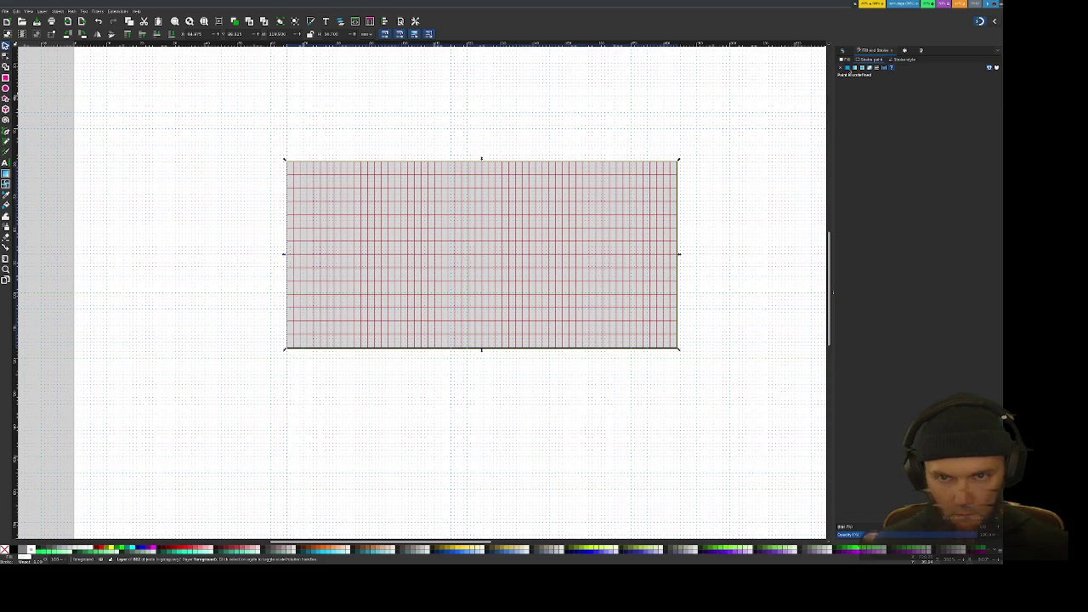
{"action": "left_click", "coordinate": [848, 67]}
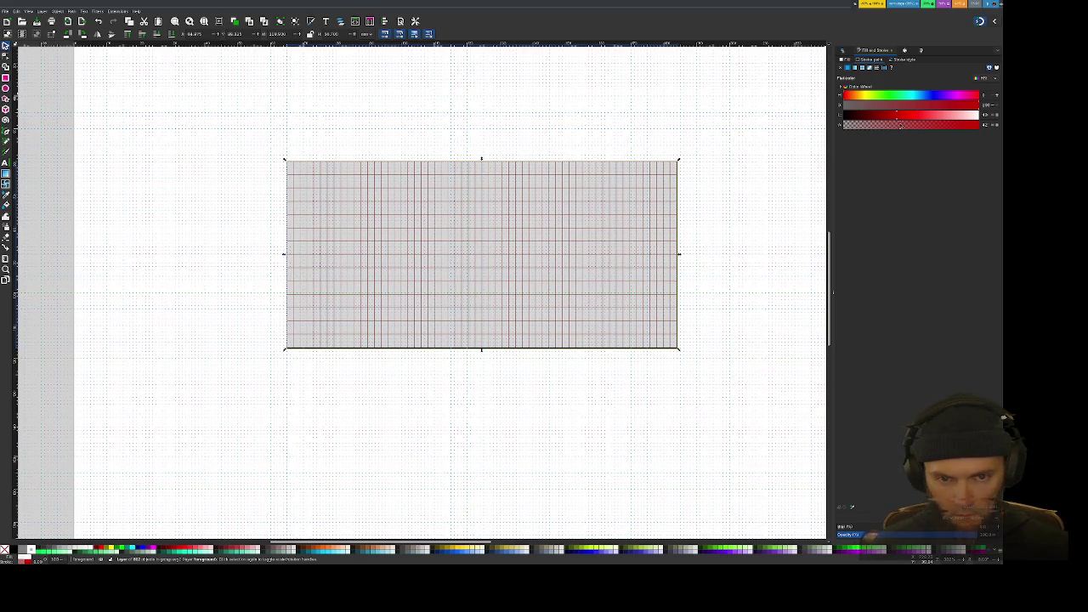
Step: Select a grid rectangle and show the Layers and Objects panel with Ctrl+Shift+L
{"action": "left_click", "coordinate": [761, 200]}
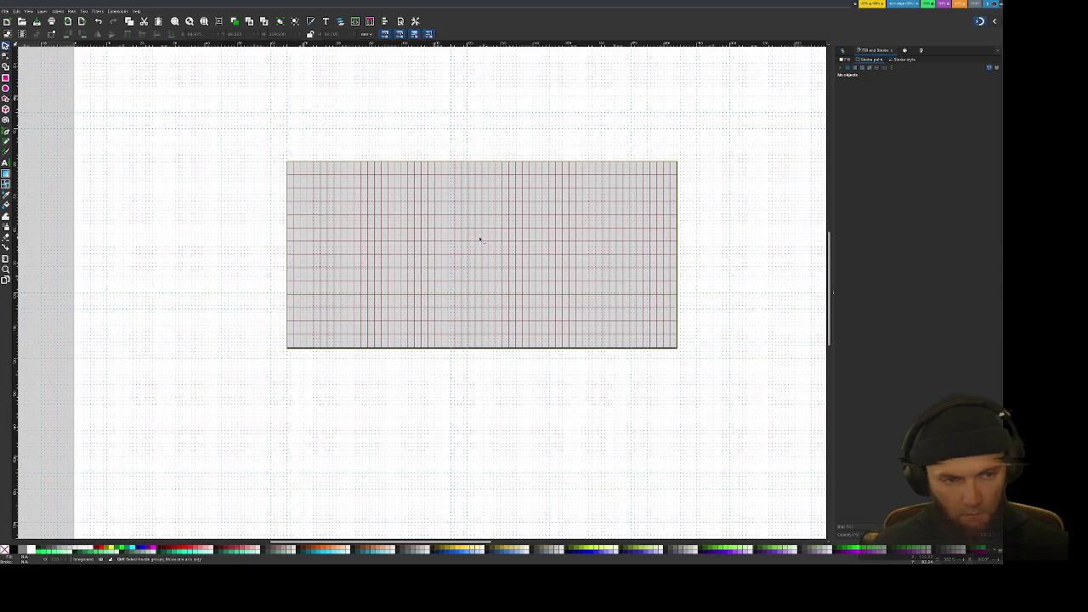
{"action": "scroll", "coordinate": [478, 238], "scroll_direction": "up", "scroll_amount": 4, "text": "ctrl"}
{"action": "scroll", "coordinate": [467, 241], "scroll_direction": "down", "scroll_amount": 2, "text": "ctrl"}
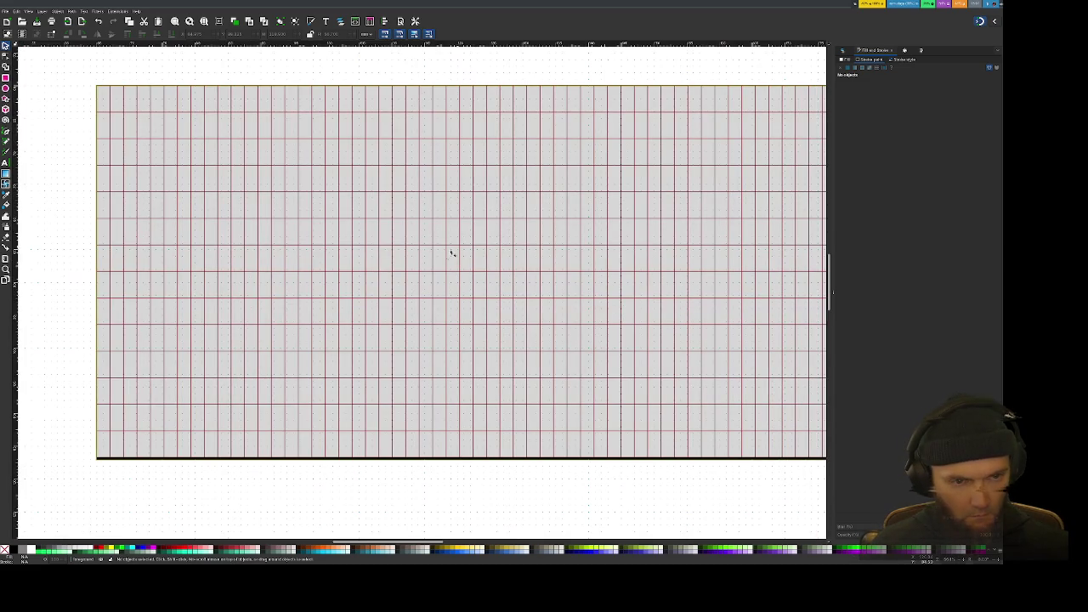
{"action": "left_click", "coordinate": [445, 255]}
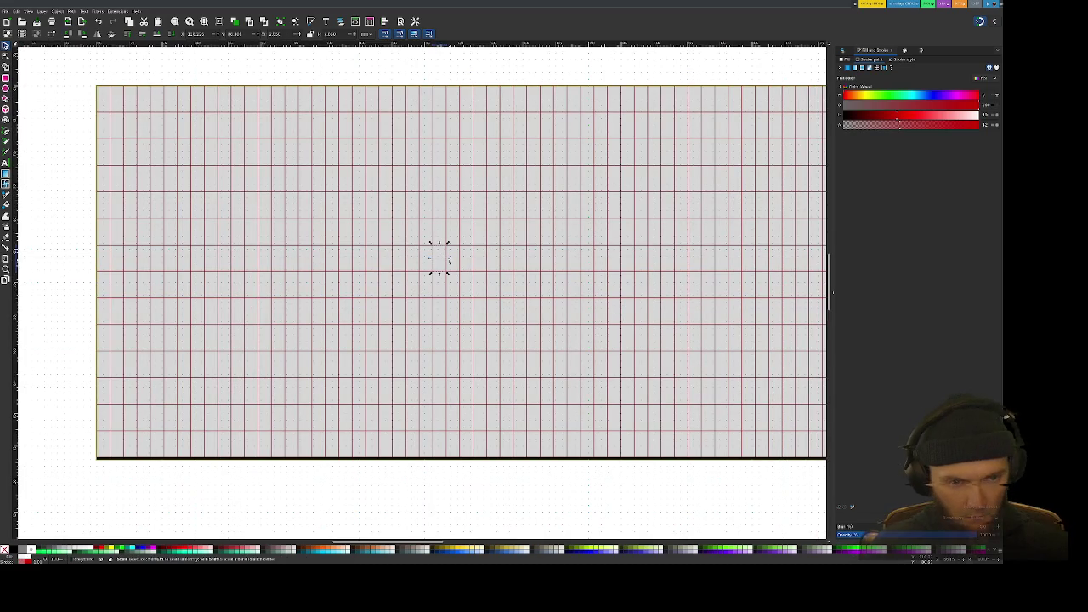
{"action": "scroll", "coordinate": [441, 260], "scroll_direction": "down", "scroll_amount": 2, "text": "ctrl"}
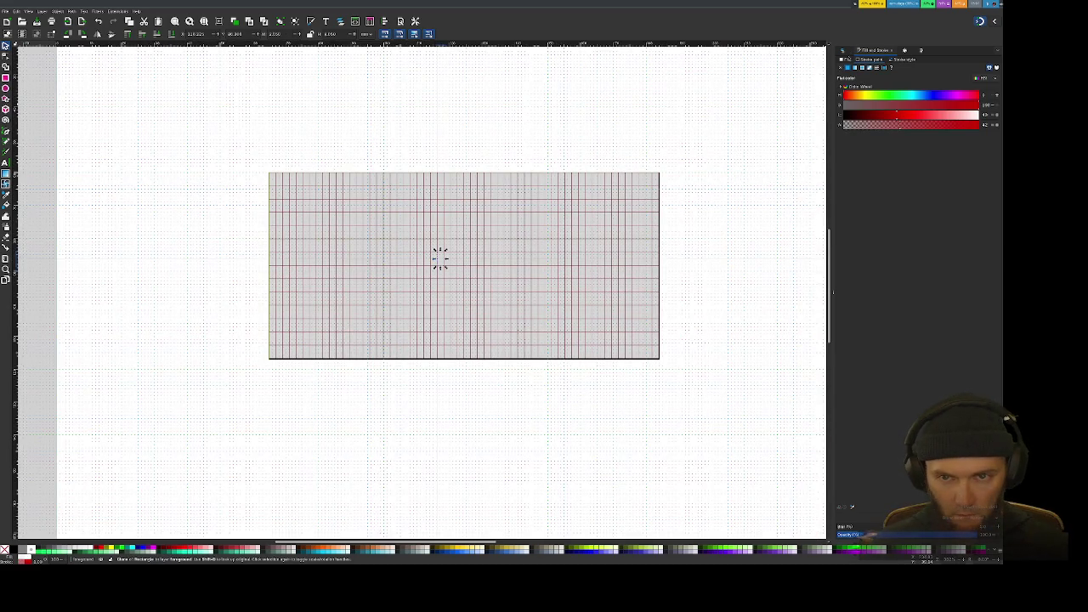
{"action": "key", "text": "ctrl+shift+l"}
{"action": "scroll", "coordinate": [918, 170], "scroll_direction": "up", "scroll_amount": 5}
{"action": "scroll", "coordinate": [918, 140], "scroll_direction": "up", "scroll_amount": 5}
{"action": "scroll", "coordinate": [918, 139], "scroll_direction": "up", "scroll_amount": 5}
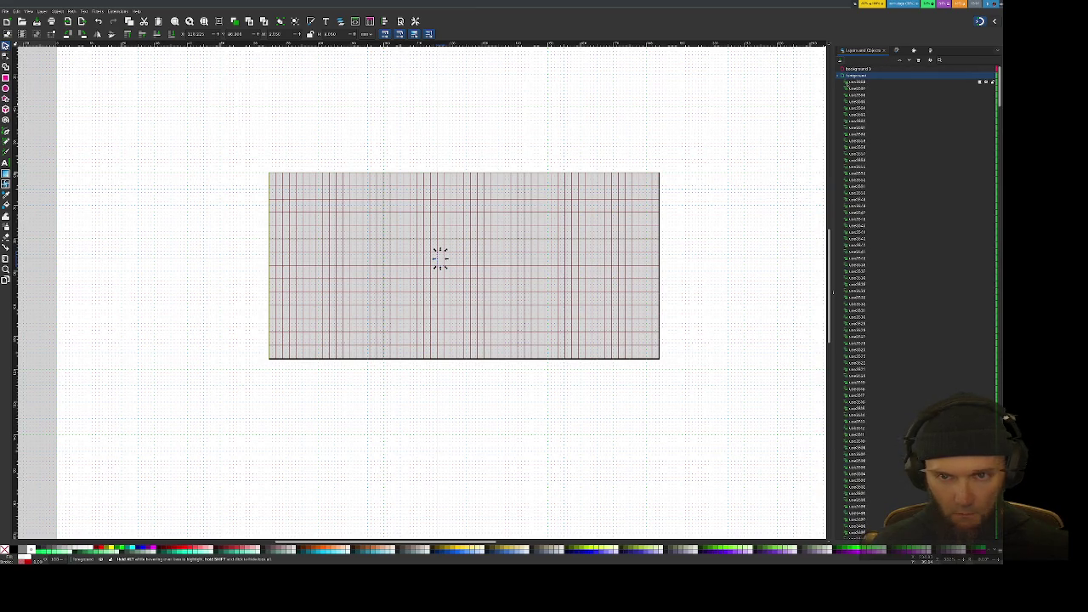
Step: Collapse the foreground layer, rename 'background 3' to 'design', and make it the current layer
{"action": "key", "text": "ctrl+a"}
{"action": "left_click", "coordinate": [840, 75]}
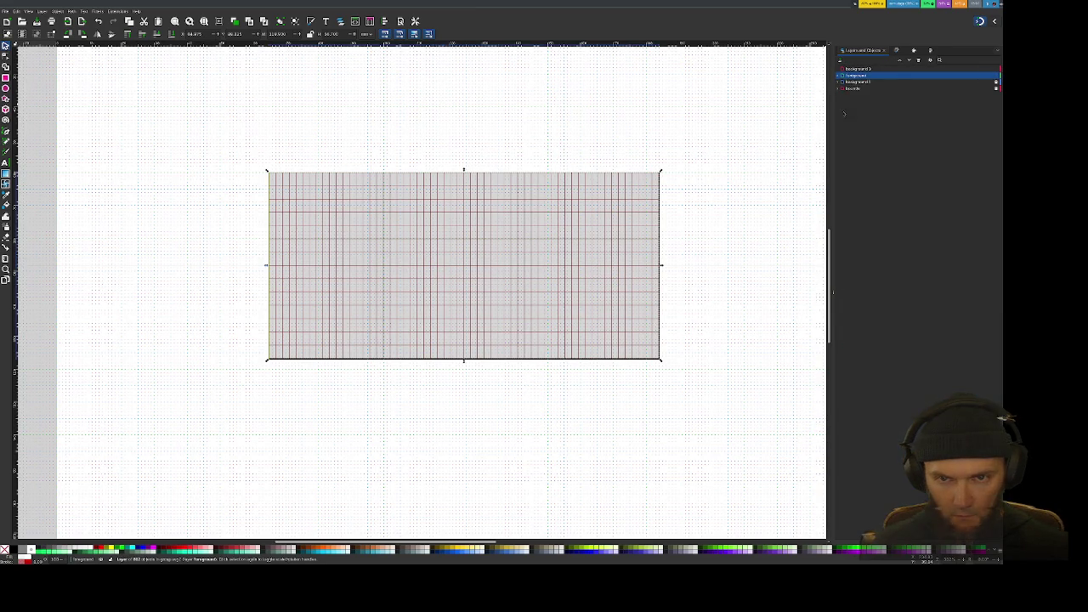
{"action": "mouse_move", "coordinate": [852, 89]}
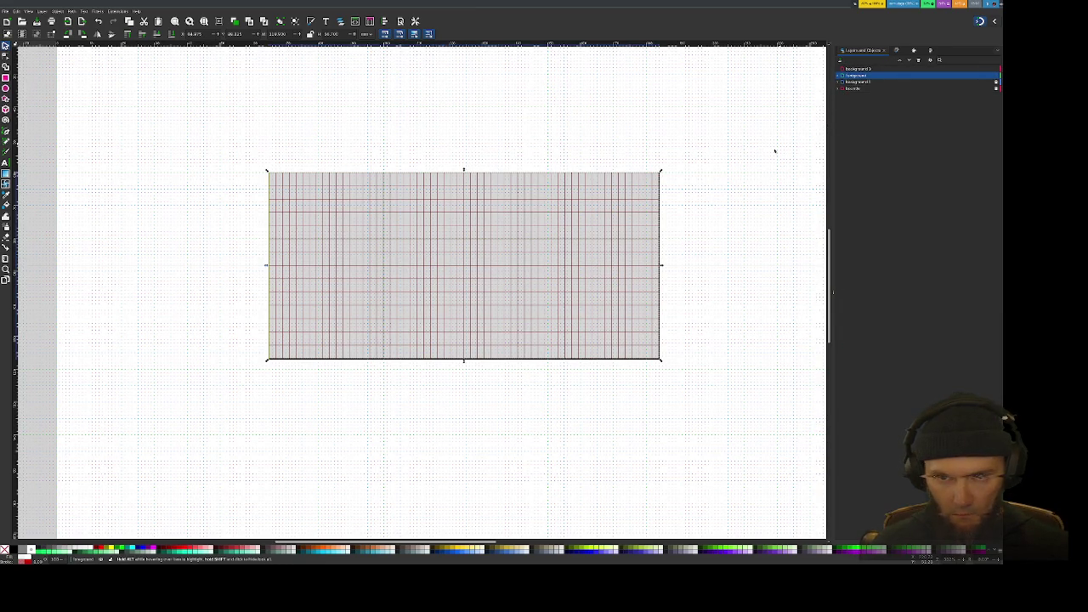
{"action": "double_click", "coordinate": [860, 69]}
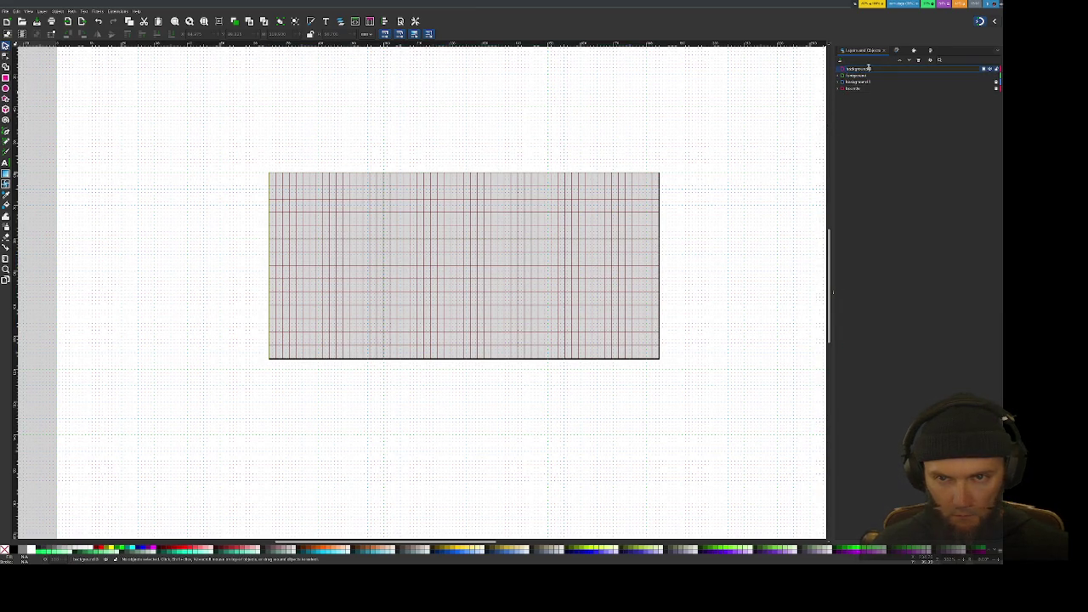
{"action": "key", "text": "Return"}
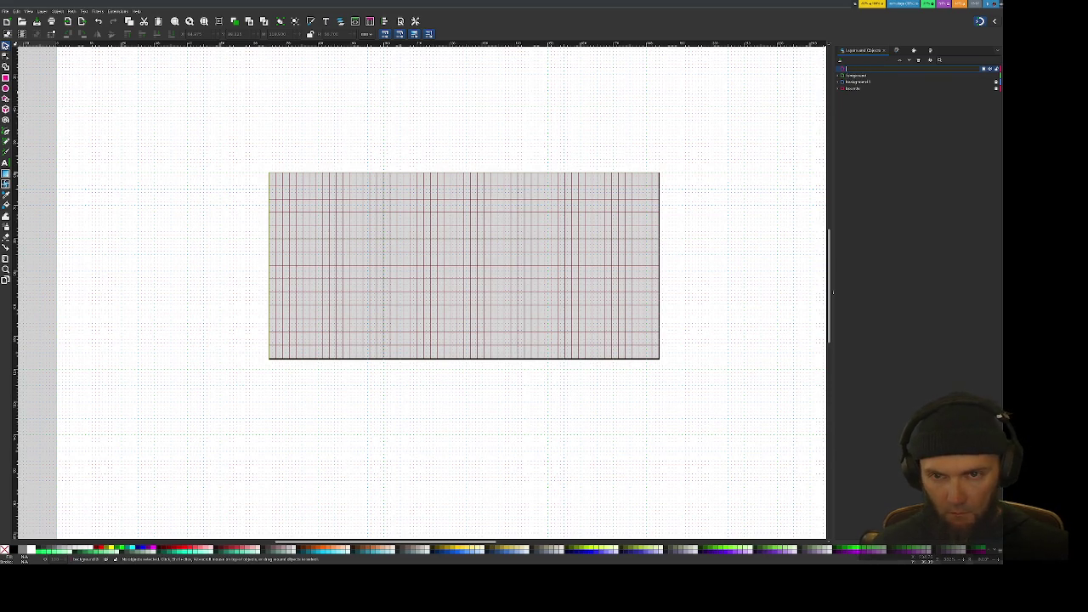
{"action": "type", "text": "design"}
{"action": "key", "text": "Return"}
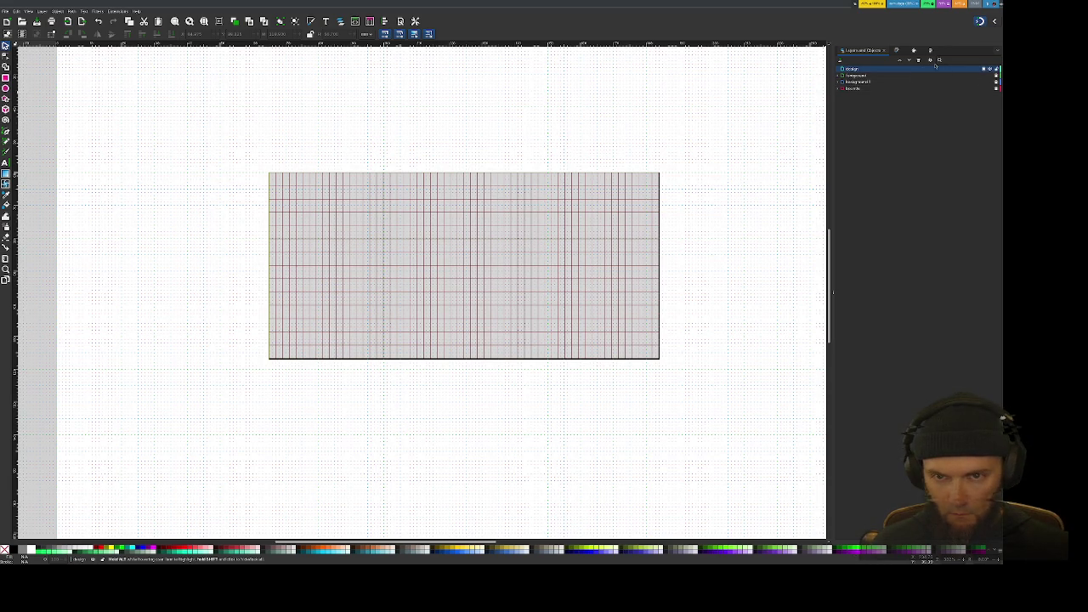
{"action": "left_click", "coordinate": [852, 68]}
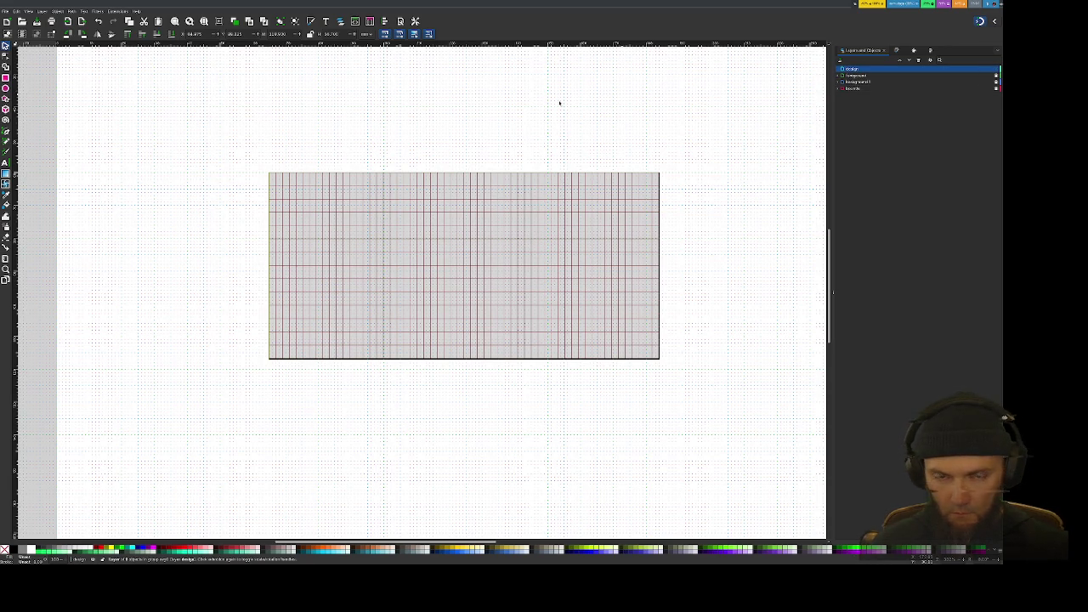
Step: Turn on Advanced mode in the snapping options popover
{"action": "left_click_drag", "start_coordinate": [387, 216], "coordinate": [411, 218]}
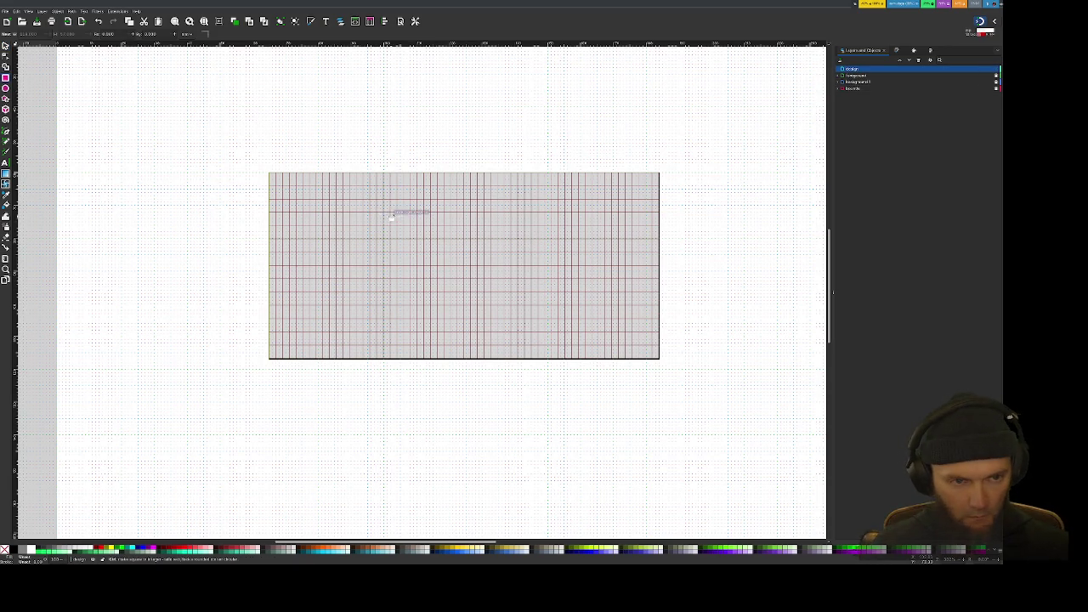
{"action": "scroll", "coordinate": [389, 217], "scroll_direction": "up", "scroll_amount": 3}
{"action": "scroll", "coordinate": [388, 221], "scroll_direction": "down", "scroll_amount": 2}
{"action": "scroll", "coordinate": [387, 224], "scroll_direction": "down", "scroll_amount": 1}
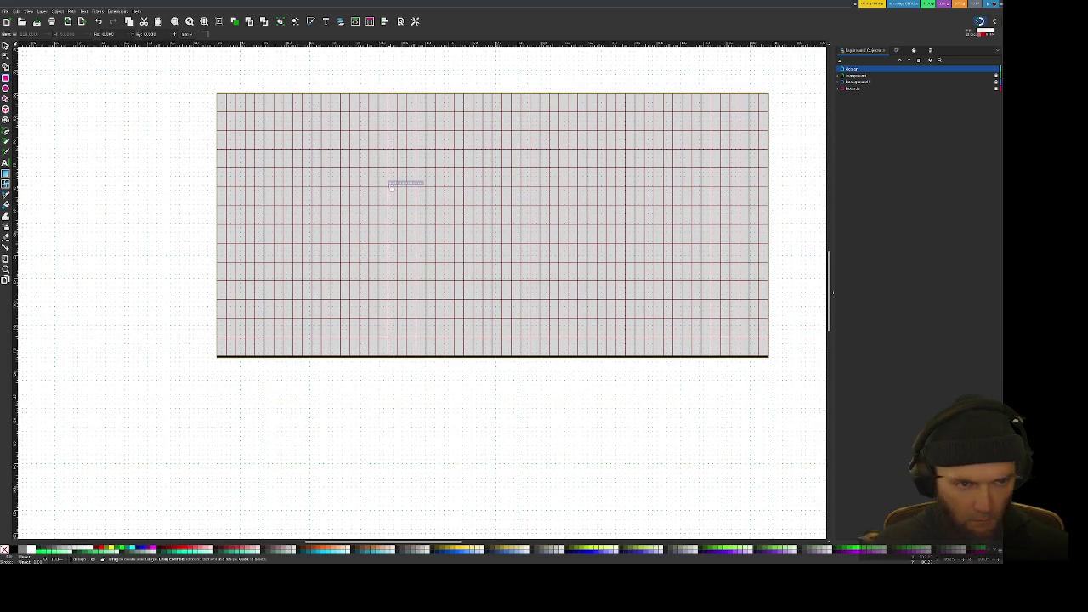
{"action": "scroll", "coordinate": [390, 190], "scroll_direction": "up", "scroll_amount": 2}
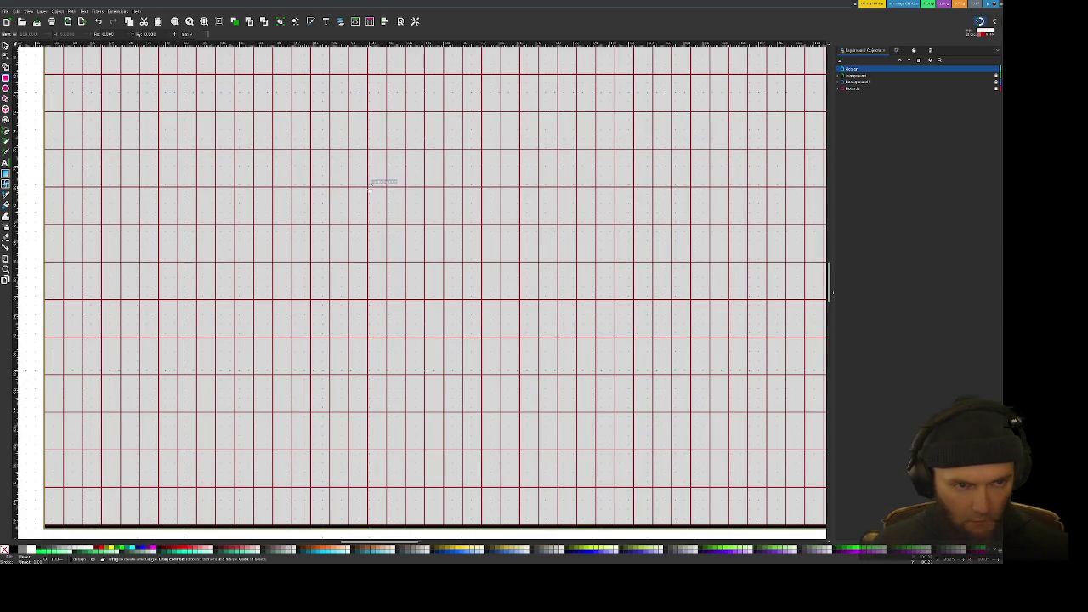
{"action": "scroll", "coordinate": [370, 189], "scroll_direction": "up", "scroll_amount": 1}
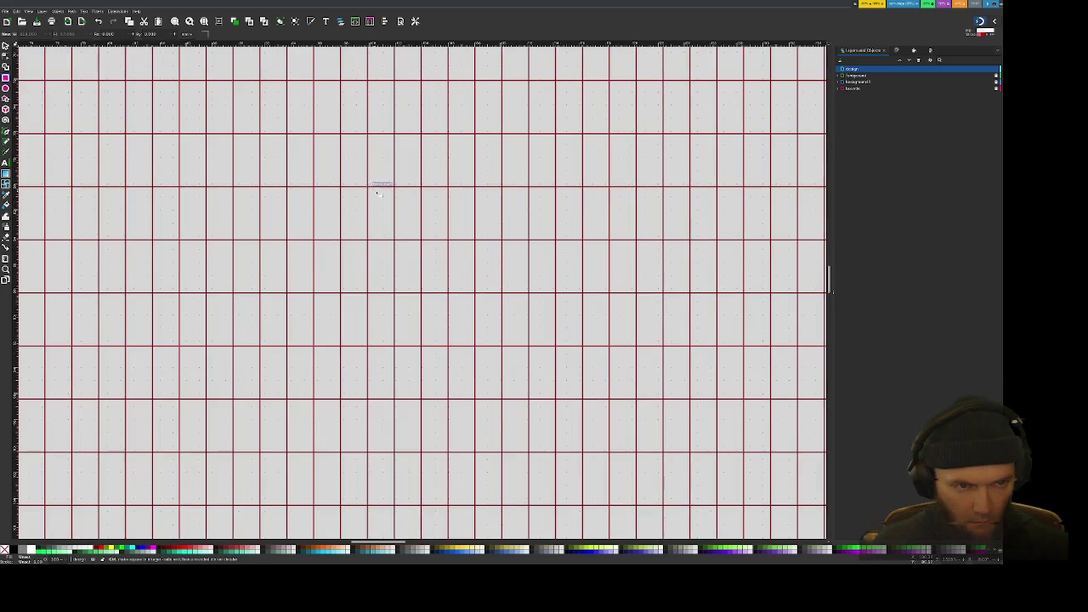
{"action": "scroll", "coordinate": [382, 184], "scroll_direction": "up", "scroll_amount": 1}
{"action": "left_click", "coordinate": [994, 21]}
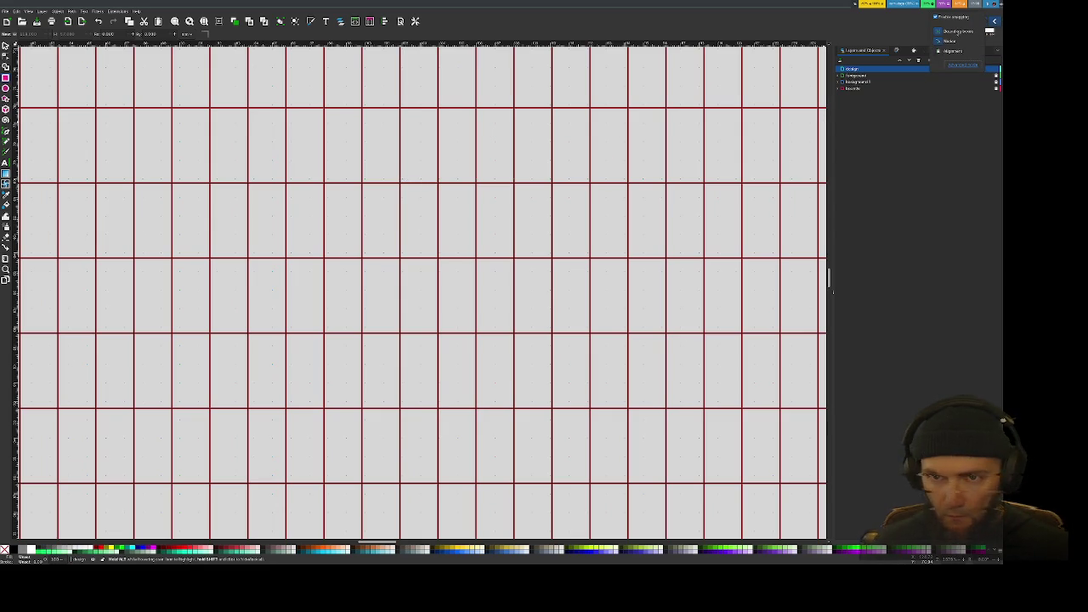
{"action": "left_click", "coordinate": [964, 65]}
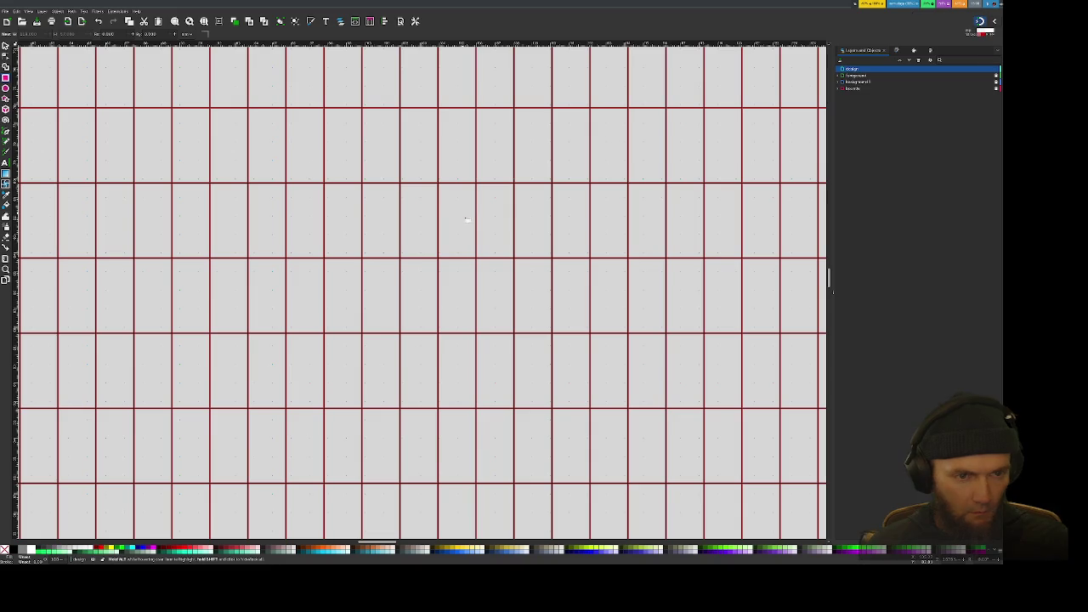
Step: Draw a large rectangle over the left part of the grid on the design layer
{"action": "scroll", "coordinate": [458, 198], "scroll_direction": "down", "scroll_amount": 1}
{"action": "scroll", "coordinate": [458, 198], "scroll_direction": "up", "scroll_amount": 1}
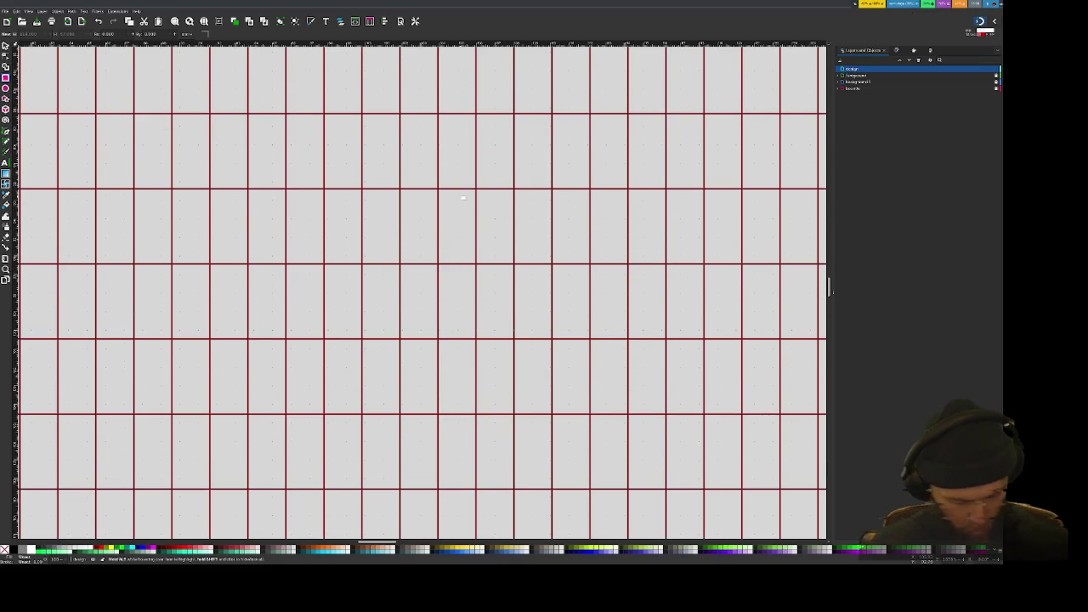
{"action": "scroll", "coordinate": [459, 196], "scroll_direction": "down", "scroll_amount": 3}
{"action": "scroll", "coordinate": [396, 180], "scroll_direction": "up", "scroll_amount": 1}
{"action": "scroll", "coordinate": [396, 180], "scroll_direction": "down", "scroll_amount": 2}
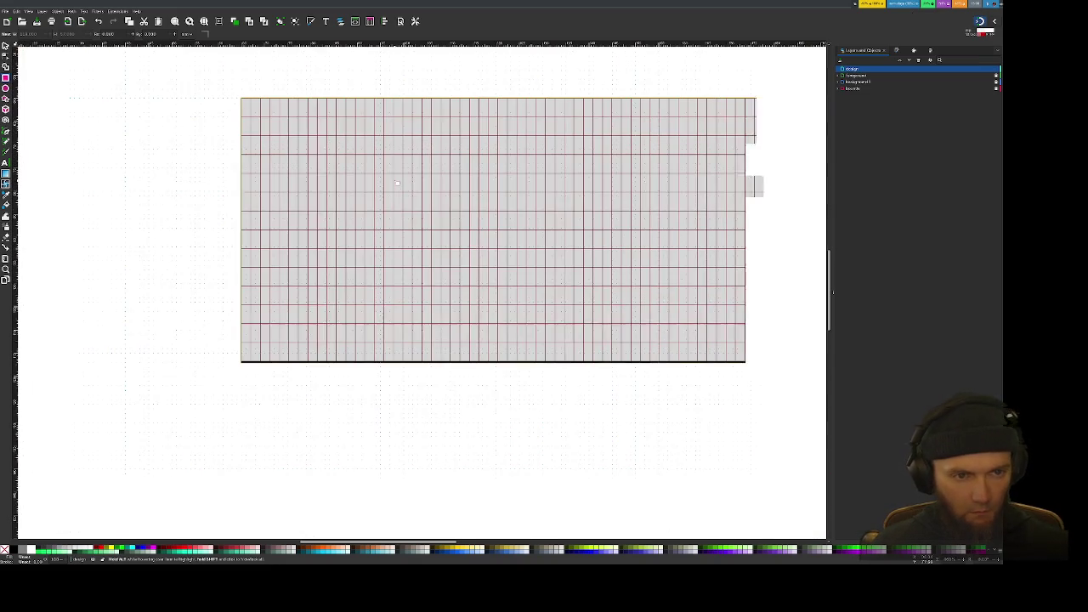
{"action": "scroll", "coordinate": [392, 170], "scroll_direction": "up", "scroll_amount": 1}
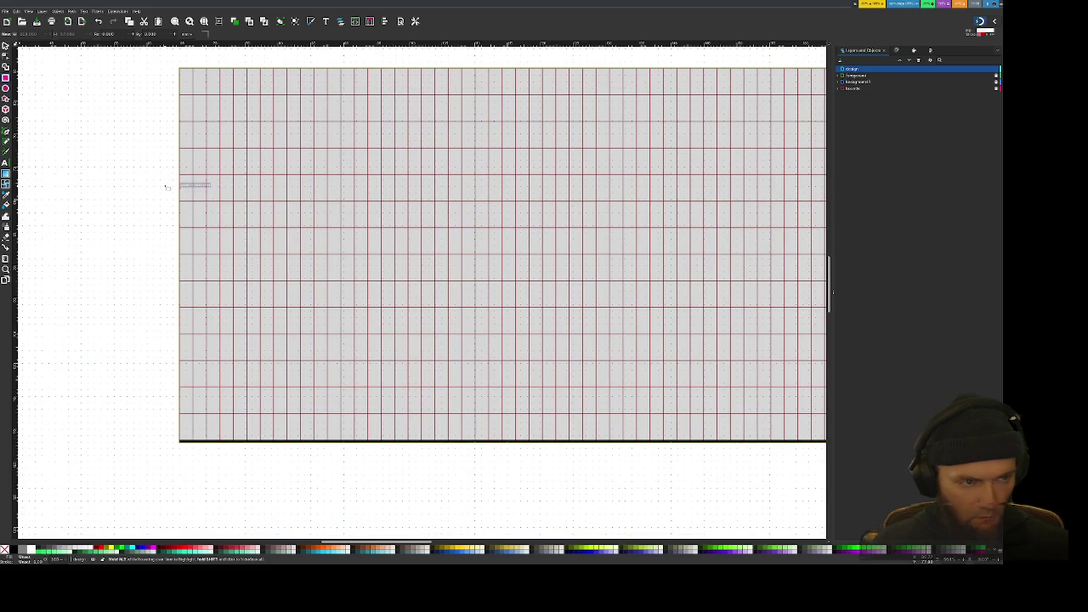
{"action": "mouse_move", "coordinate": [164, 186]}
{"action": "left_mouse_down"}
{"action": "mouse_move", "coordinate": [608, 427]}
{"action": "mouse_move", "coordinate": [579, 435]}
{"action": "left_mouse_up"}
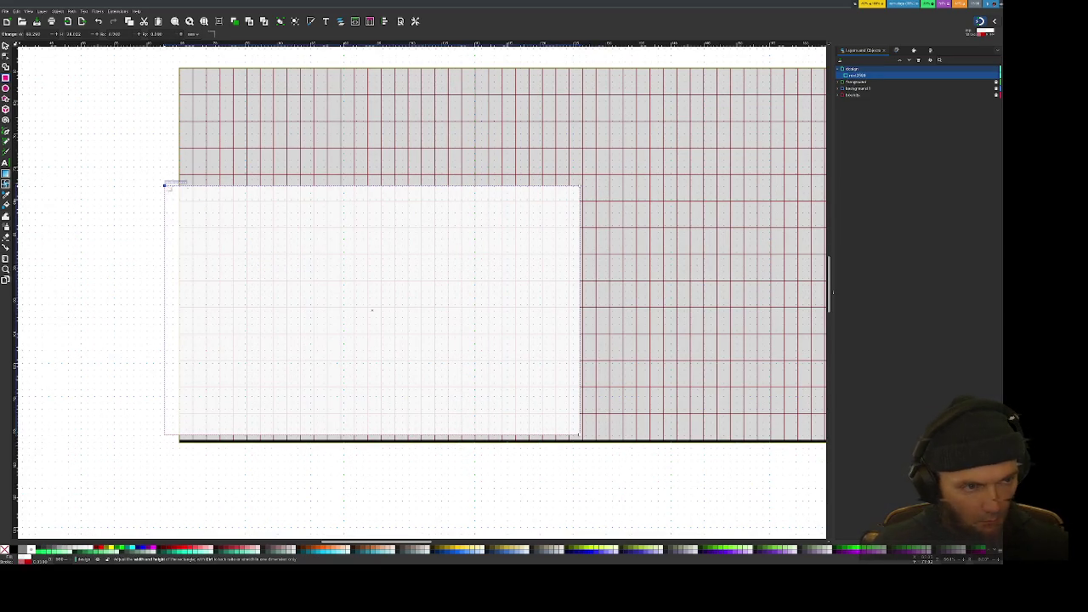
Step: Pull the rectangle's top-left corner inward and bottom-right corner outward so it sits within the grid
{"action": "left_click_drag", "start_coordinate": [166, 187], "coordinate": [273, 175]}
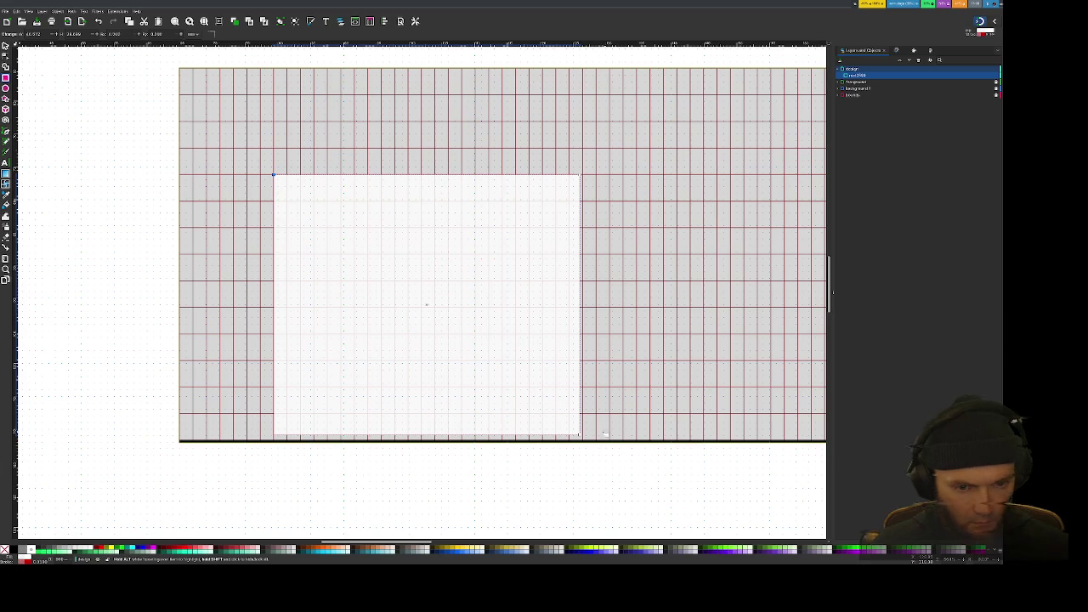
{"action": "left_click_drag", "start_coordinate": [618, 422], "coordinate": [678, 388]}
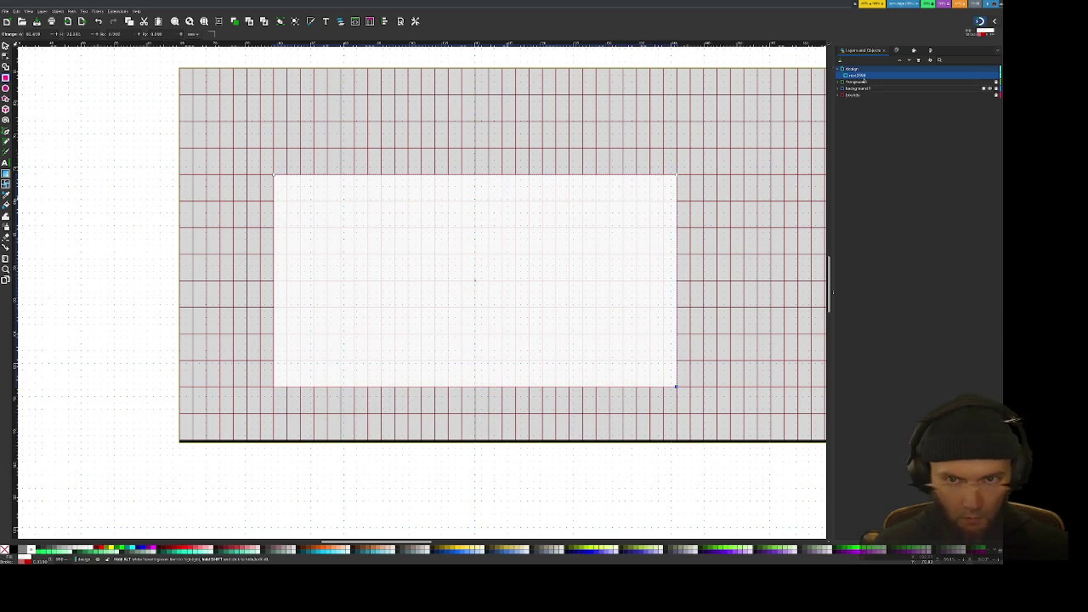
Step: Make the rectangle's white fill semi-transparent and change its outline from red to white
{"action": "left_click", "coordinate": [897, 51]}
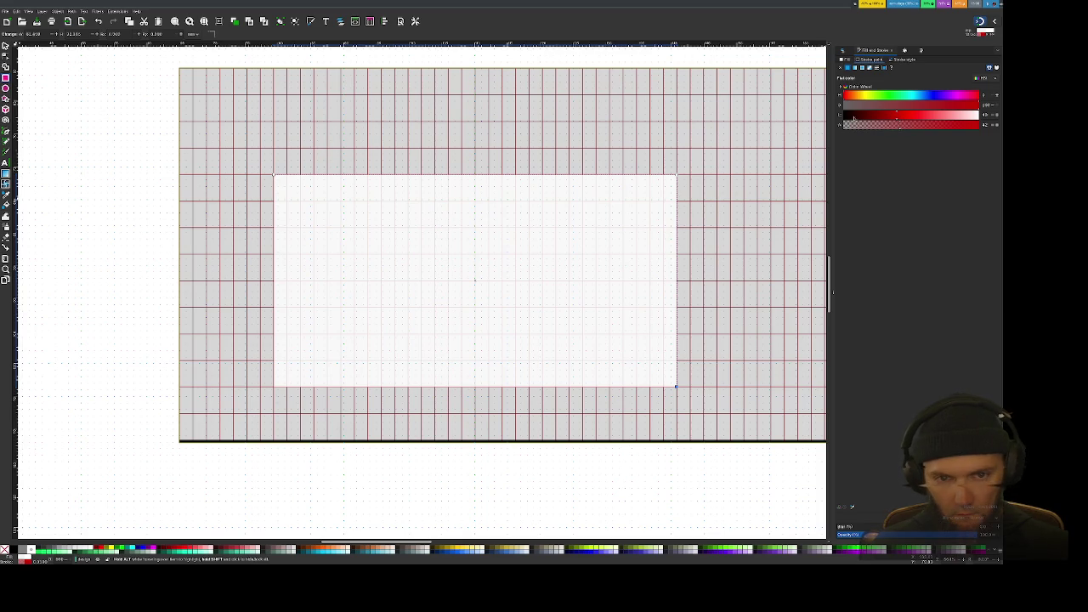
{"action": "left_click", "coordinate": [847, 60]}
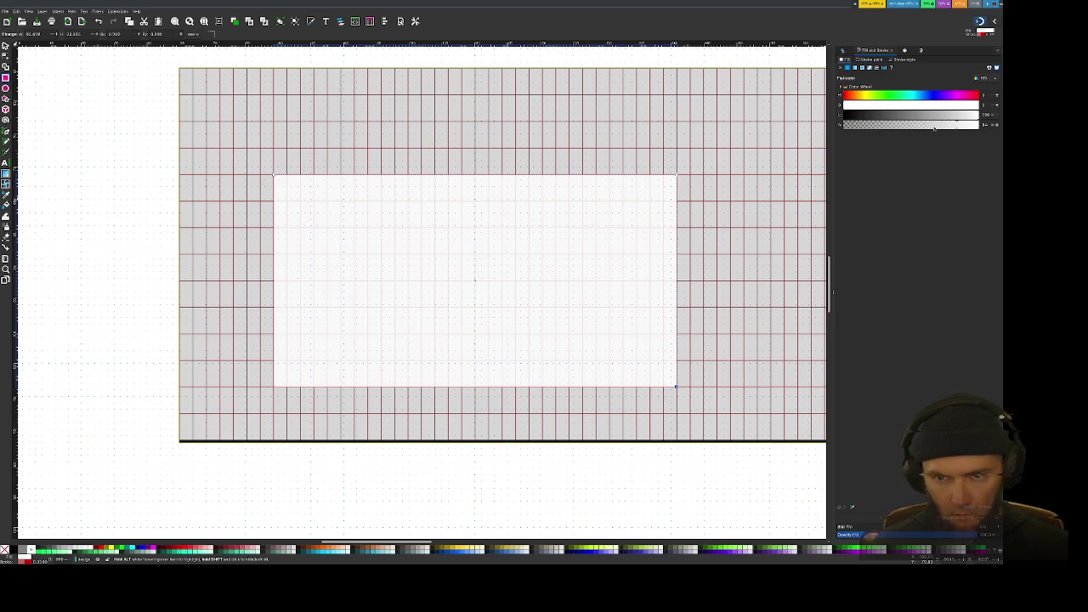
{"action": "left_click_drag", "start_coordinate": [930, 127], "coordinate": [919, 129]}
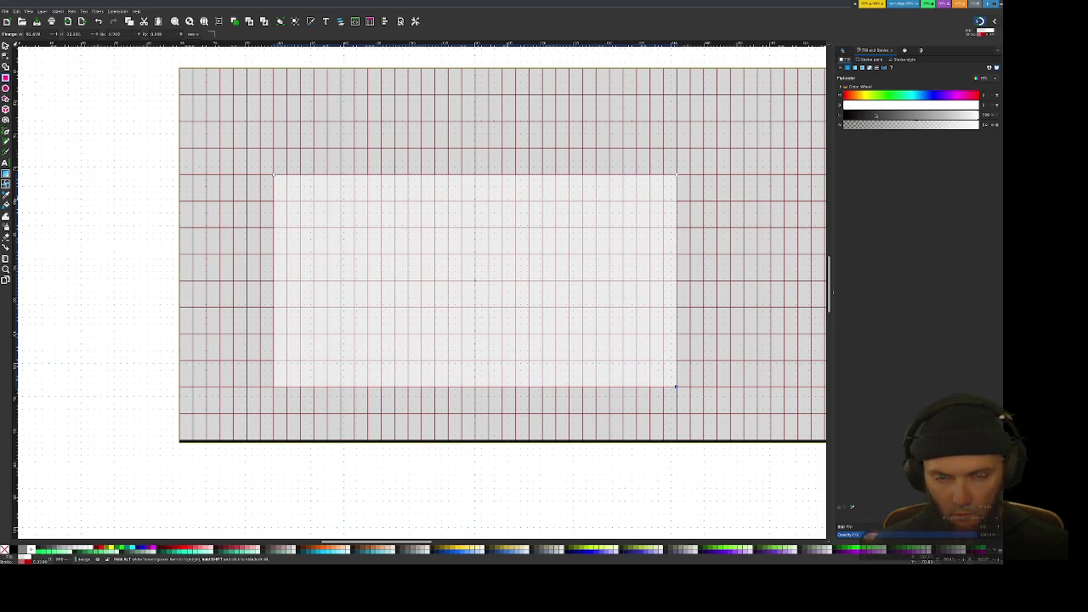
{"action": "left_click", "coordinate": [867, 60]}
{"action": "mouse_move", "coordinate": [895, 105]}
{"action": "left_mouse_down"}
{"action": "mouse_move", "coordinate": [844, 105]}
{"action": "mouse_move", "coordinate": [977, 115]}
{"action": "mouse_move", "coordinate": [979, 125]}
{"action": "left_mouse_up"}
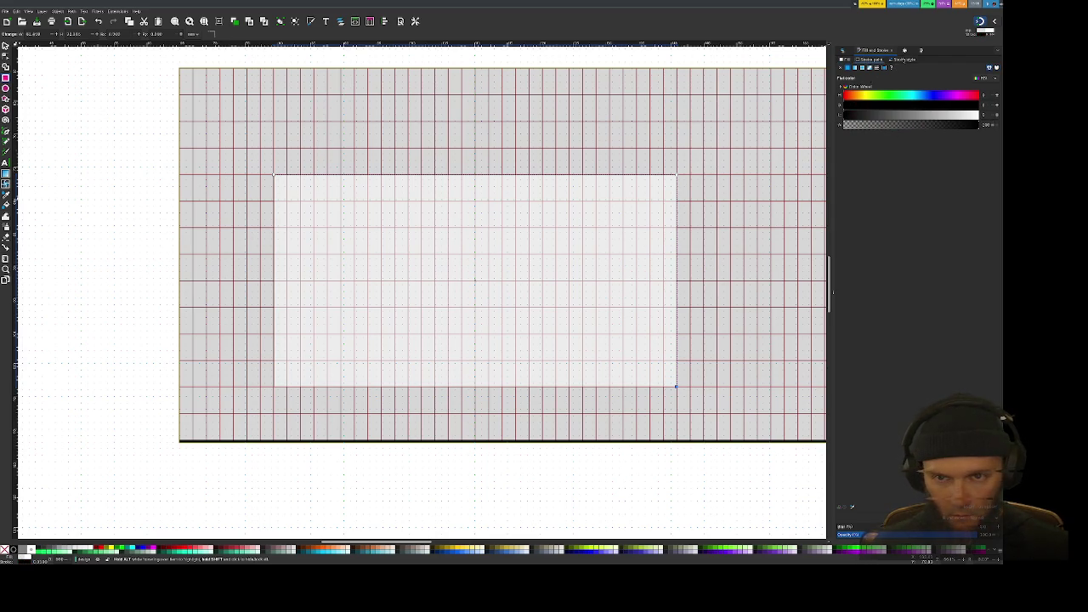
Step: Thicken the rectangle's outline and tint it a saturated yellow-green
{"action": "left_click", "coordinate": [902, 60]}
{"action": "left_click", "coordinate": [882, 68]}
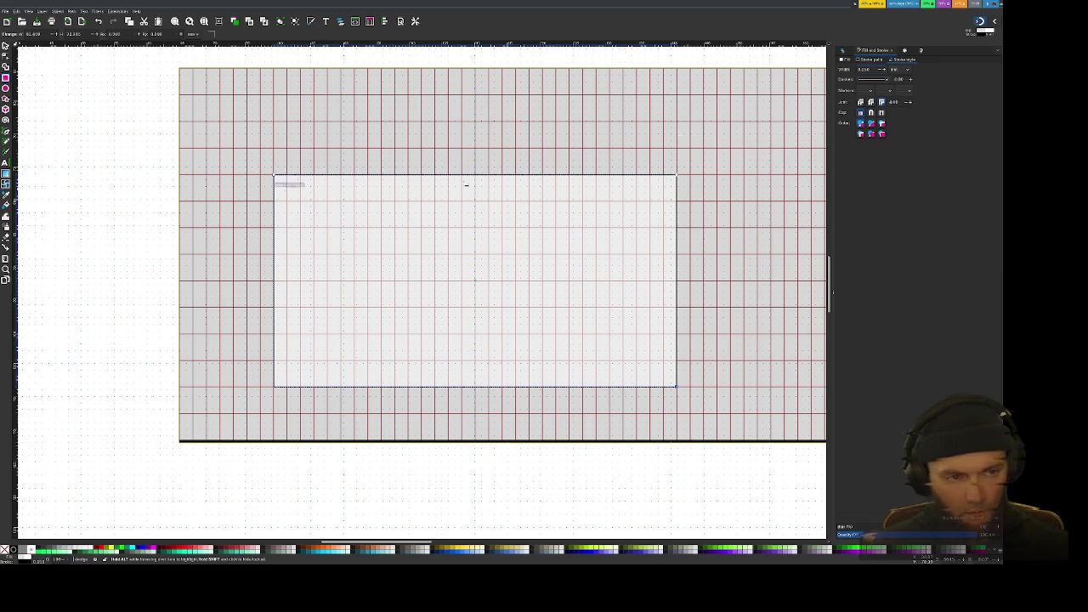
{"action": "left_click", "coordinate": [876, 59]}
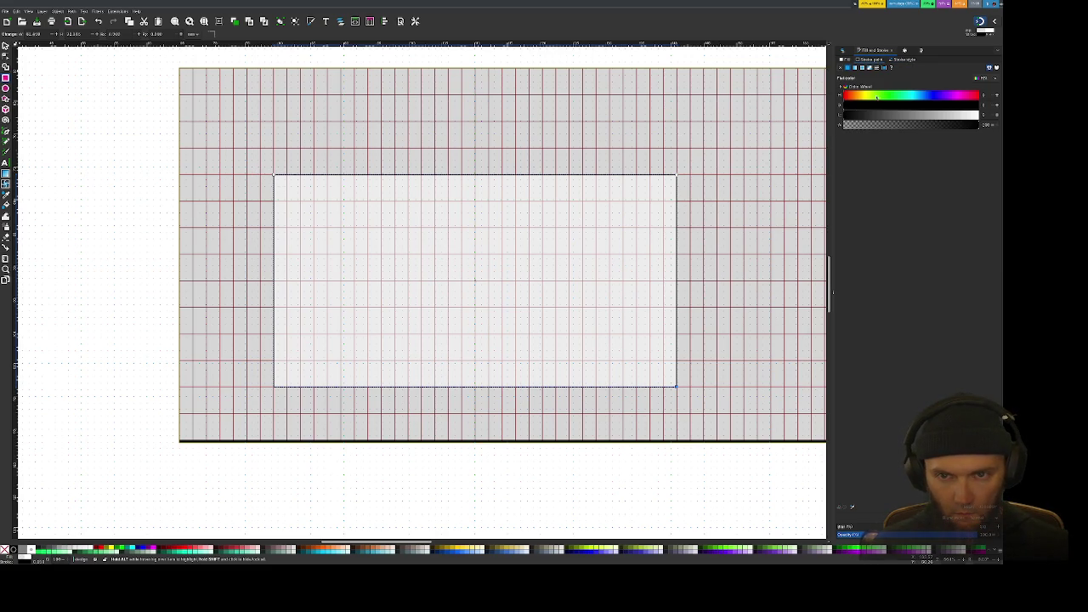
{"action": "mouse_move", "coordinate": [868, 114]}
{"action": "left_mouse_down"}
{"action": "mouse_move", "coordinate": [909, 104]}
{"action": "mouse_move", "coordinate": [869, 96]}
{"action": "left_mouse_up"}
{"action": "left_click", "coordinate": [937, 105]}
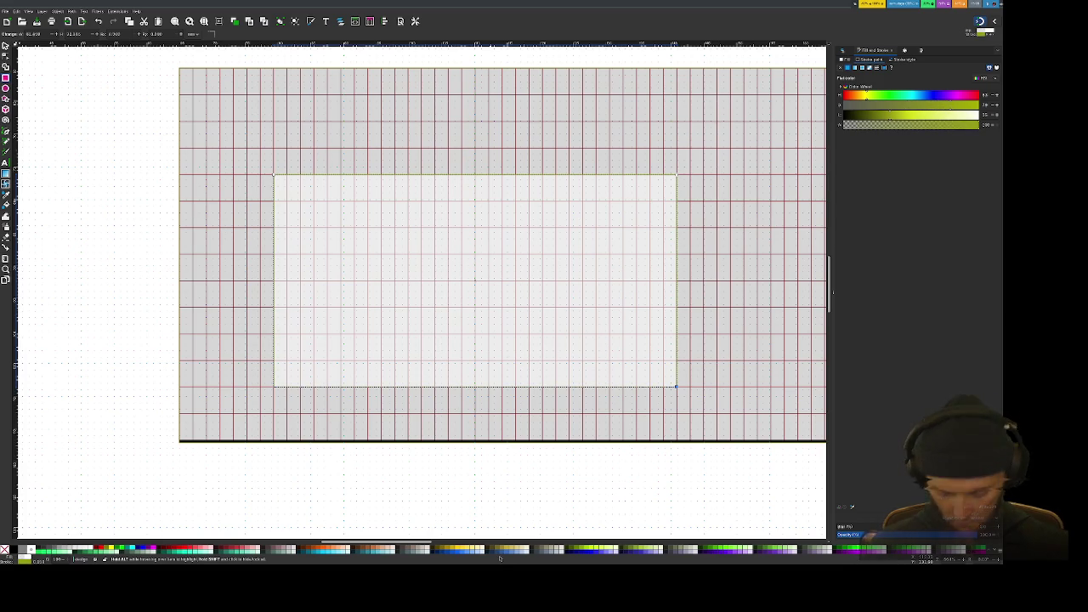
{"action": "key", "text": "Escape"}
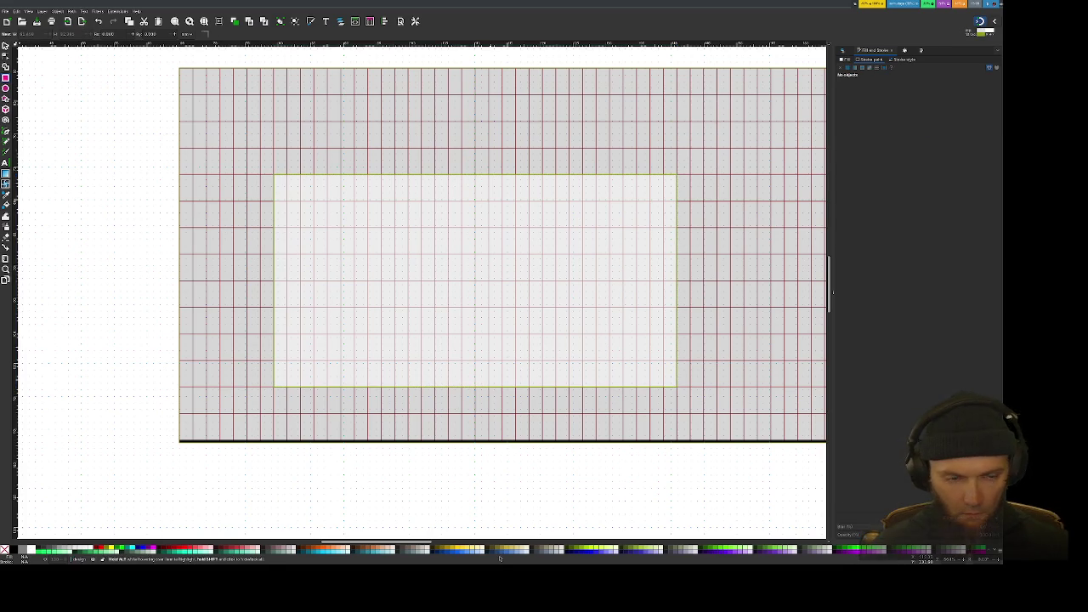
Step: Move the pale rectangle slightly up and to the right with the Selector tool
{"action": "key", "text": "s"}
{"action": "mouse_move", "coordinate": [363, 220]}
{"action": "left_mouse_down"}
{"action": "mouse_move", "coordinate": [389, 232]}
{"action": "mouse_move", "coordinate": [389, 173]}
{"action": "mouse_move", "coordinate": [404, 172]}
{"action": "mouse_move", "coordinate": [394, 170]}
{"action": "left_mouse_up"}
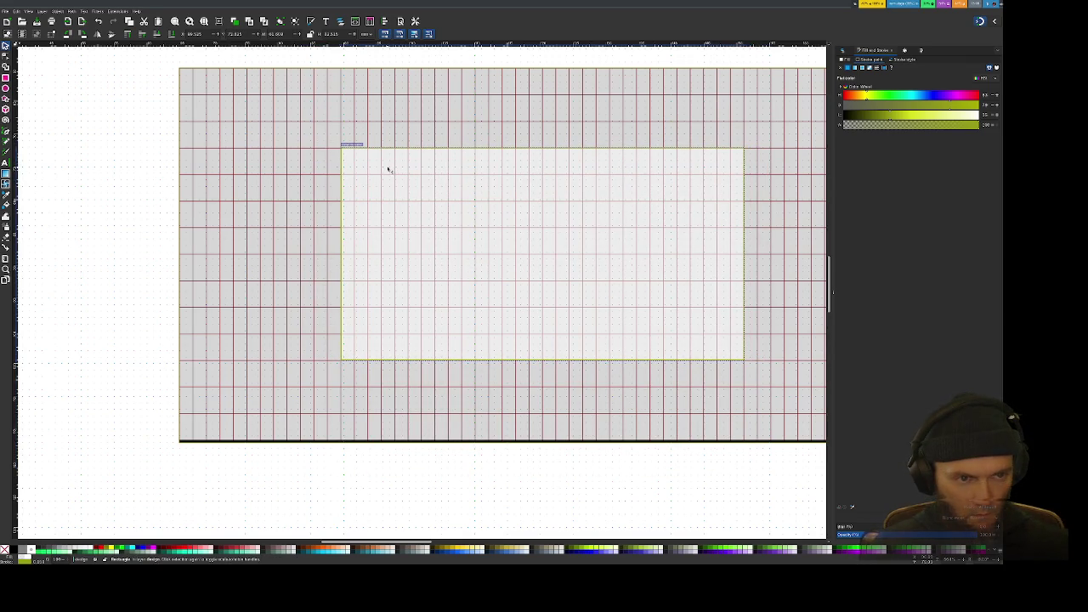
{"action": "scroll", "coordinate": [390, 189], "scroll_direction": "down", "scroll_amount": 2, "text": "ctrl"}
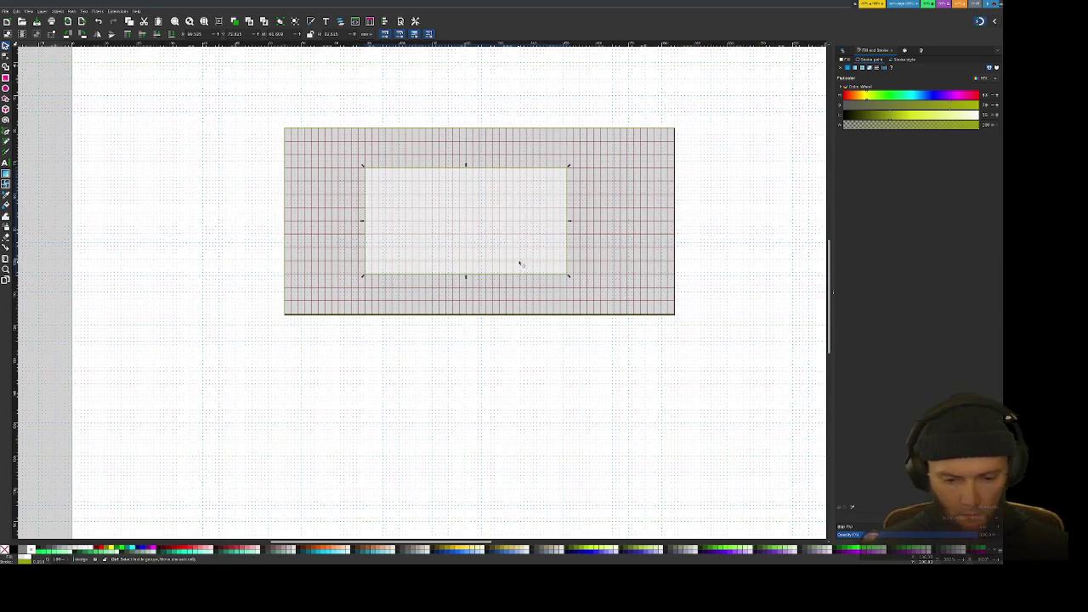
{"action": "scroll", "coordinate": [530, 230], "scroll_direction": "up", "scroll_amount": 3, "text": "ctrl"}
{"action": "scroll", "coordinate": [552, 239], "scroll_direction": "down", "scroll_amount": 1, "text": "ctrl"}
{"action": "scroll", "coordinate": [561, 238], "scroll_direction": "up", "scroll_amount": 2}
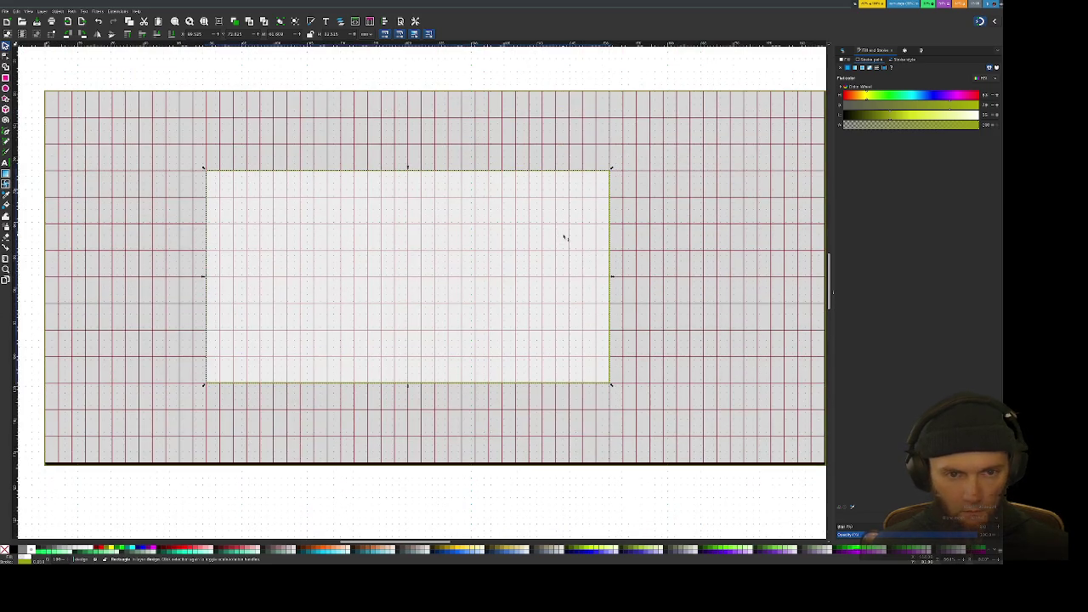
Step: Show Layers and Objects, collapse the design layer, and expand then collapse foreground
{"action": "left_click", "coordinate": [846, 51]}
{"action": "left_click", "coordinate": [839, 69]}
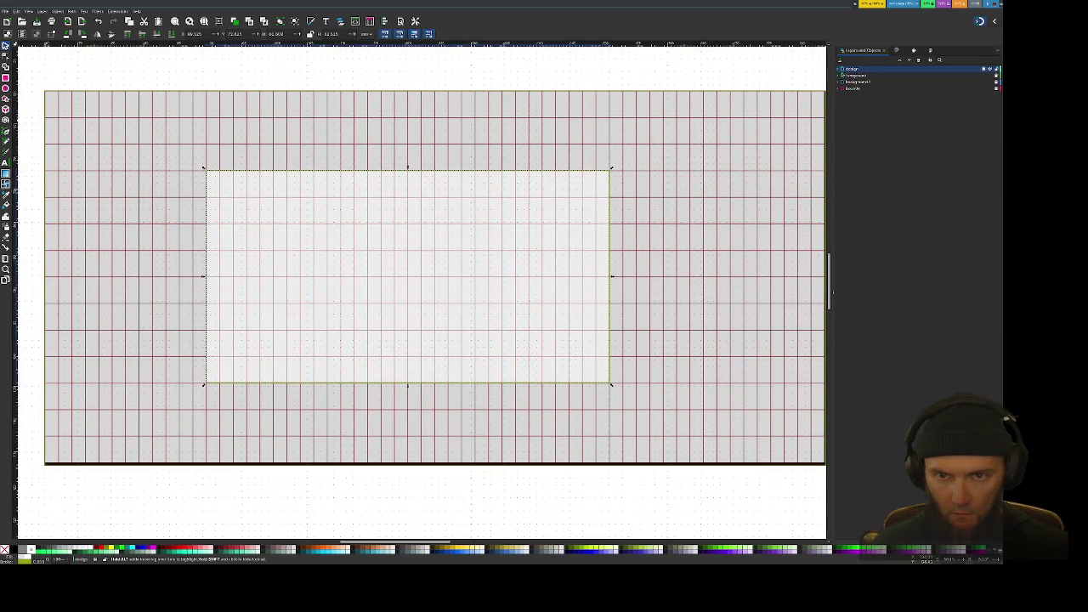
{"action": "left_click", "coordinate": [839, 75]}
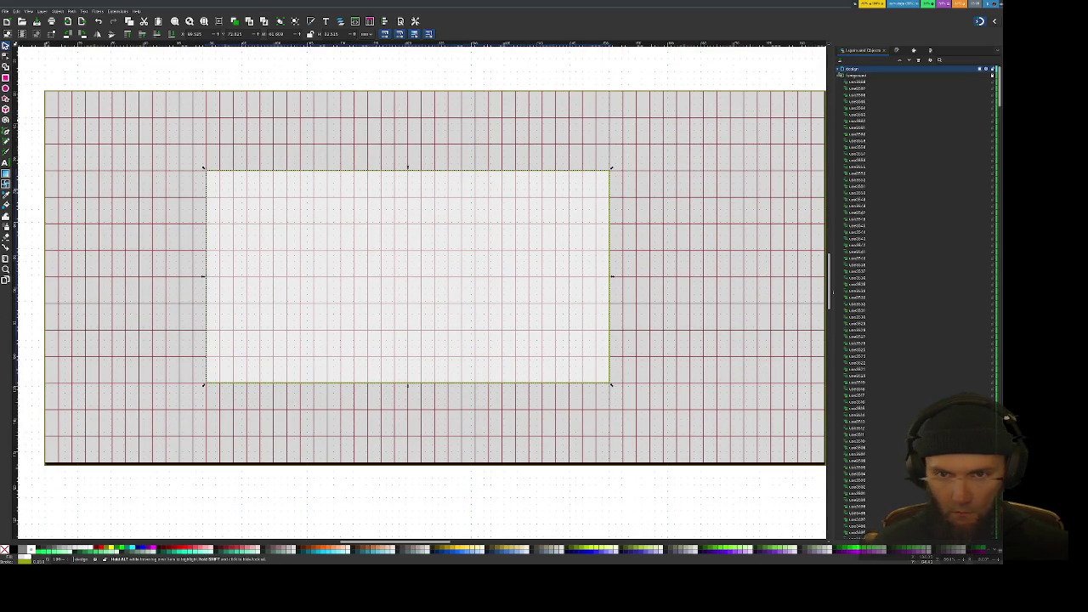
{"action": "left_click", "coordinate": [840, 76]}
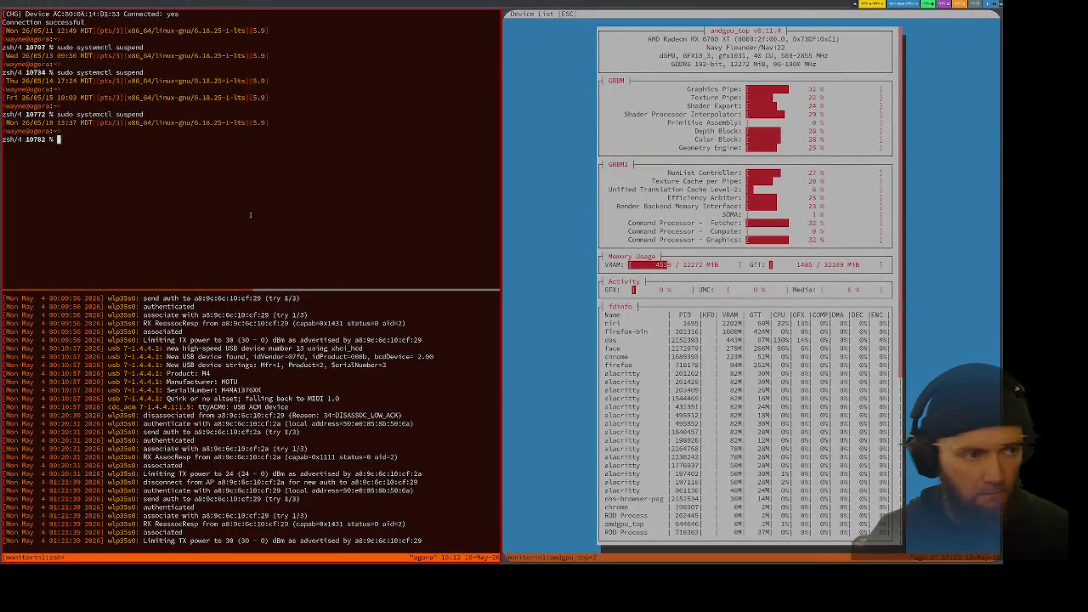
Step: Rerun the bluetoothctl connect command found by history search 'conn', then return to Inkscape
{"action": "key", "text": "ctrl+r"}
{"action": "type", "text": "conn"}
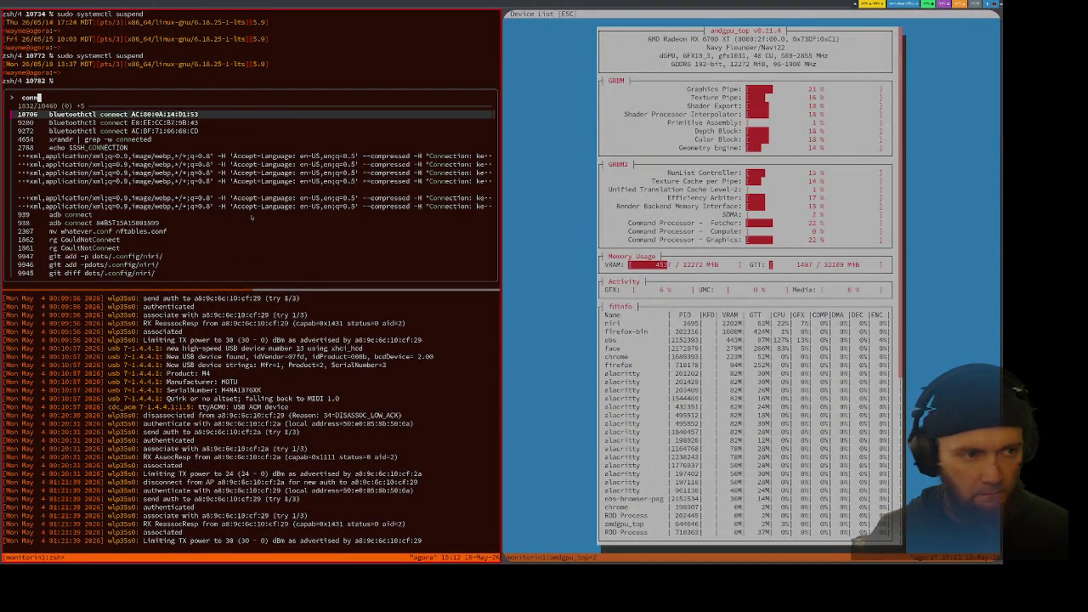
{"action": "key", "text": "Return"}
{"action": "key", "text": "Return"}
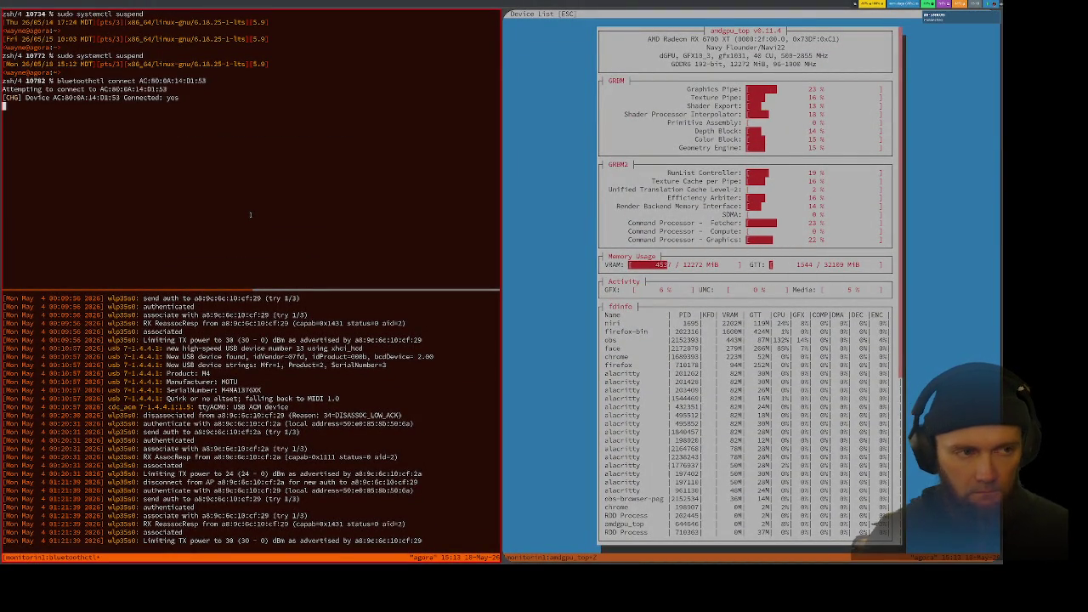
{"action": "key", "text": "super+Page_Down"}
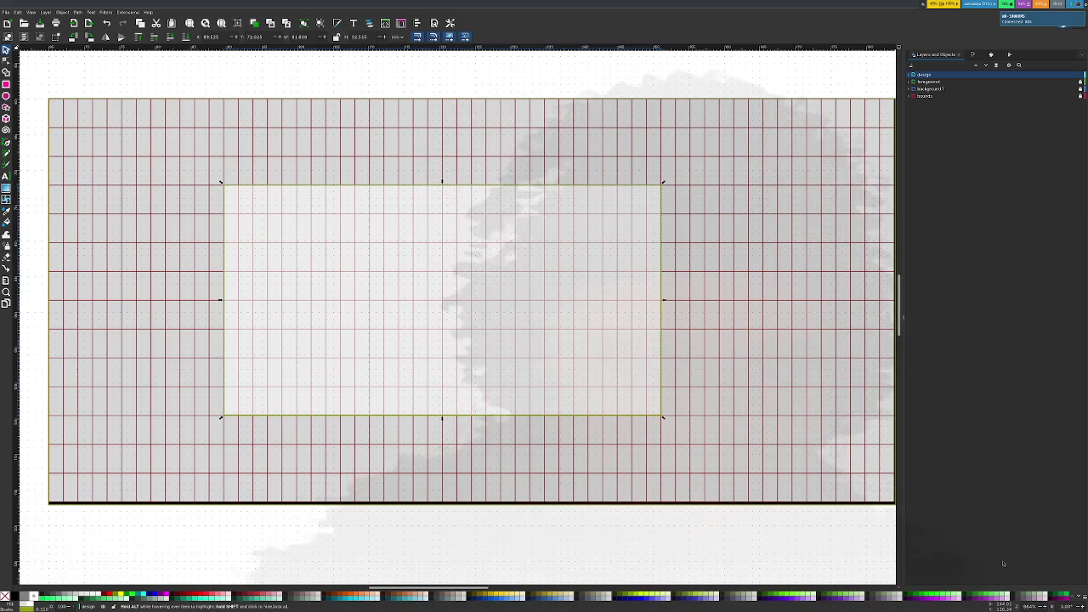
Step: Make the foreground layer current, select all its tiles, and show Fill and Stroke
{"action": "left_click", "coordinate": [912, 82]}
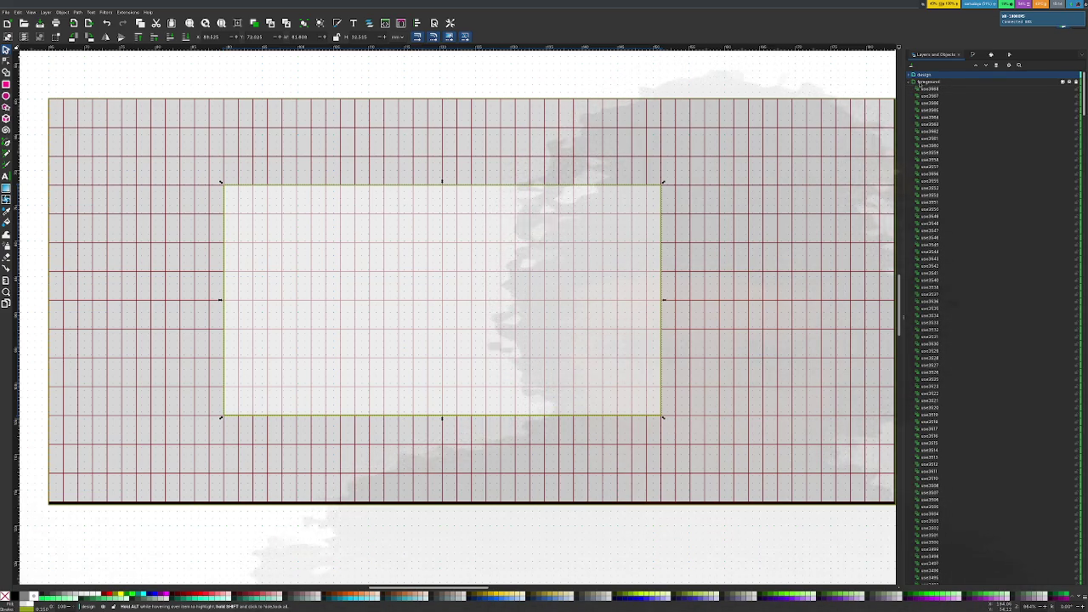
{"action": "left_click", "coordinate": [926, 82]}
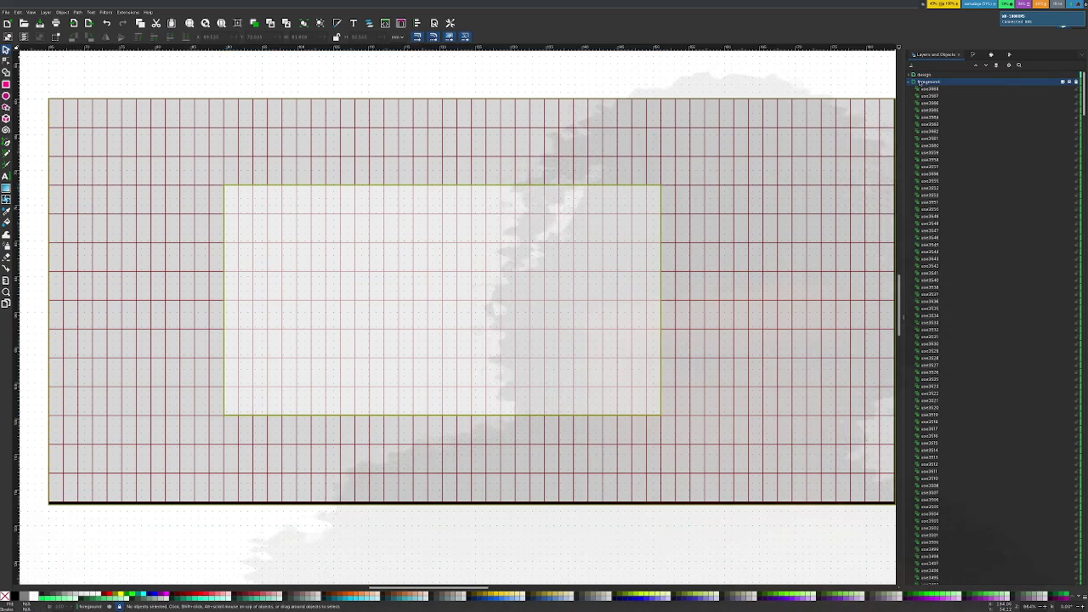
{"action": "key", "text": "ctrl+a"}
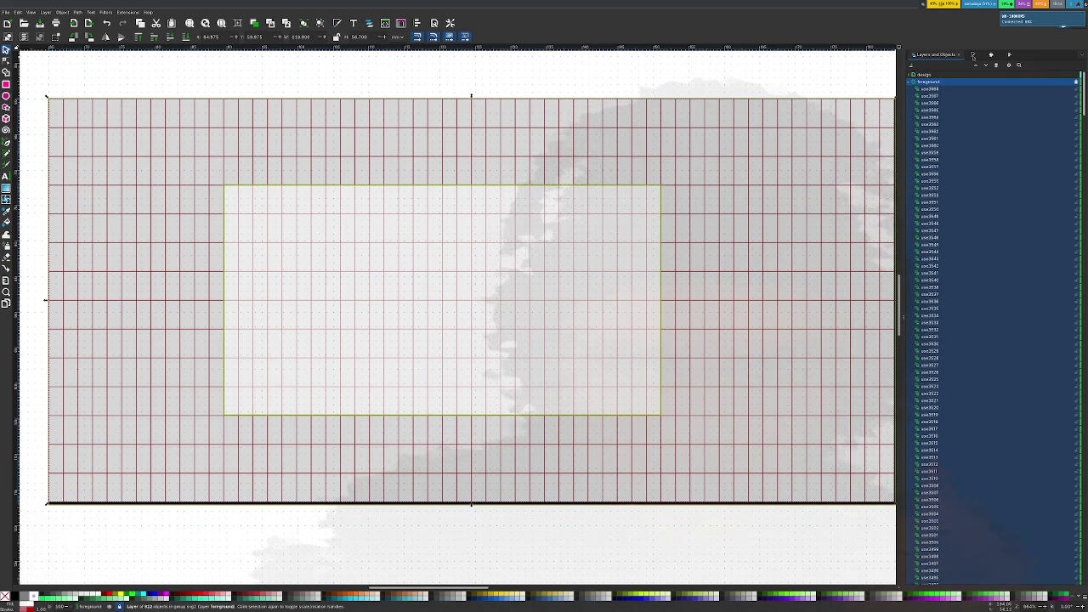
{"action": "key", "text": "ctrl+shift+f"}
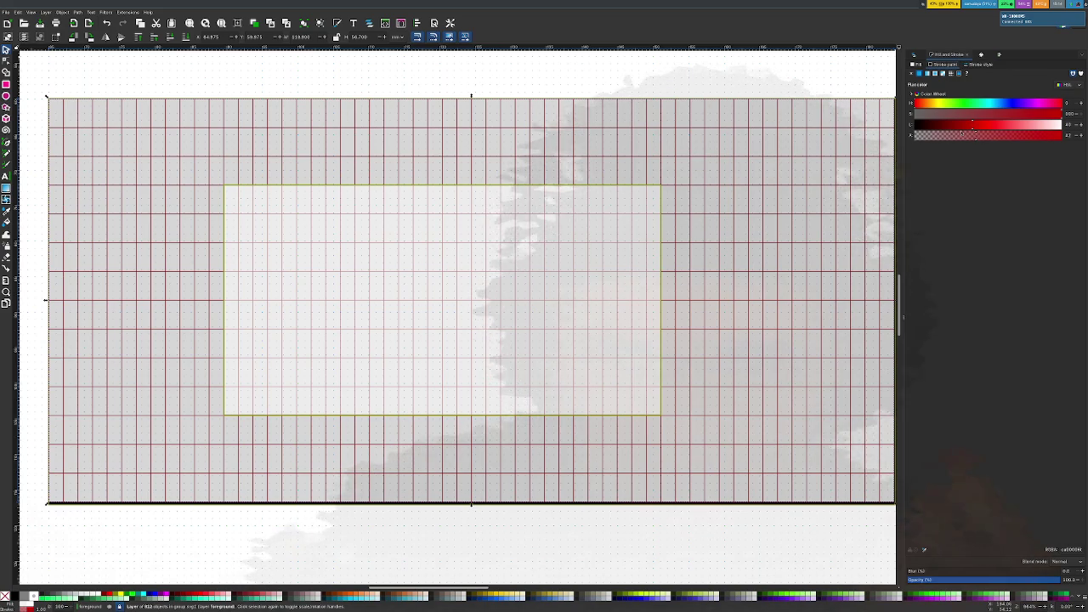
Step: Try lowering the locked tiles' alpha, then go back to Layers and Objects and collapse foreground
{"action": "left_click", "coordinate": [963, 134]}
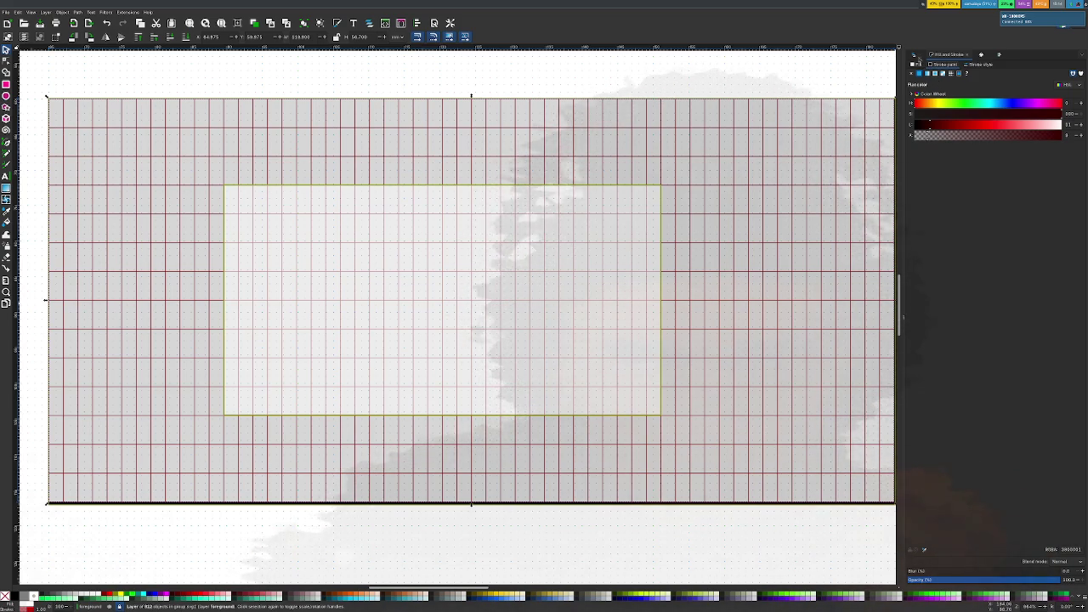
{"action": "left_click", "coordinate": [914, 56]}
{"action": "left_click", "coordinate": [910, 82]}
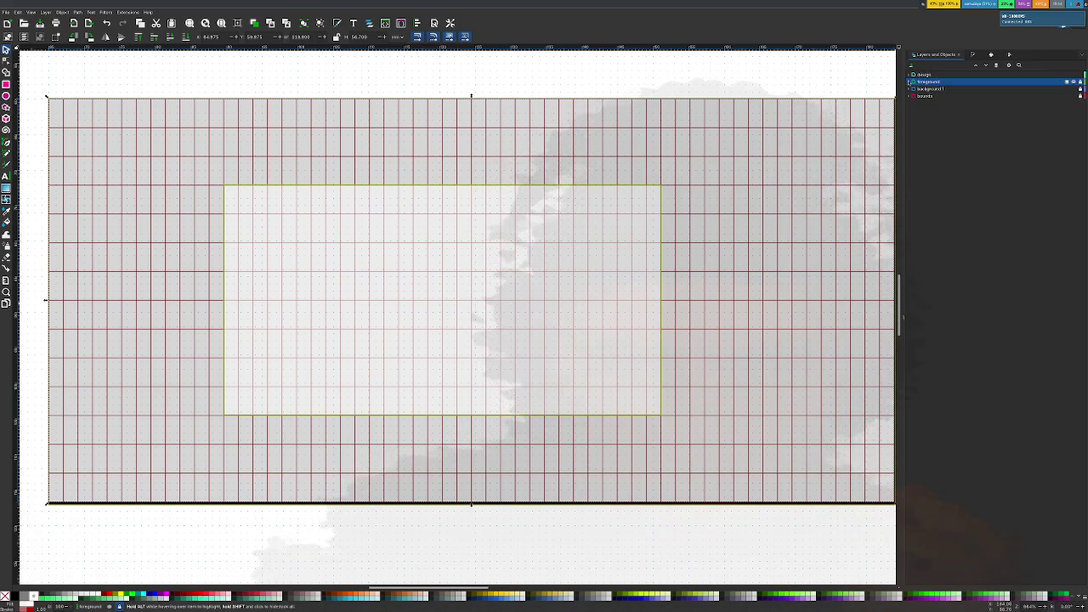
Step: Select the rect entry on the design layer and zoom out over the grid
{"action": "left_click", "coordinate": [922, 81]}
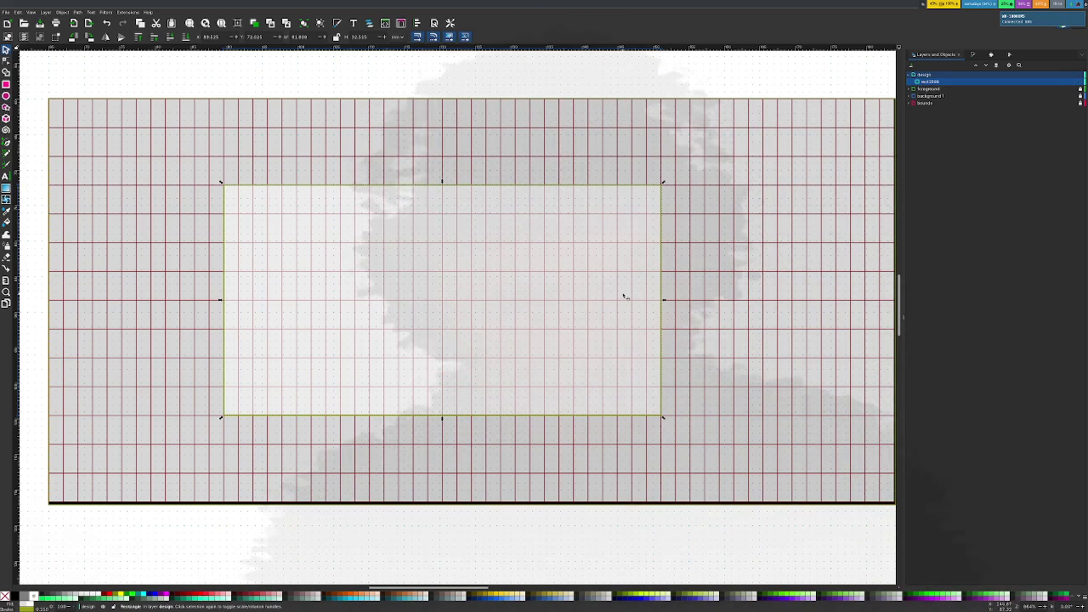
{"action": "scroll", "coordinate": [817, 172], "scroll_direction": "down", "scroll_amount": 1, "text": "ctrl"}
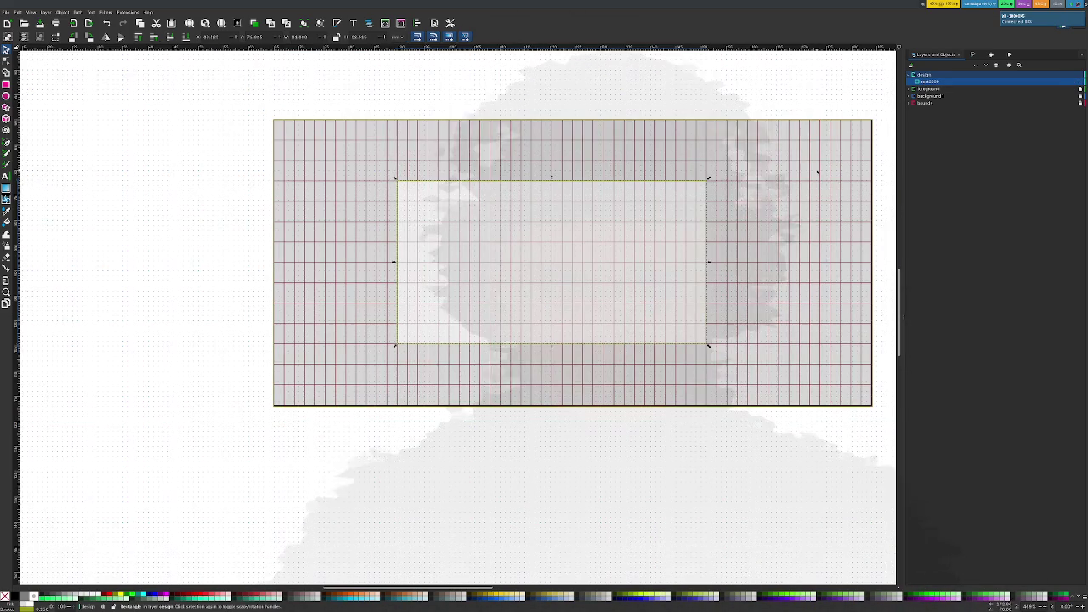
{"action": "scroll", "coordinate": [817, 173], "scroll_direction": "up", "scroll_amount": 1}
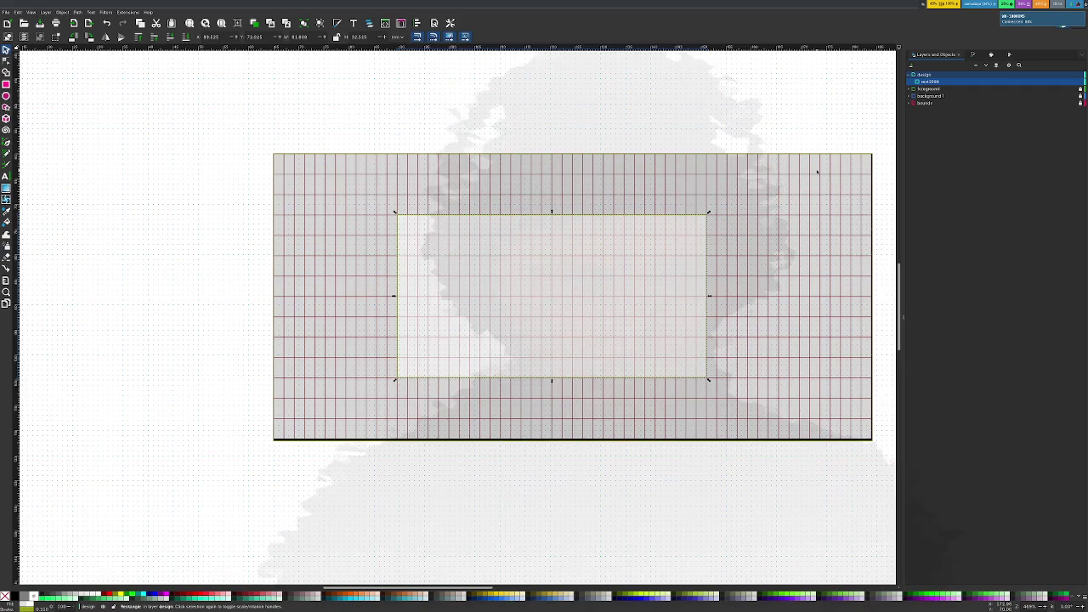
{"action": "scroll", "coordinate": [817, 172], "scroll_direction": "down", "scroll_amount": 1, "text": "ctrl"}
{"action": "scroll", "coordinate": [817, 173], "scroll_direction": "down", "scroll_amount": 1}
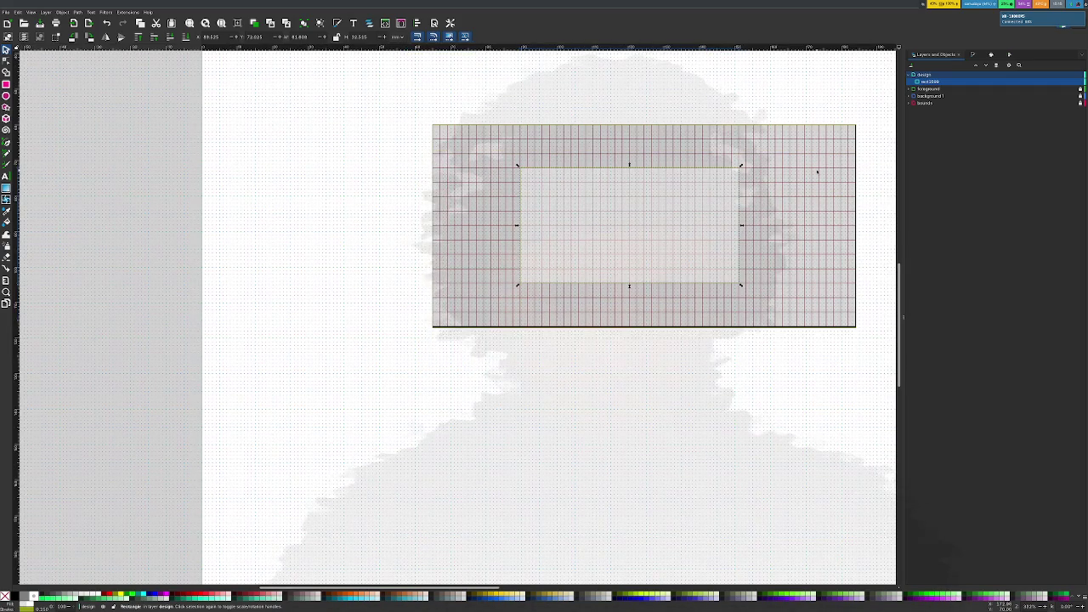